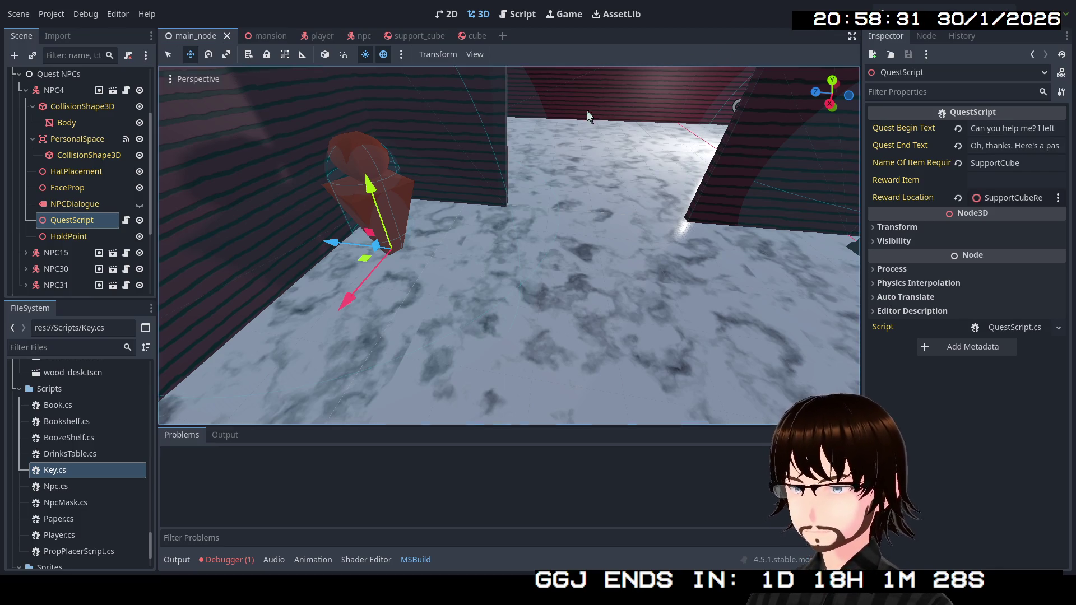
Create a new scene with a 3D Scene root node renamed to Key.
left_click(503, 35)
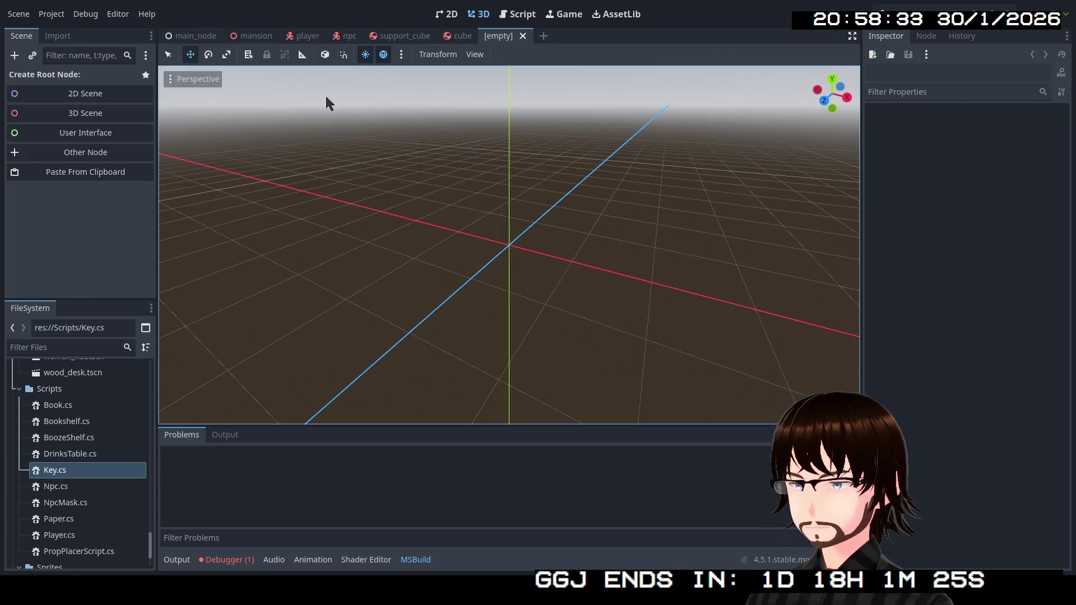
left_click(85, 116)
key("F2")
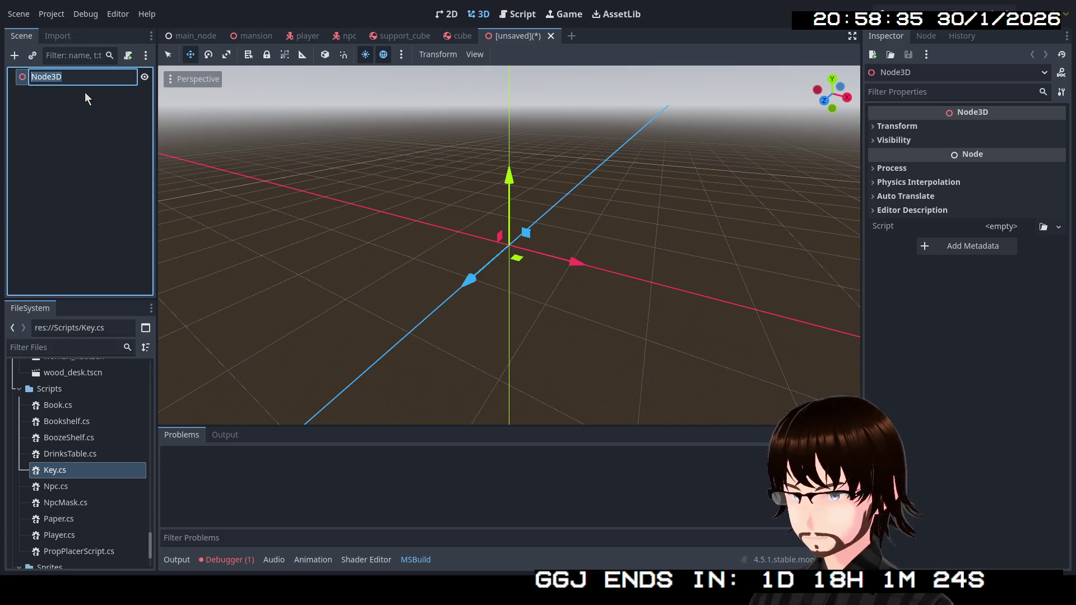
type("Key")
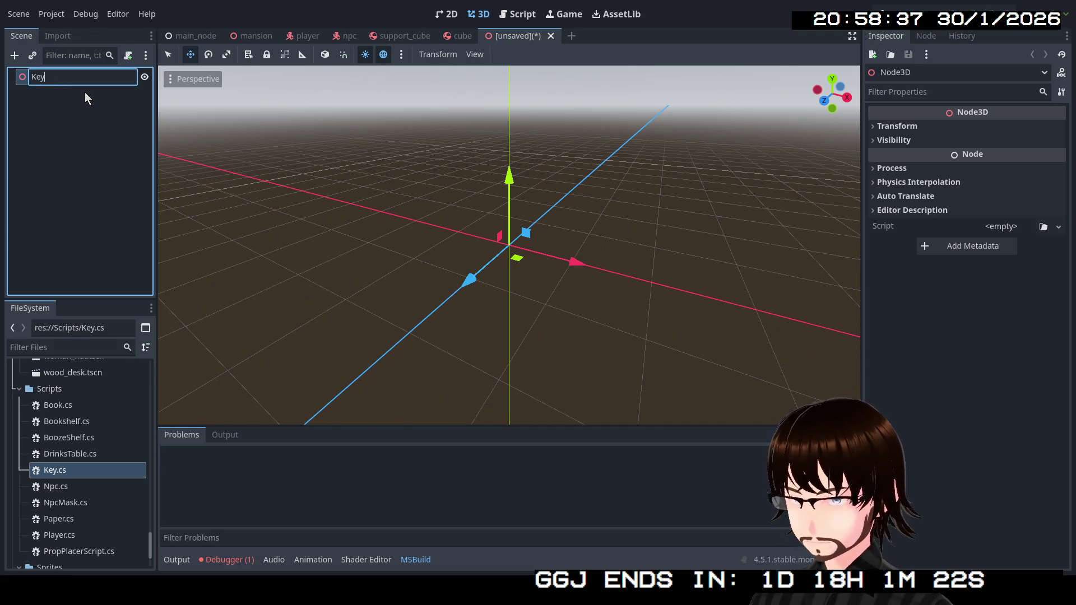
key("Return")
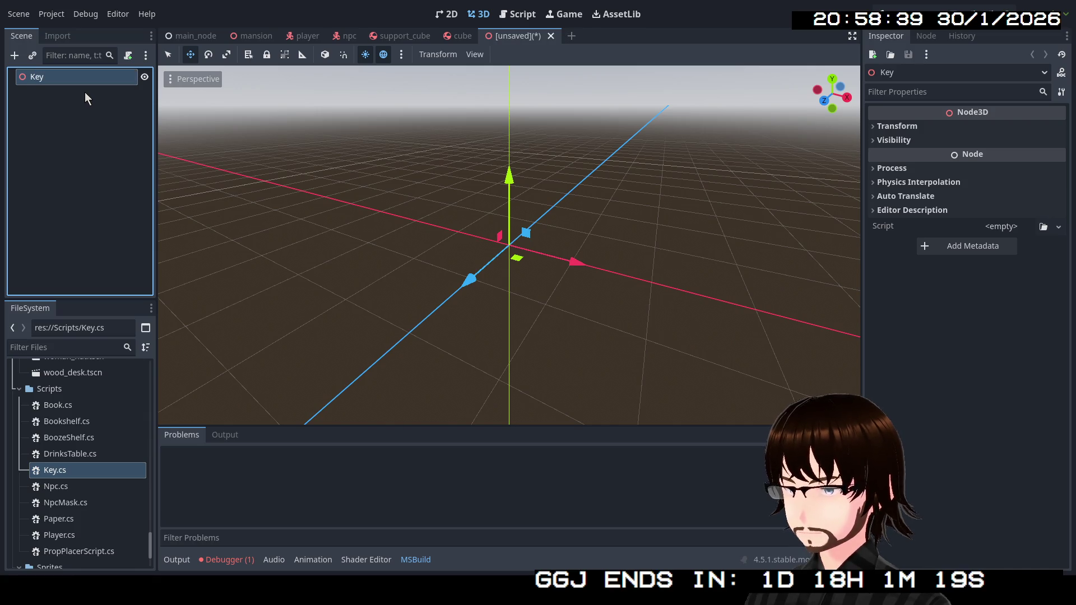
Attach the existing res://Scripts/Key.cs script to the Key node.
right_click(109, 83)
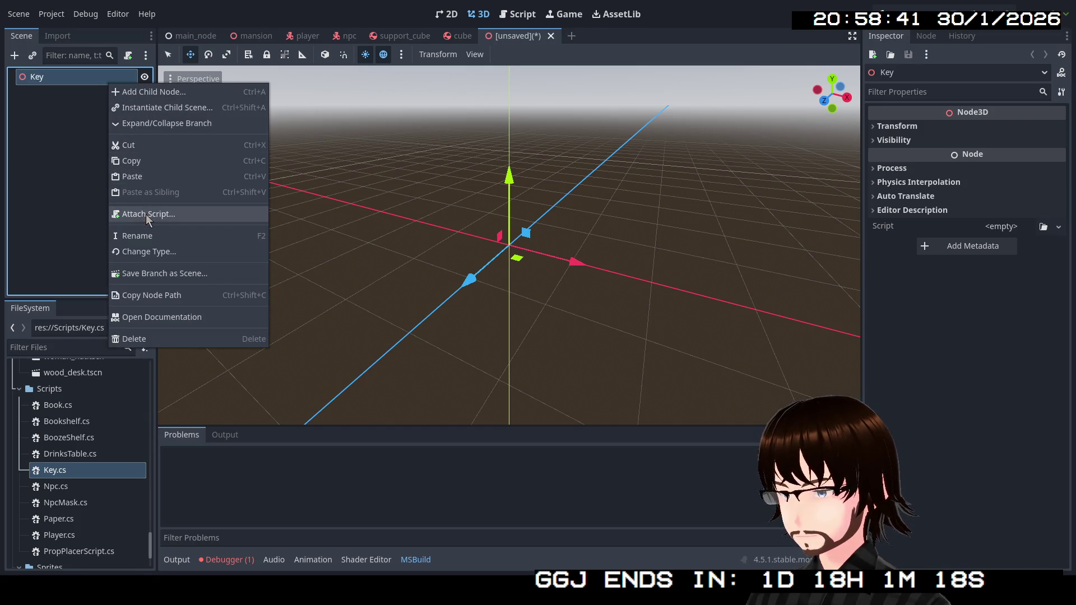
left_click(146, 214)
left_click(654, 272)
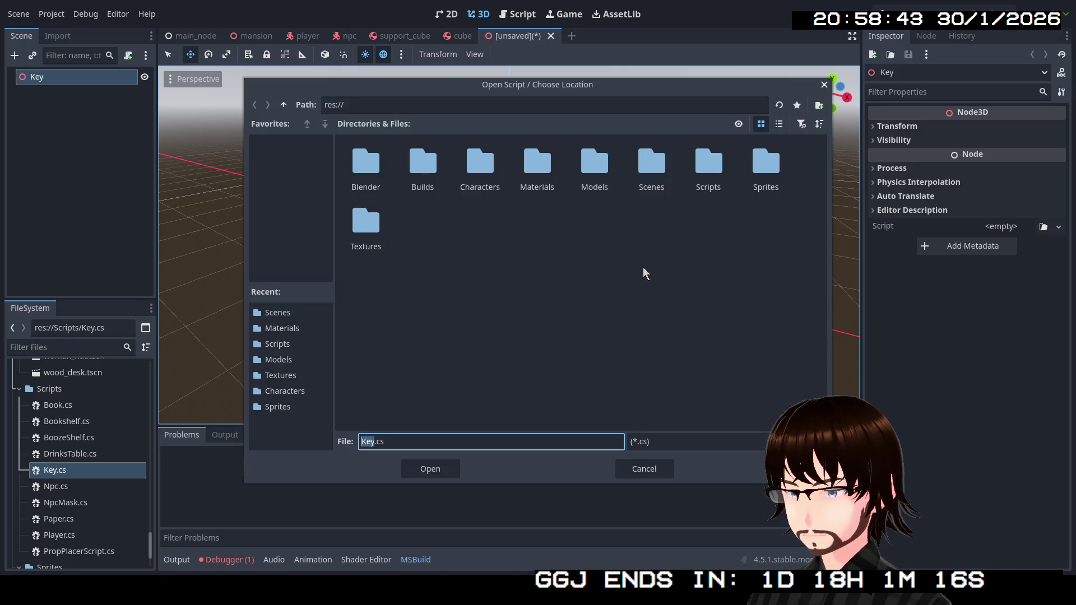
double_click(707, 168)
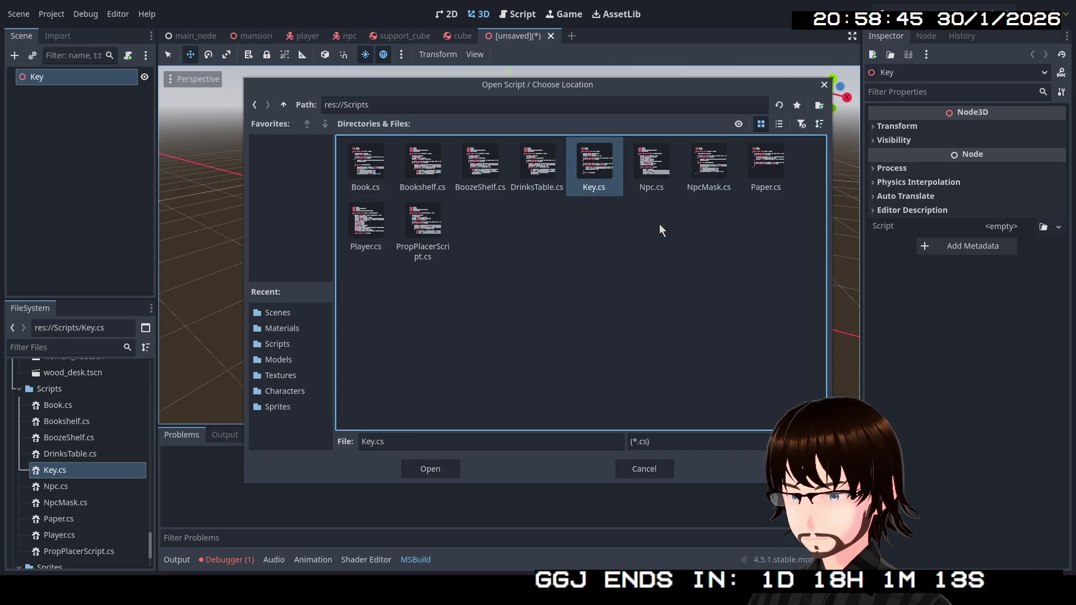
double_click(594, 174)
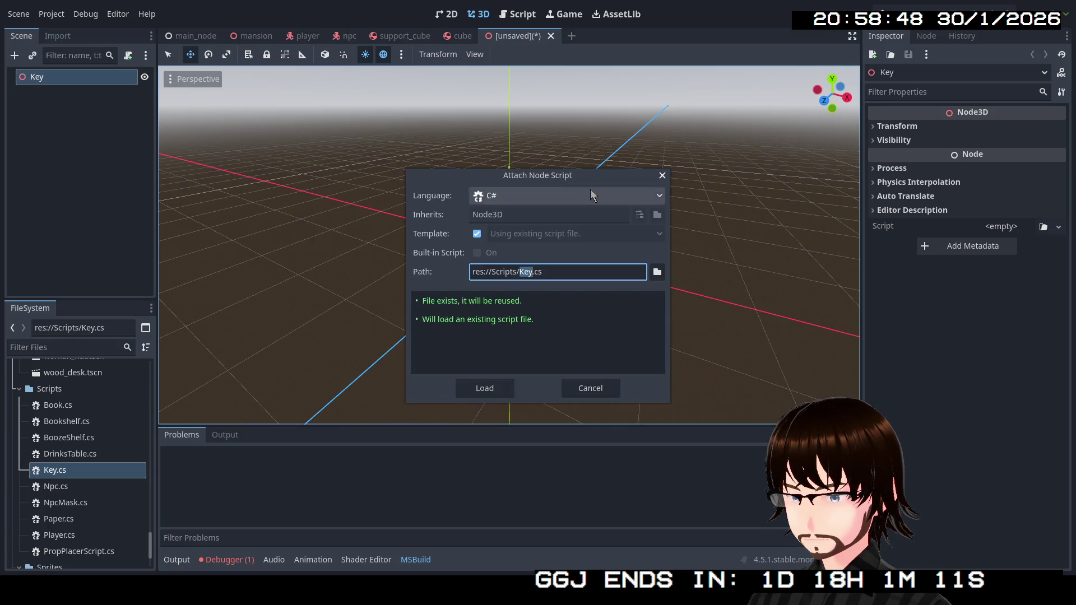
left_click(506, 385)
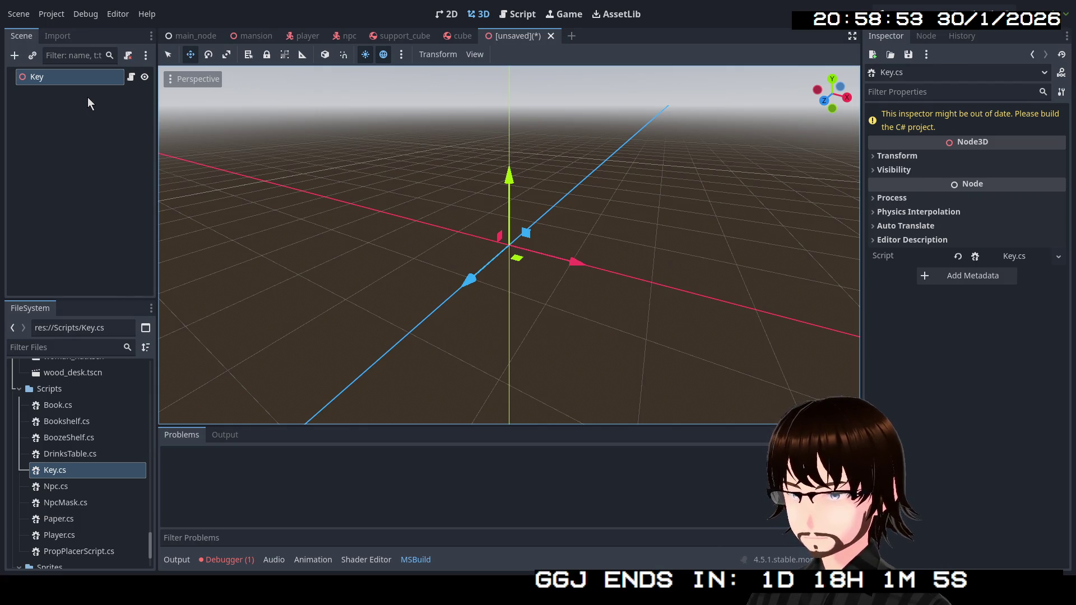
right_click(64, 84)
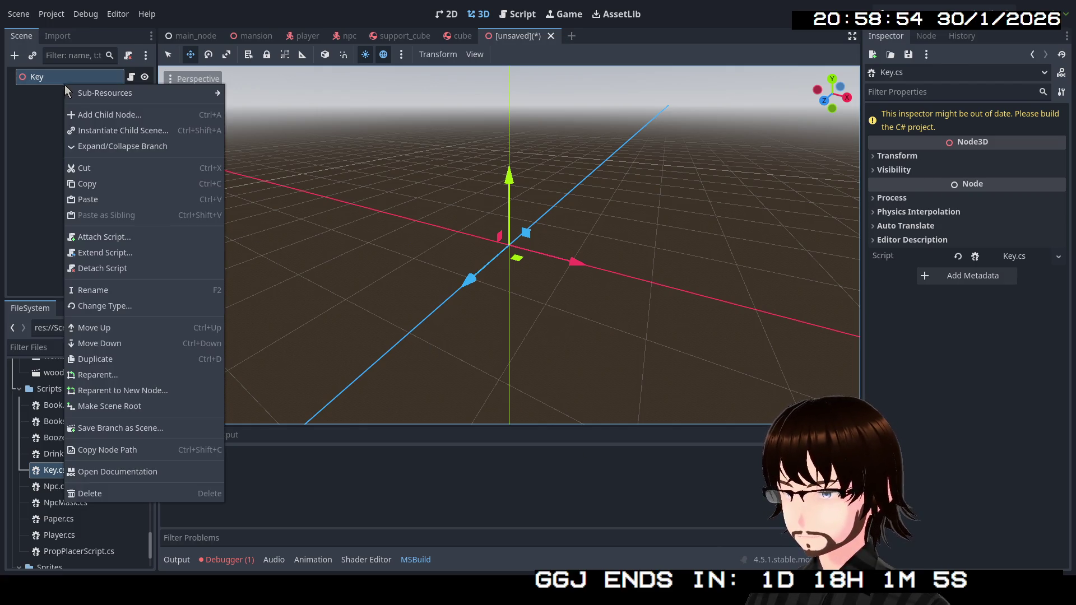
Add a MeshInstance3D box child and begin a Static Body Child, Single Convex collision.
left_click(99, 116)
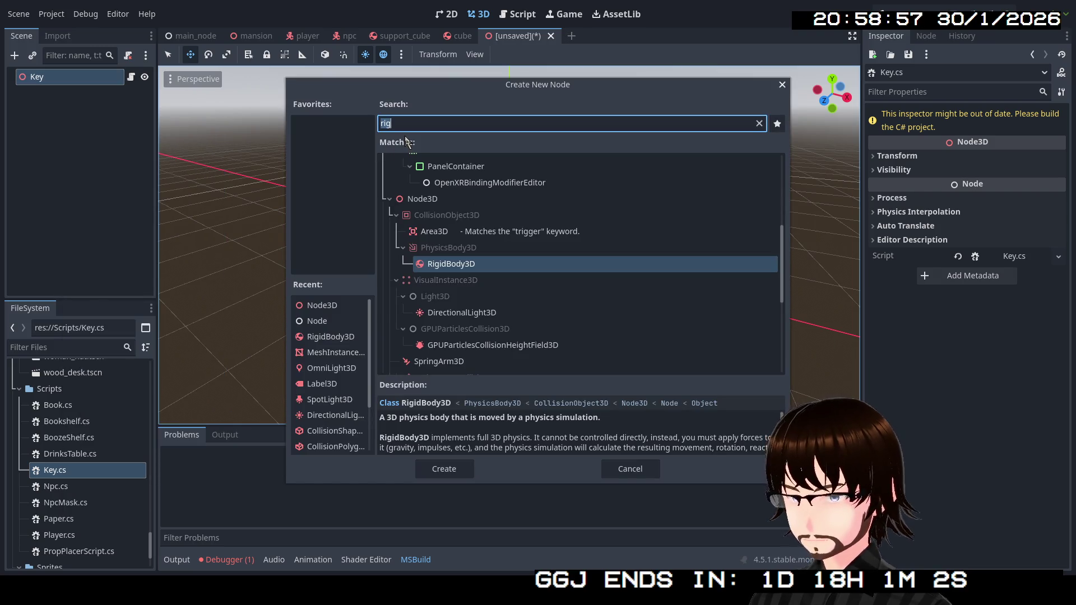
type("mesh")
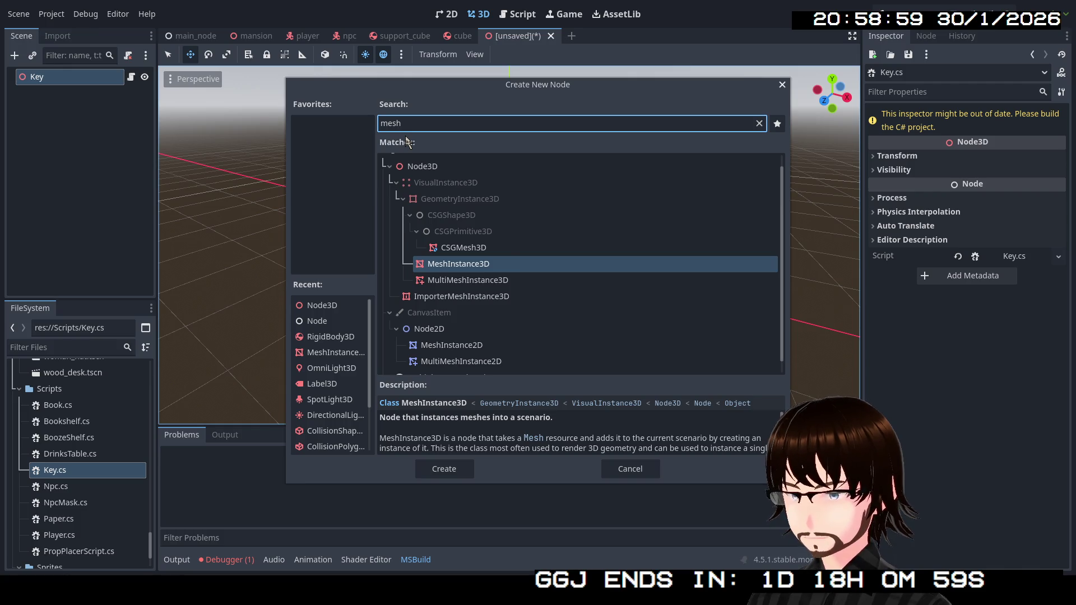
key("Return")
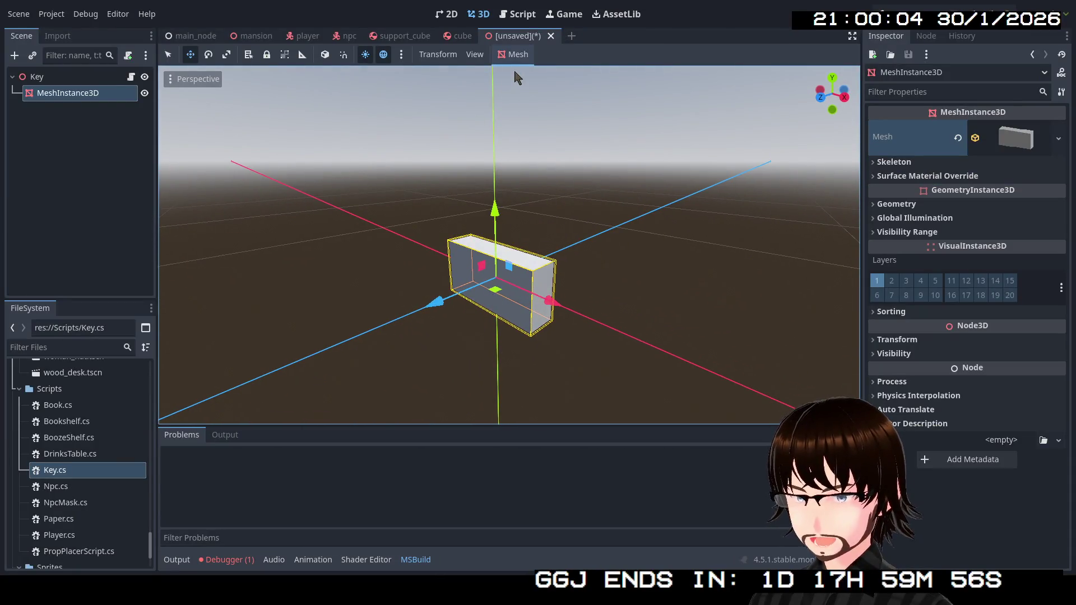
left_click(515, 55)
left_click(532, 75)
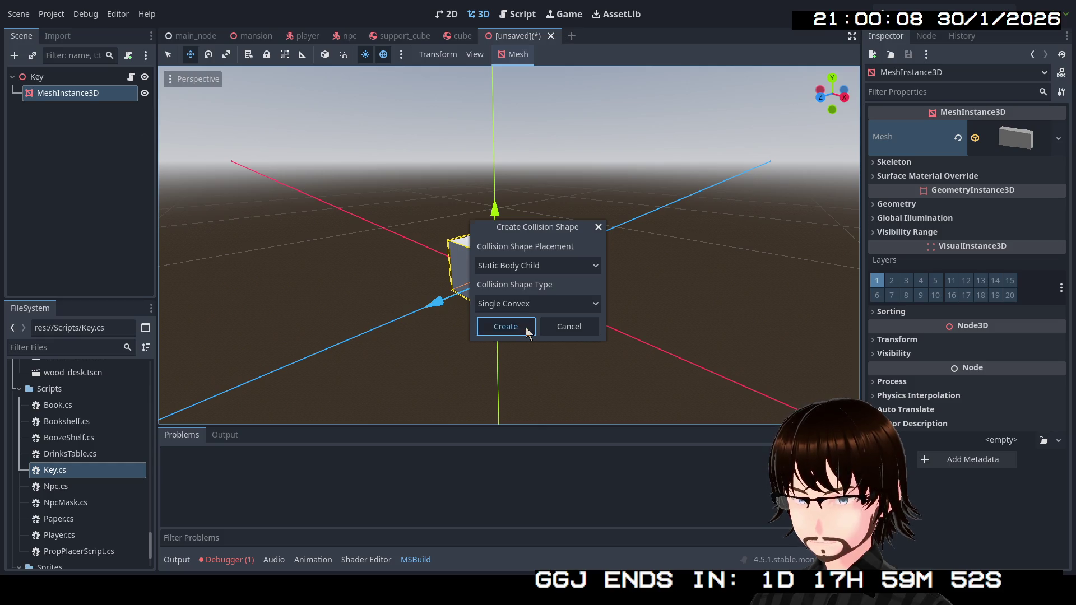
Create the static body collision shape and add Key to a new global group named Key.
left_click(505, 327)
left_click(72, 79)
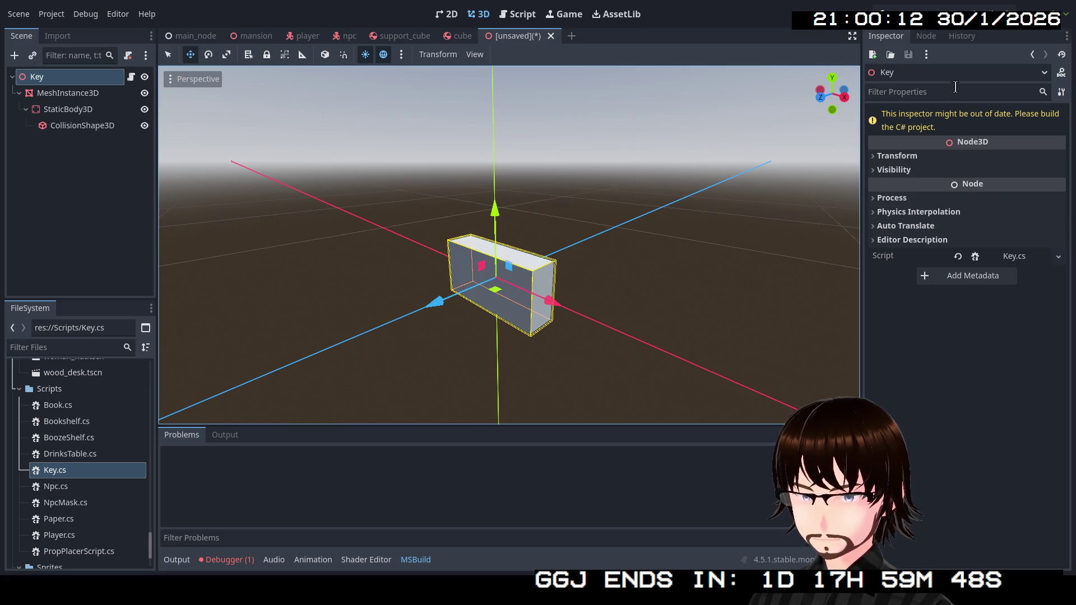
left_click(929, 36)
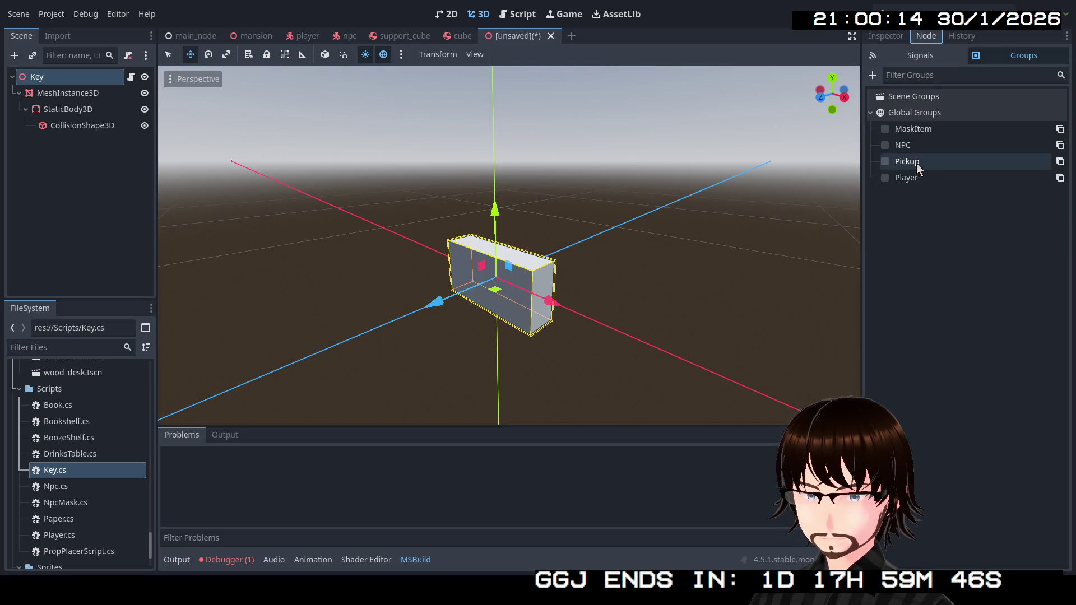
left_click(875, 75)
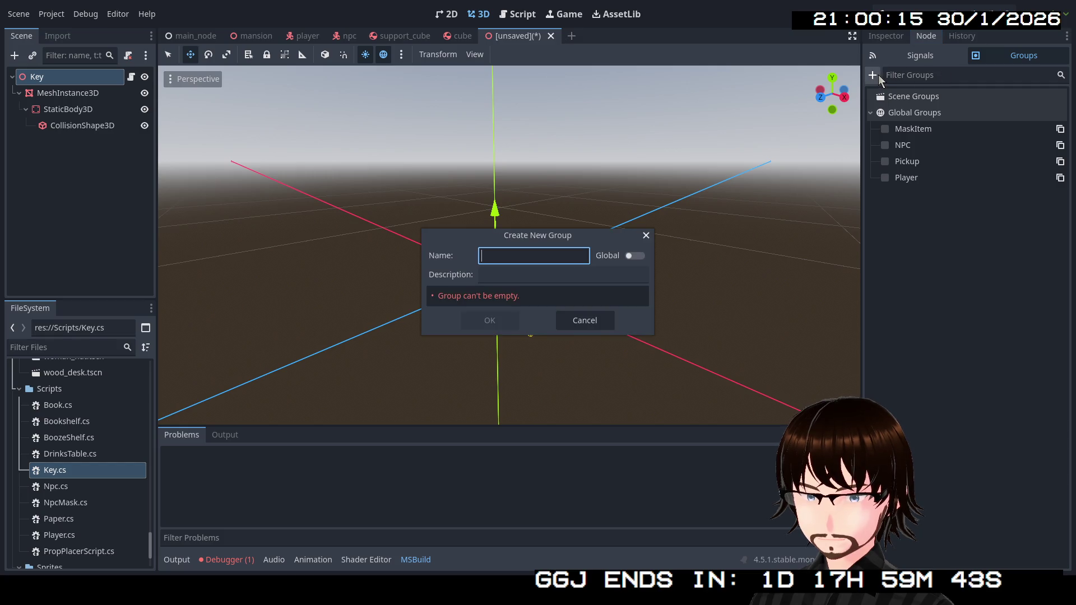
type("Key")
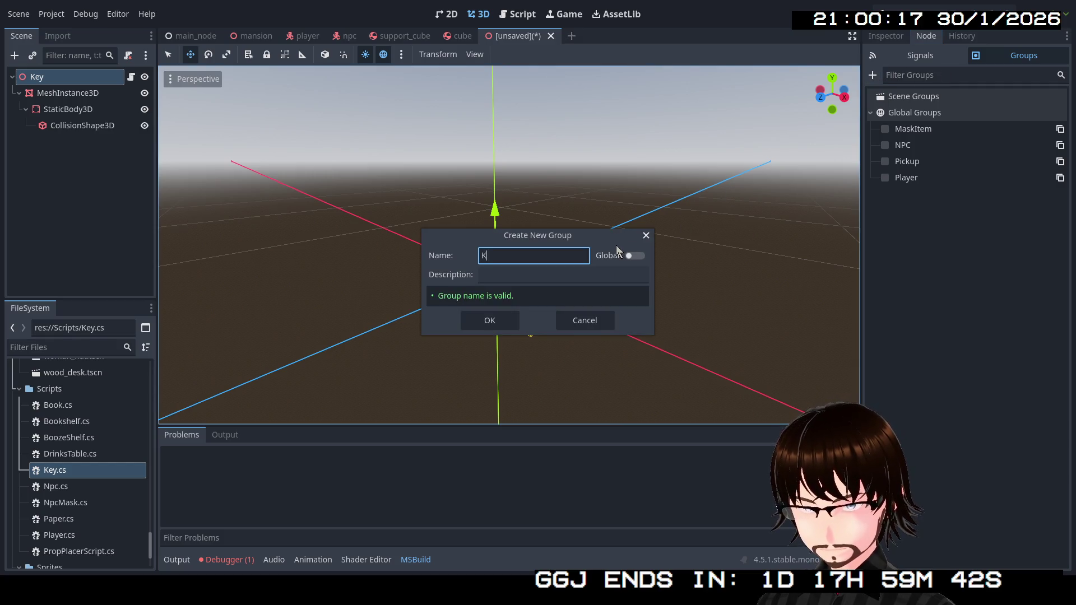
left_click(635, 255)
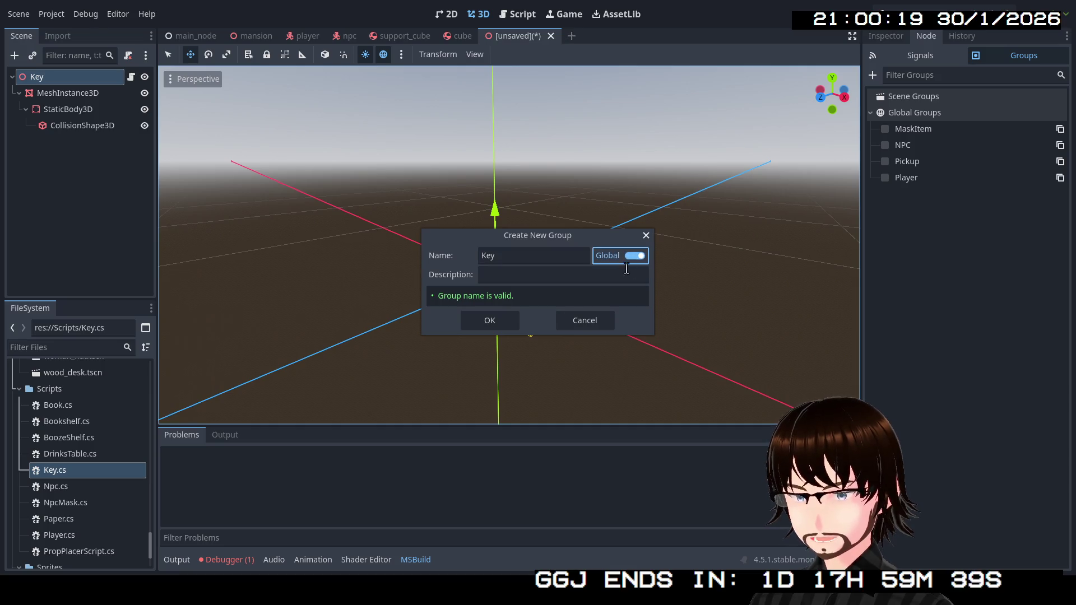
left_click(490, 322)
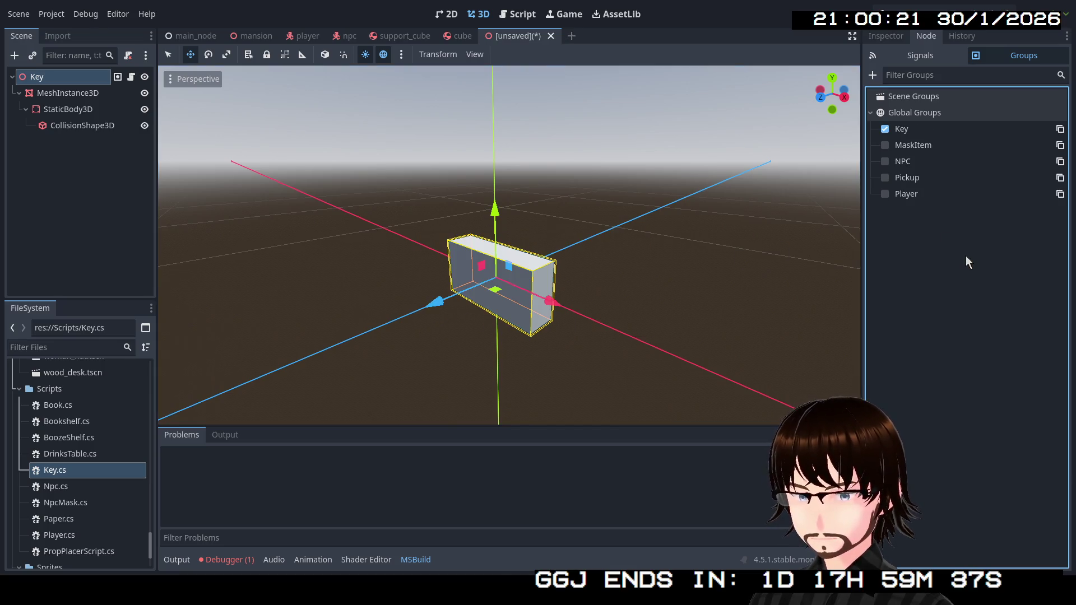
Check the child nodes' groups, reselect Key, and build the C# project.
left_click(99, 185)
left_click(84, 93)
left_click(84, 109)
left_click(87, 125)
left_click(85, 94)
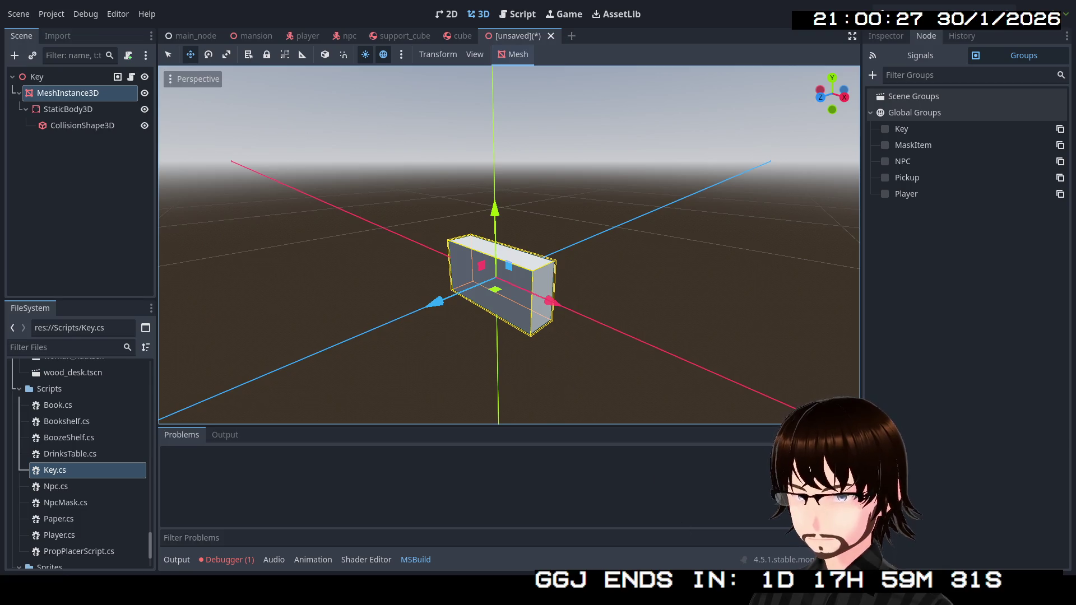
left_click(83, 77)
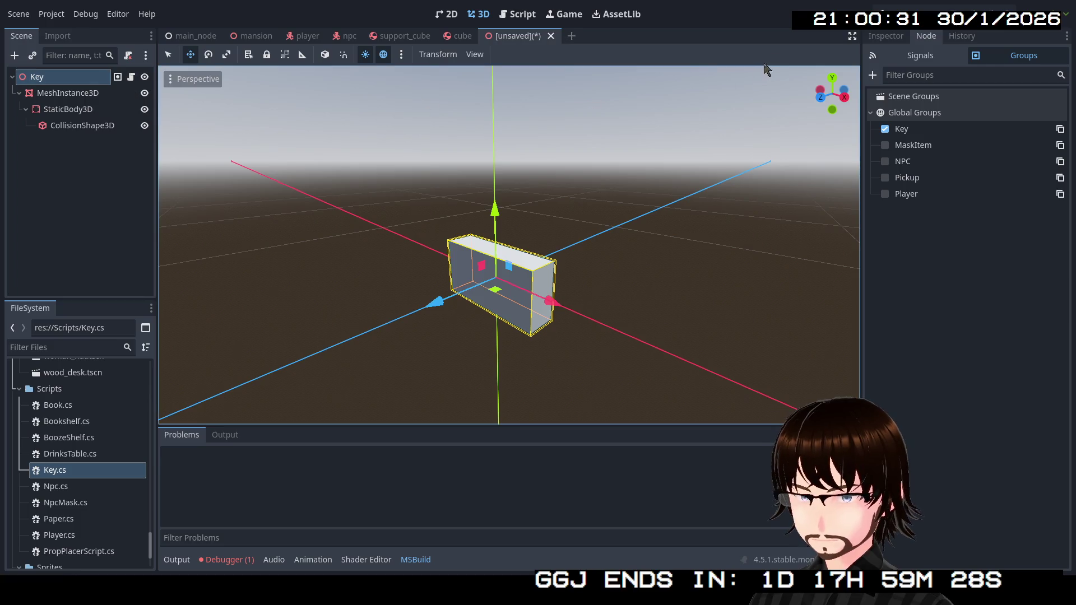
left_click(885, 36)
left_click(877, 16)
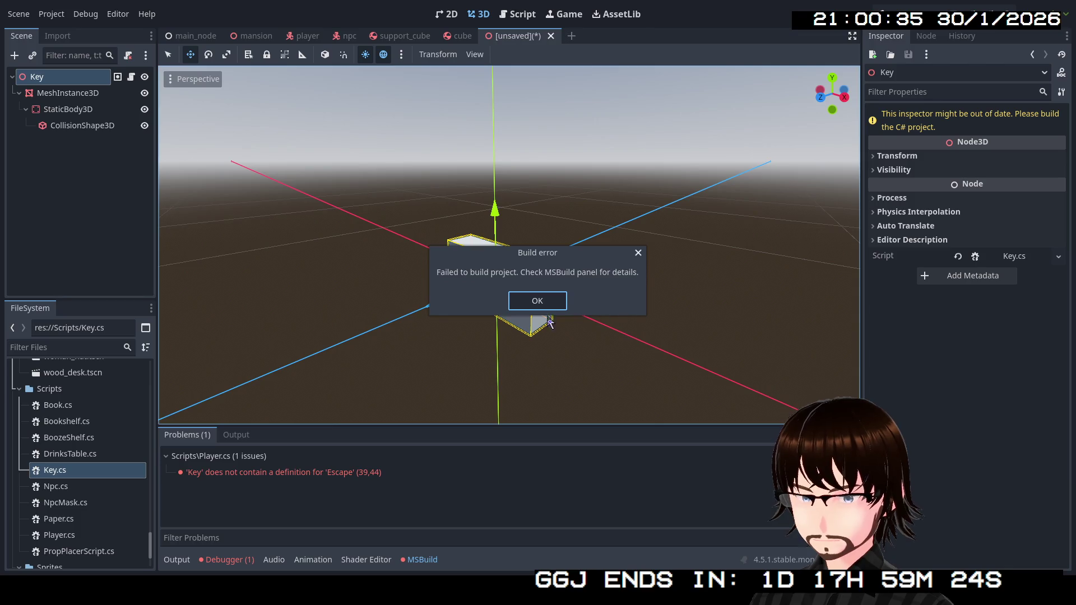
Dismiss the Player.cs build error and expand the QuestScript NullReferenceException stack trace at line 44.
left_click(524, 307)
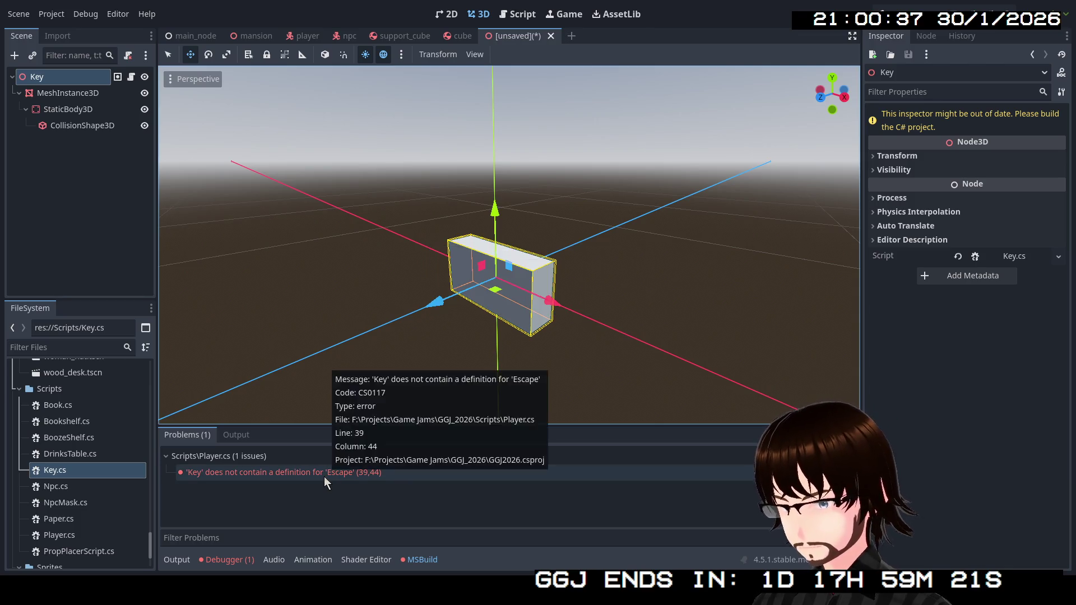
left_click(325, 476)
left_click(238, 562)
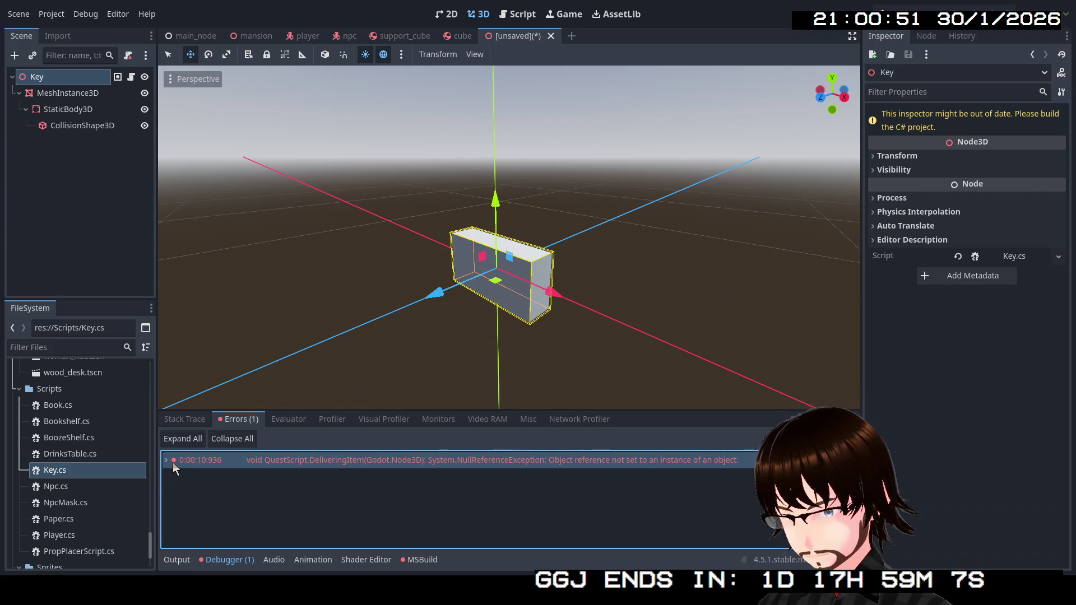
mouse_move(173, 463)
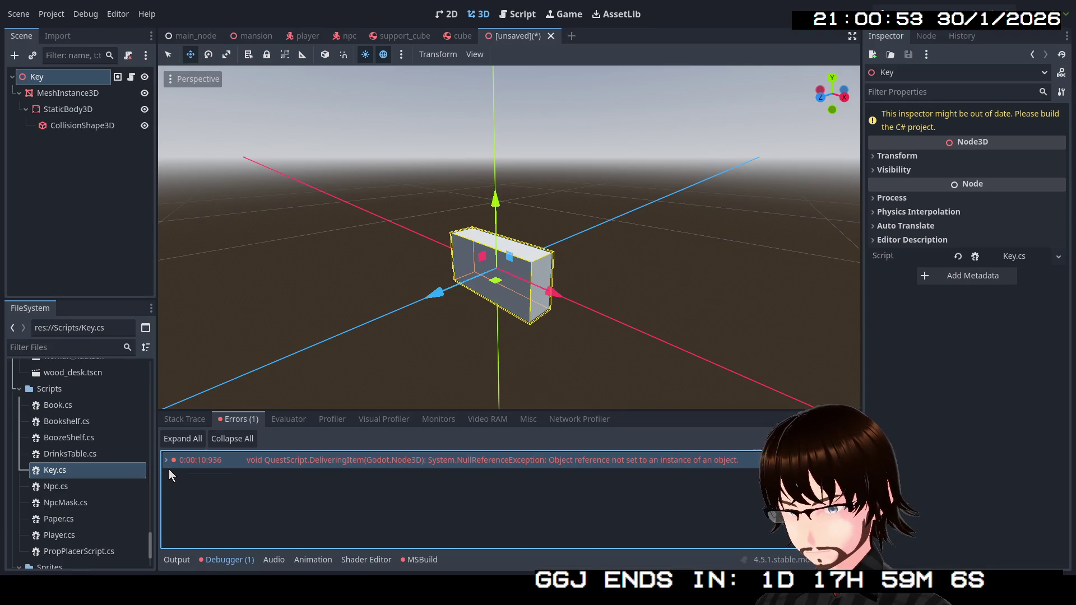
left_click(169, 464)
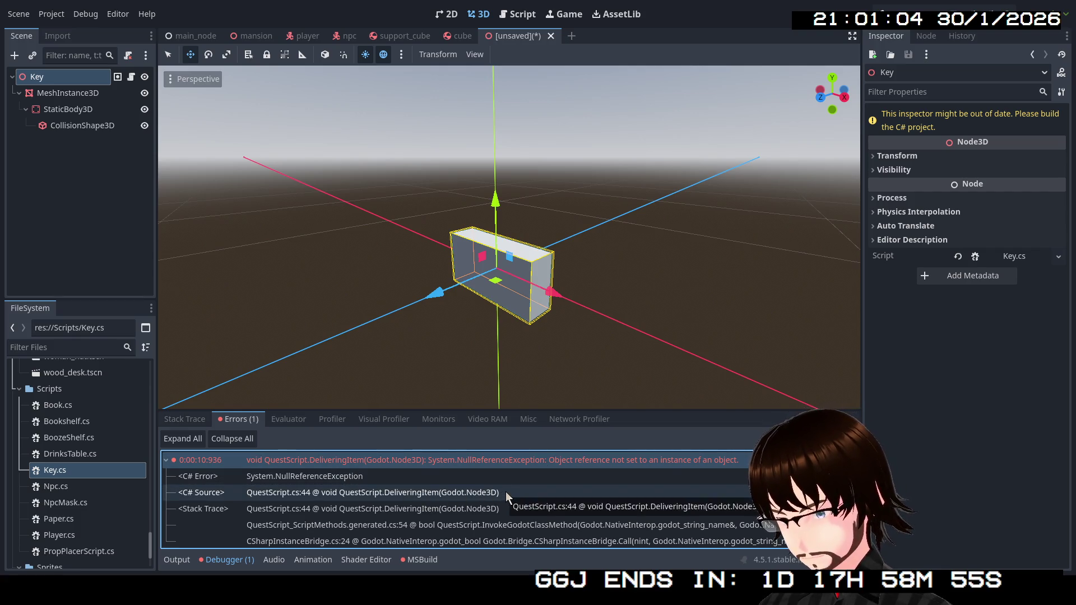
scroll(505, 492, "down", 1)
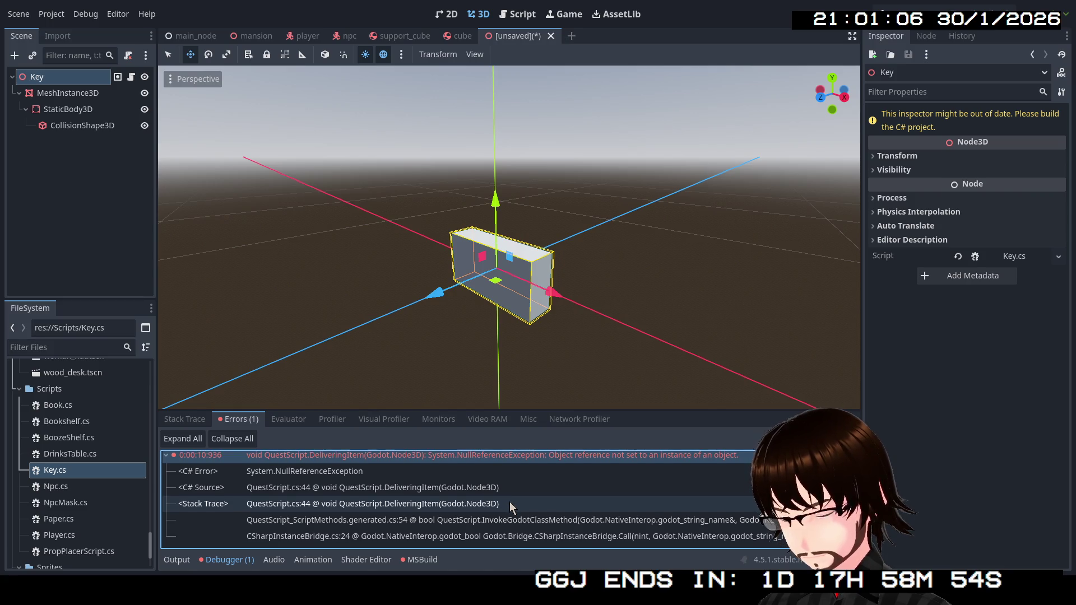
left_click(427, 508)
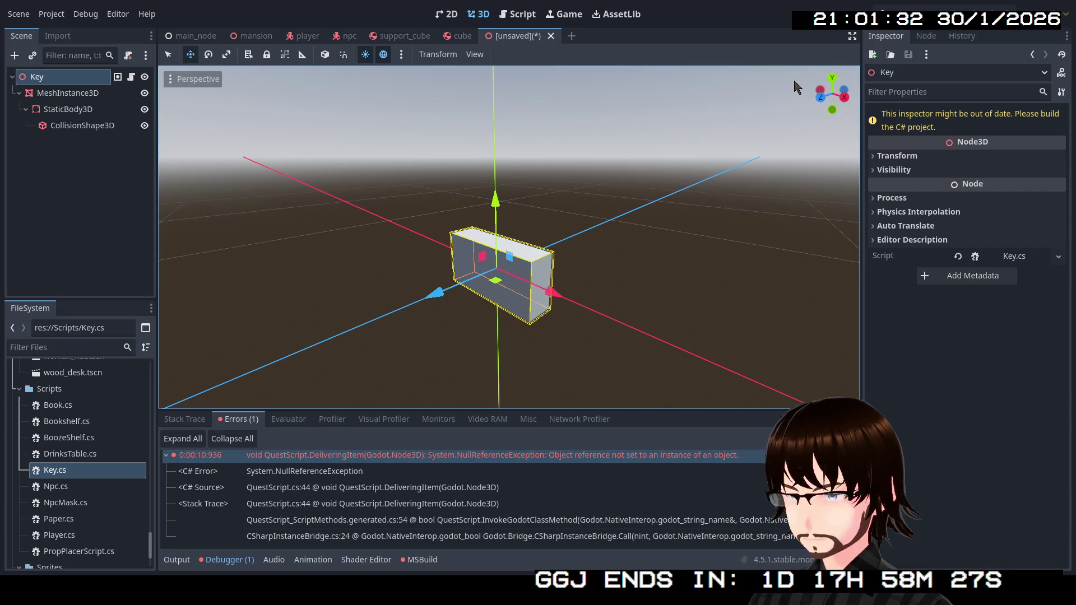
Save the scene as key.tscn, rebuild, and inspect the Player.cs 'Key' lacks 'Escape' error.
key("ctrl+s")
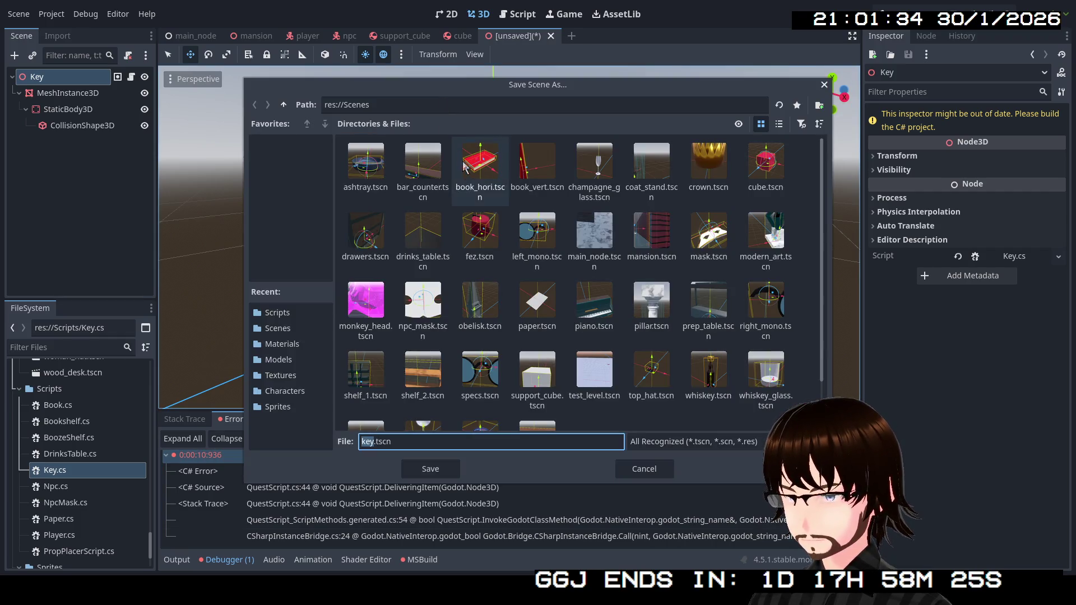
left_click(442, 470)
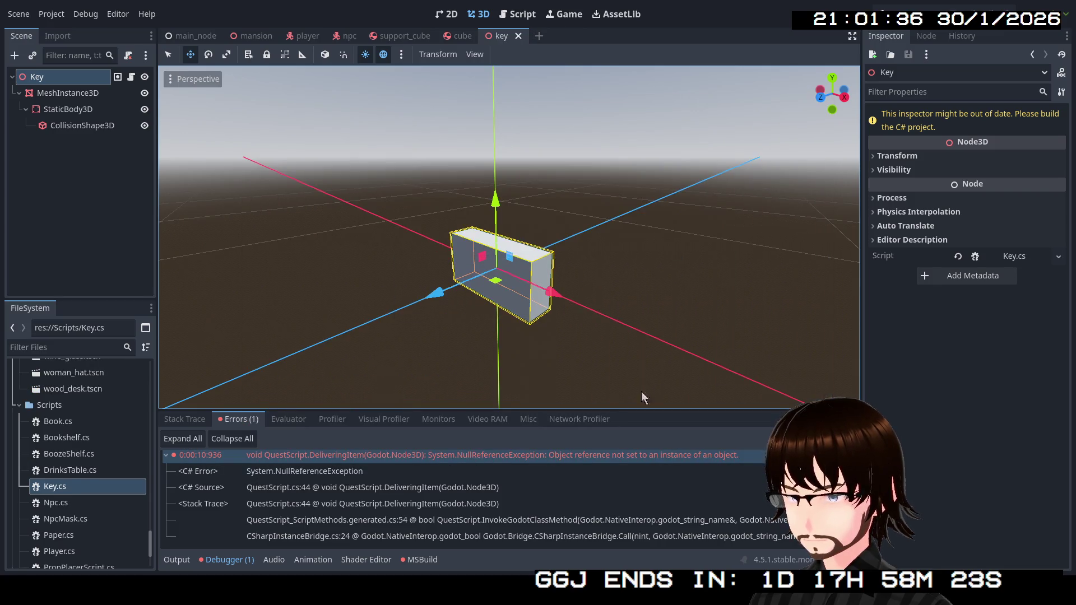
left_click(880, 14)
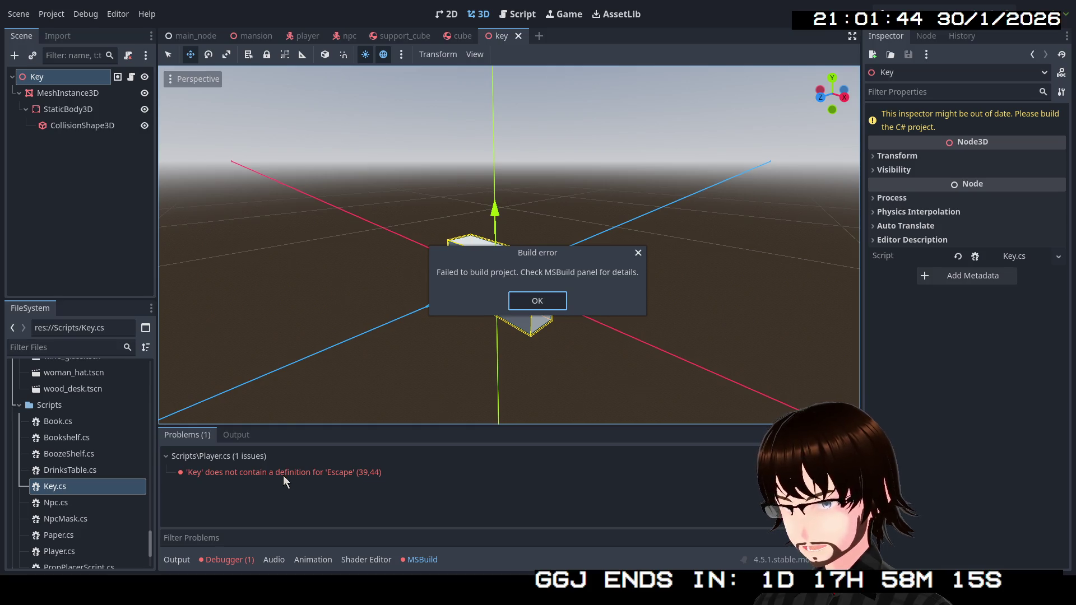
left_click(535, 303)
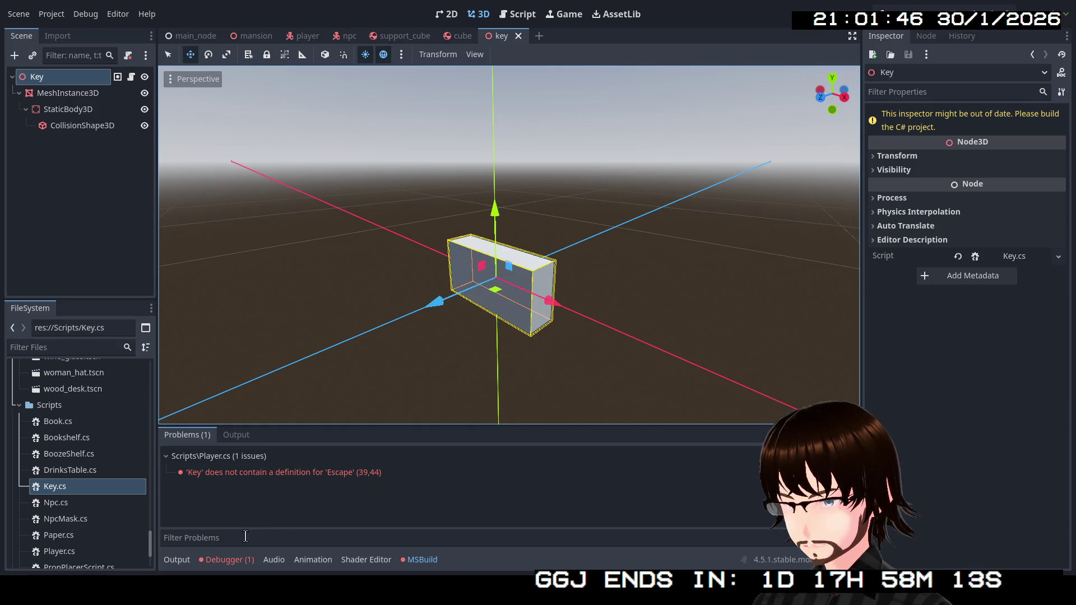
left_click(265, 471)
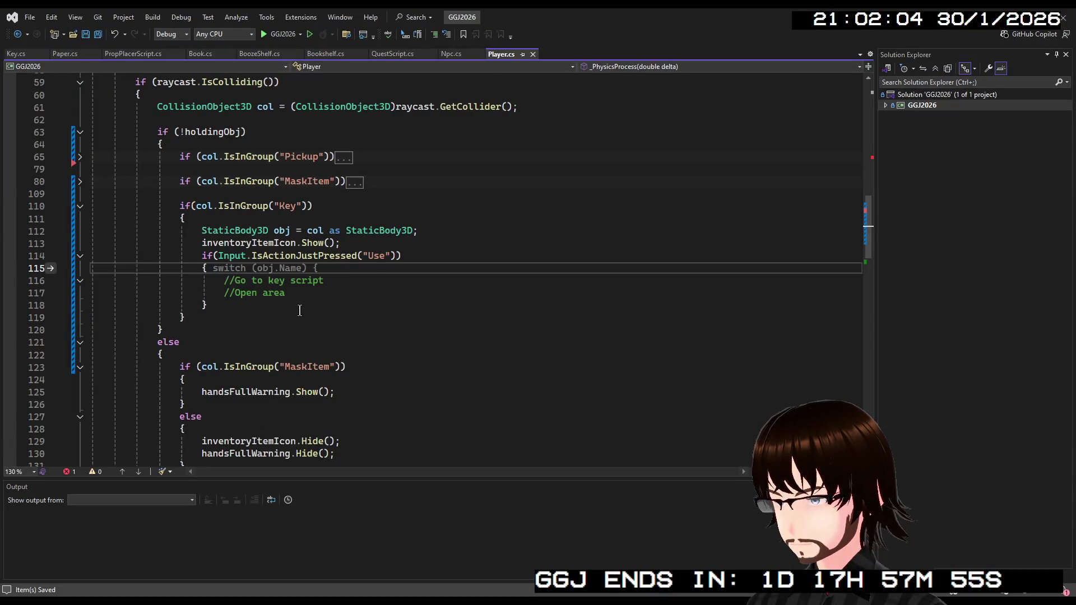
Dismiss the switch suggestion and expand the collapsed Pickup and MaskItem blocks in Player.cs.
left_click(300, 310)
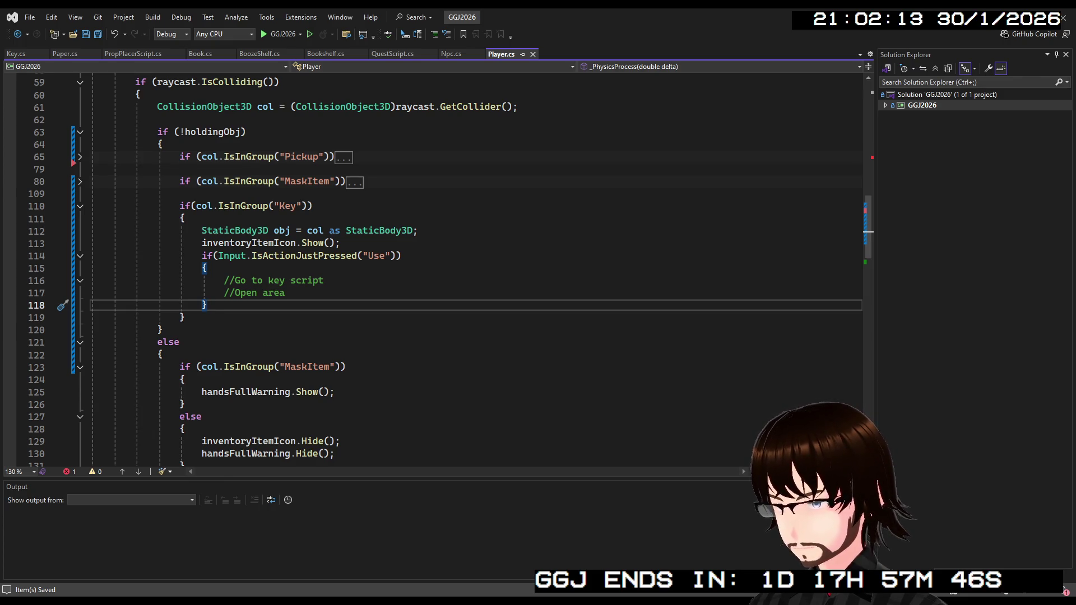
scroll(446, 384, "down", 15)
scroll(295, 406, "up", 9)
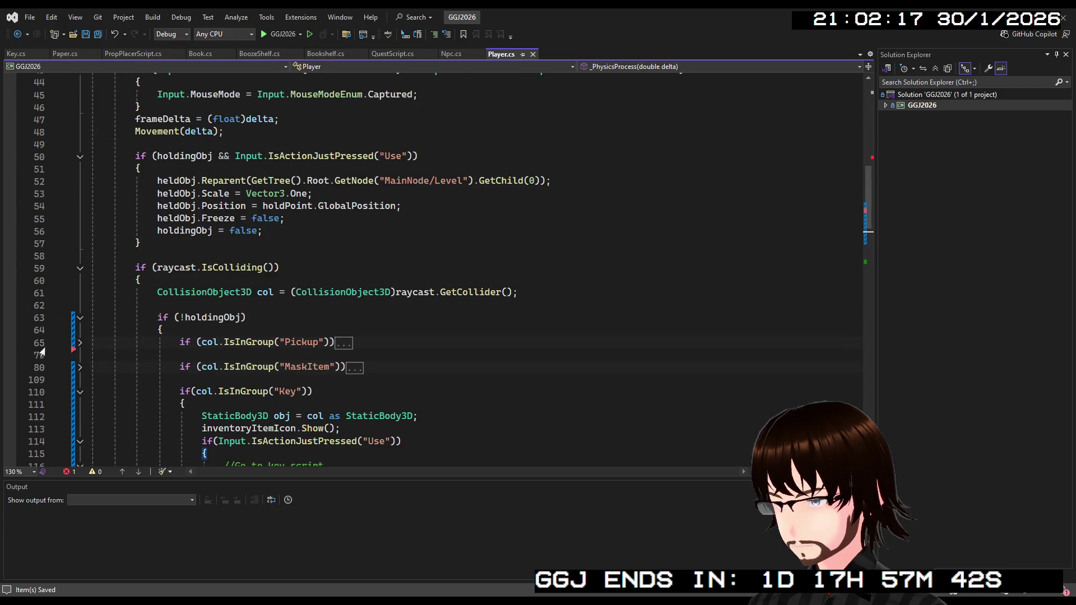
left_click(80, 344)
scroll(79, 359, "down", 4)
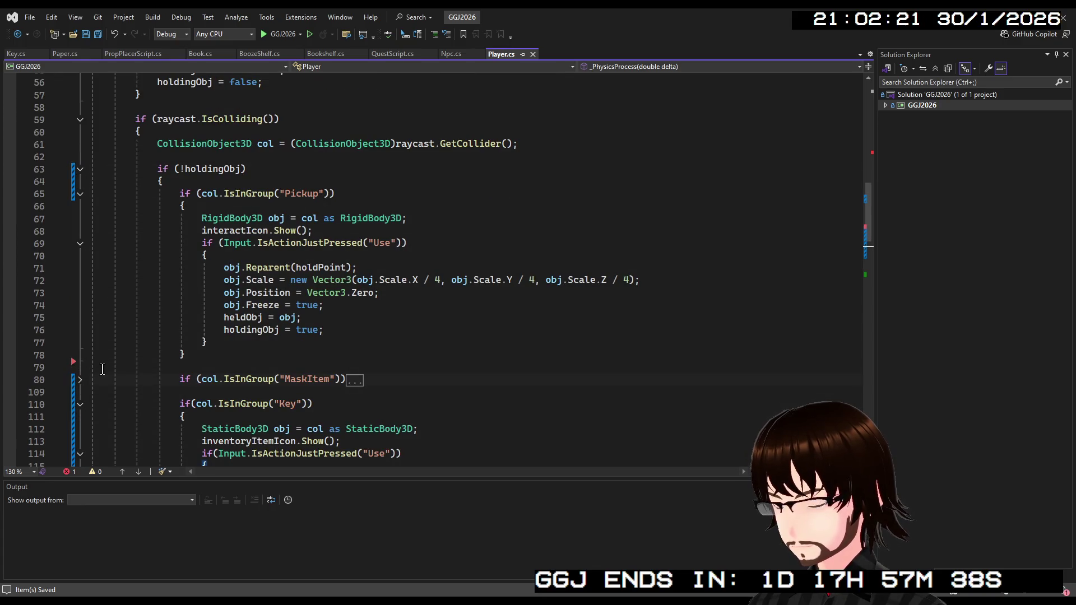
left_click(79, 380)
scroll(168, 263, "down", 12)
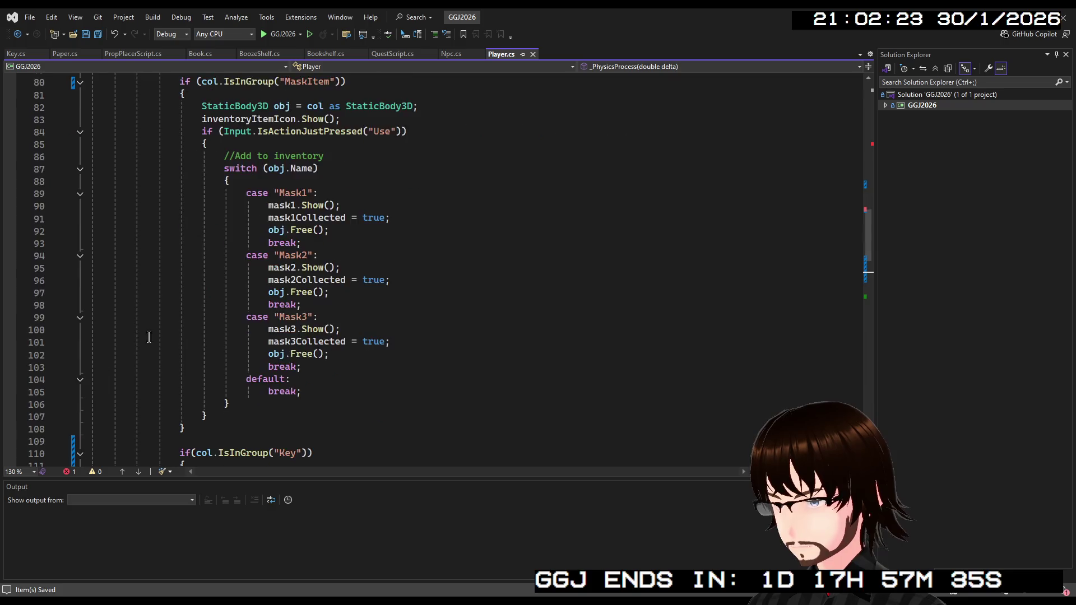
scroll(172, 262, "down", 4)
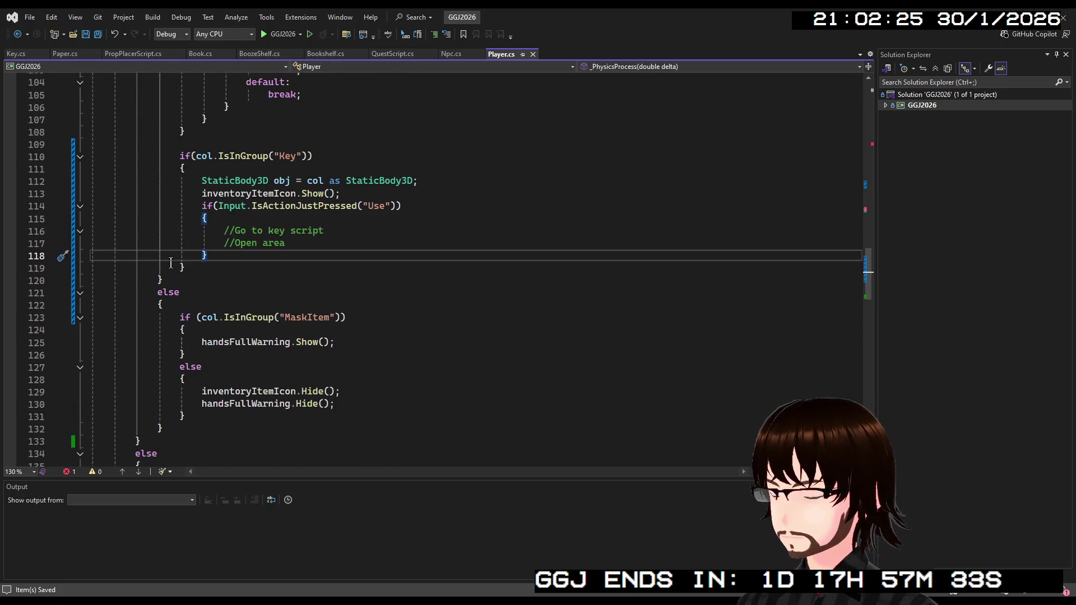
scroll(169, 247, "up", 12)
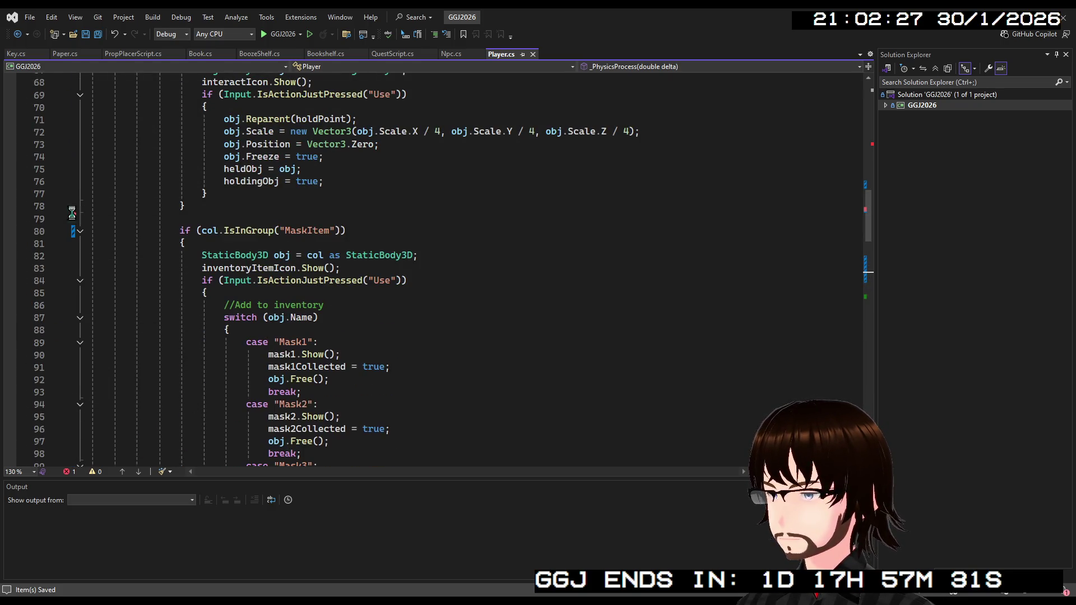
Review the uncommitted changes near line 79, then scroll up to the Key.Escape check.
left_click(72, 213)
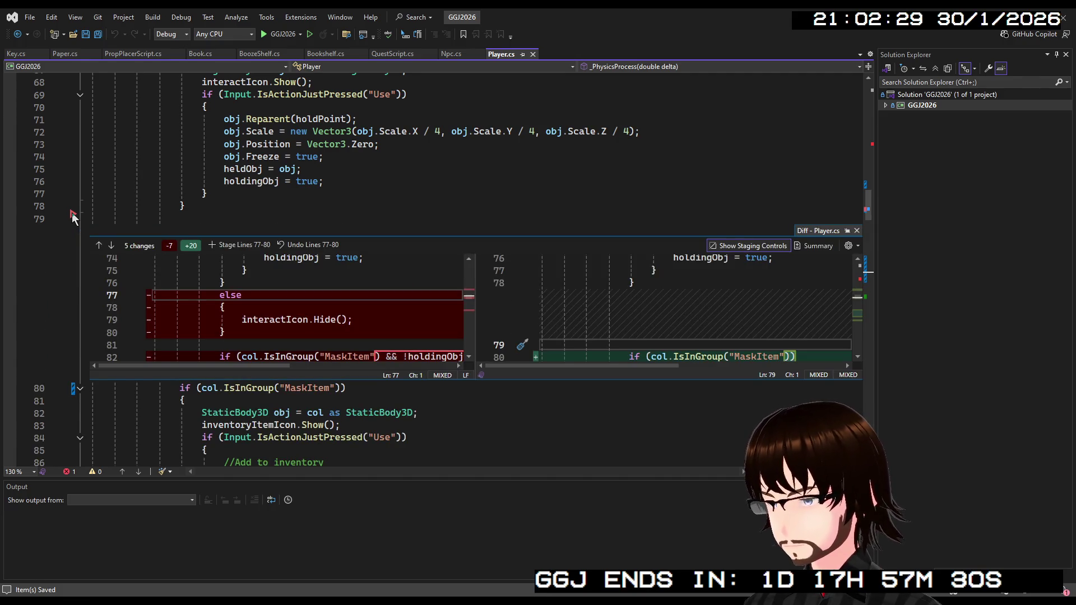
left_click(73, 214)
left_click(72, 214)
left_click(72, 216)
scroll(239, 191, "up", 3)
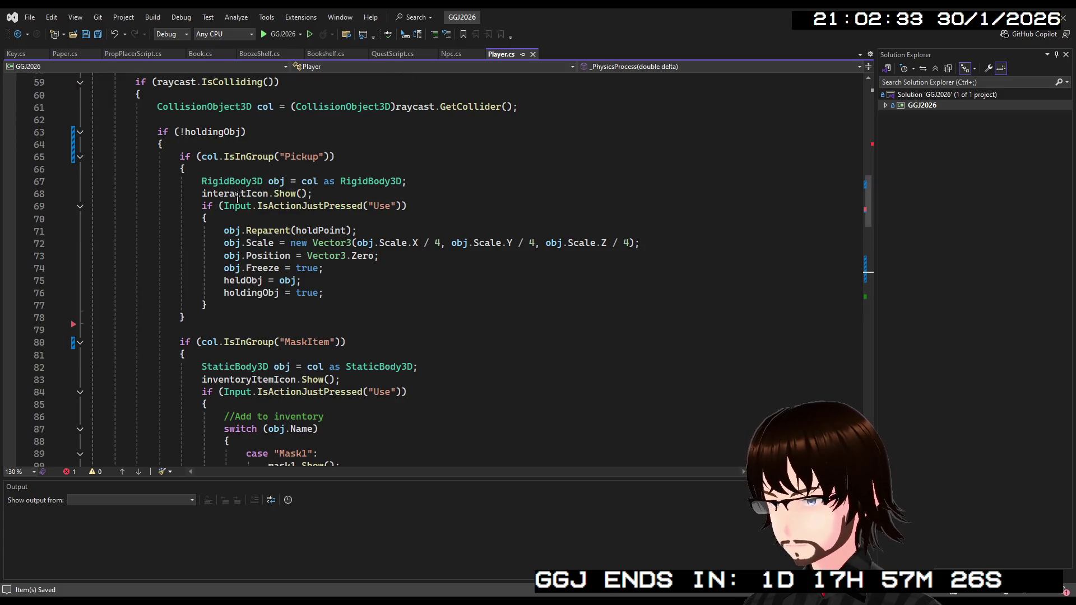
left_click(203, 315)
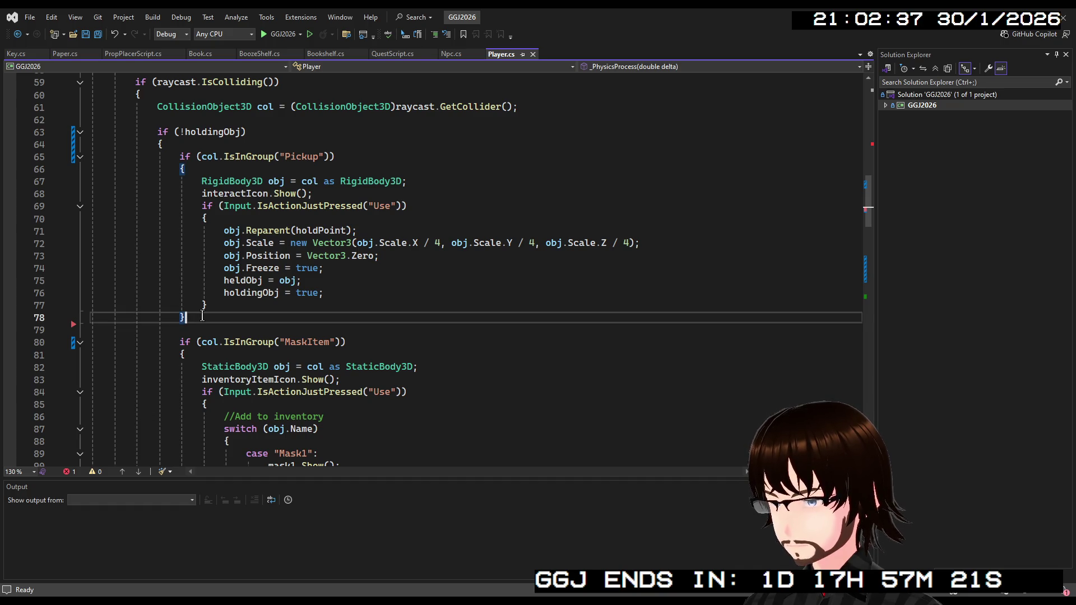
scroll(409, 248, "up", 11)
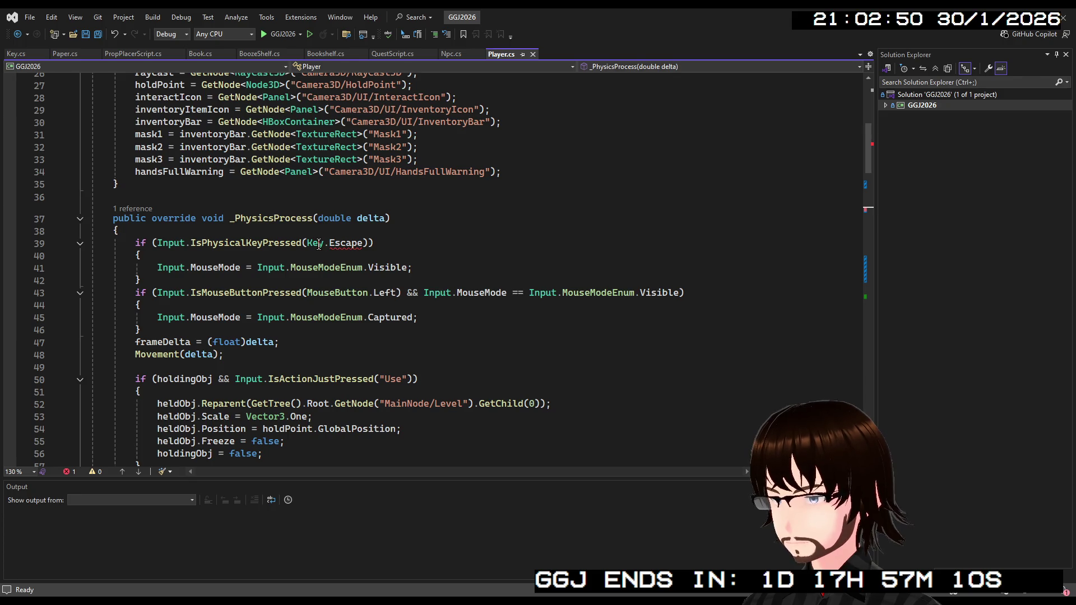
Rename the Key class to KeyRewardItem in Key.cs, save, and switch to QuestScript.cs.
left_click(11, 54)
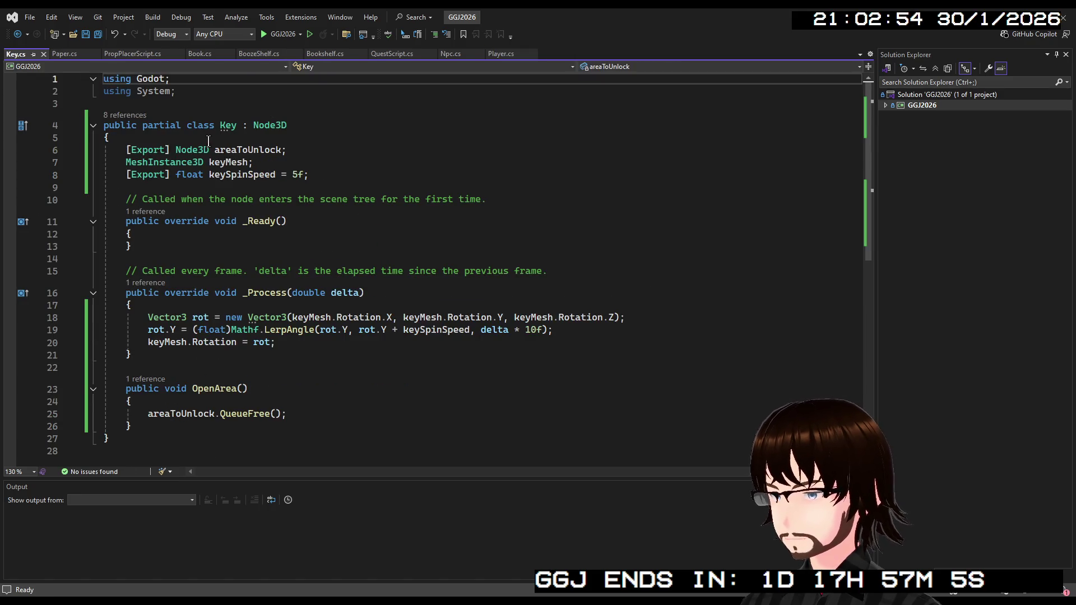
double_click(227, 126)
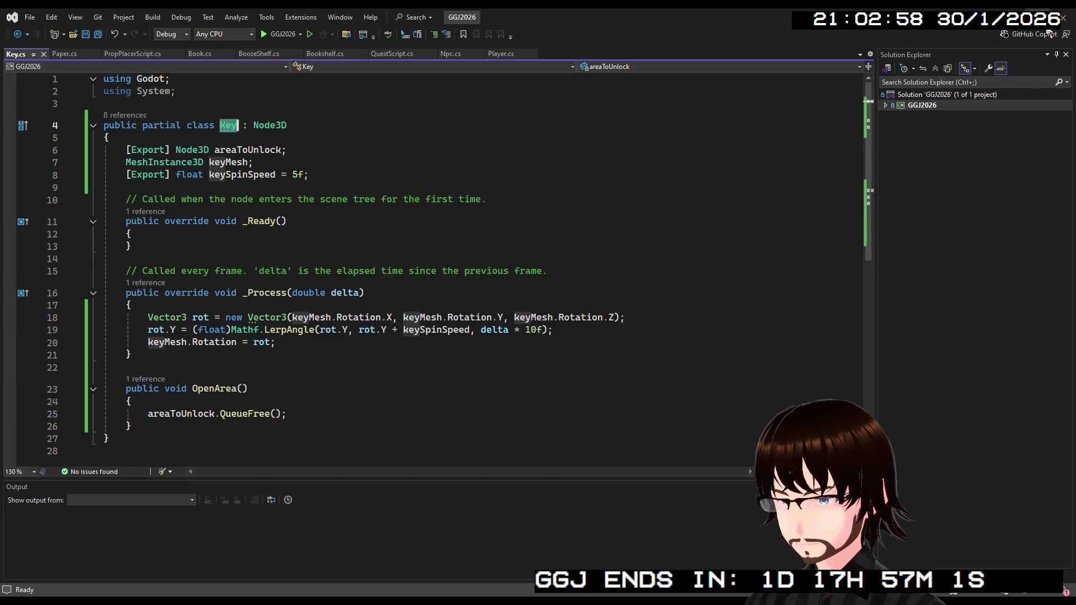
left_click(1062, 17)
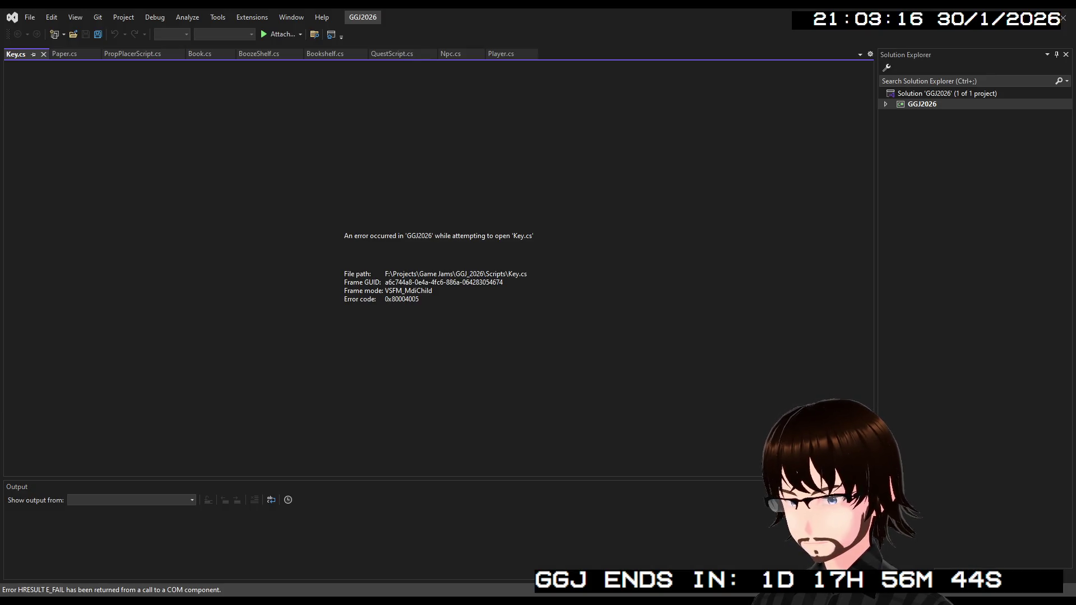
left_click(237, 125)
type("RewardItem : Node3D")
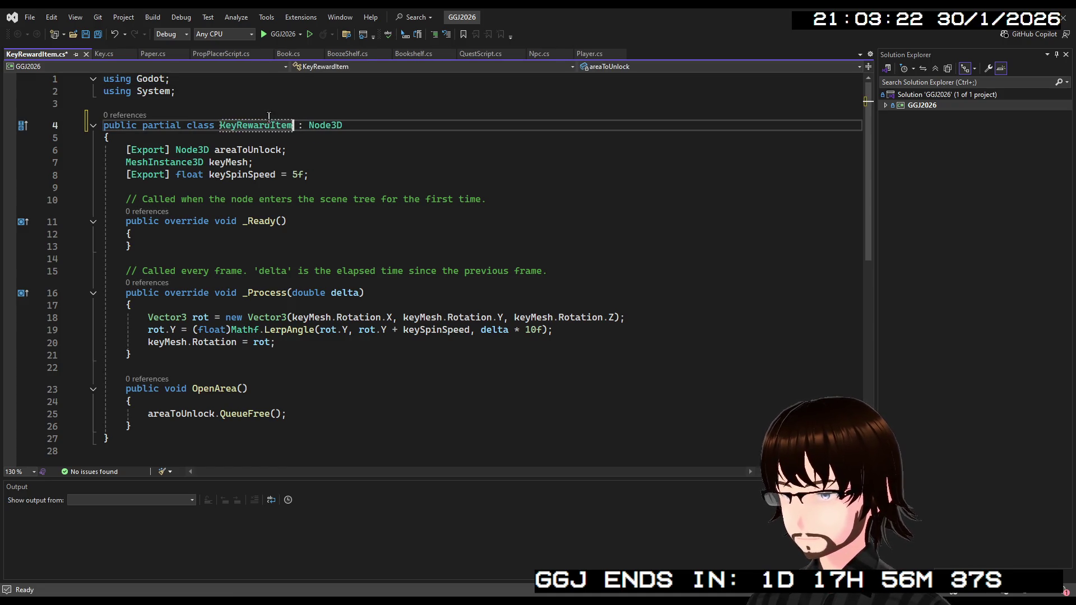
left_click(417, 133)
key("ctrl+s")
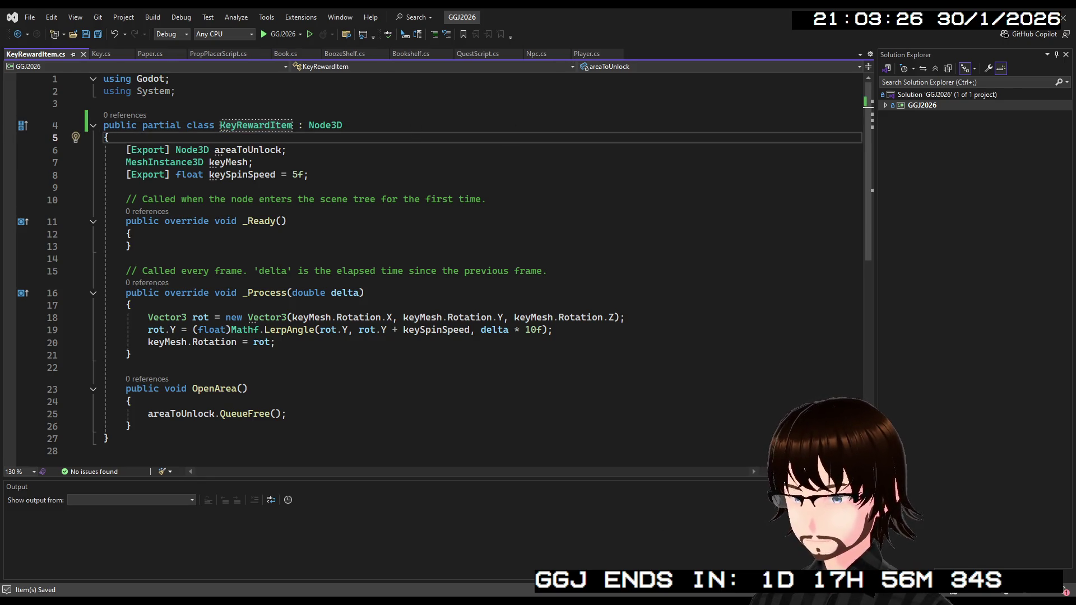
key("alt+Tab")
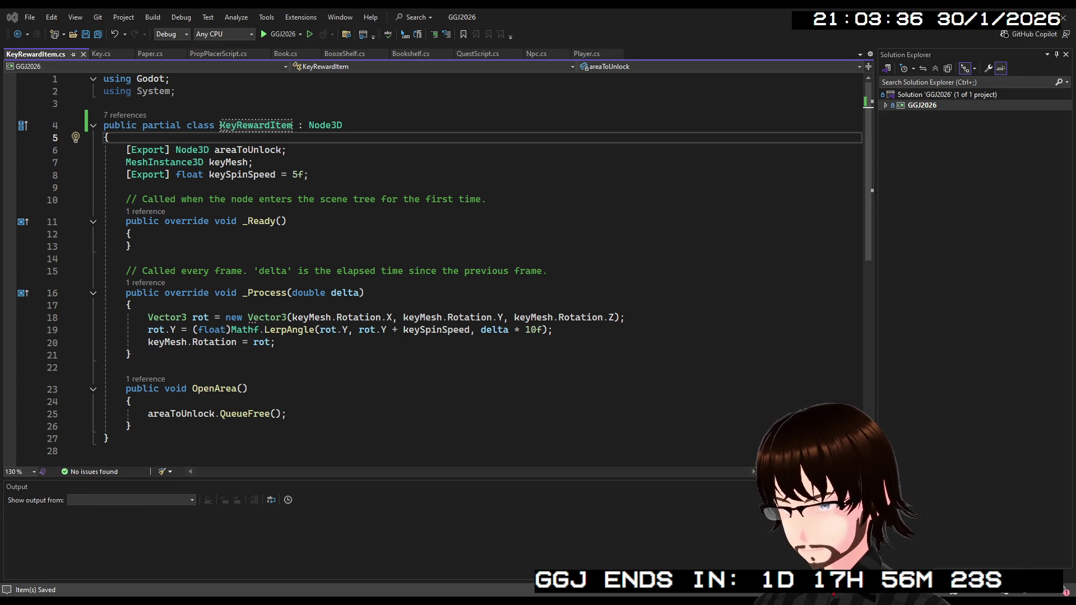
key("ctrl+Tab")
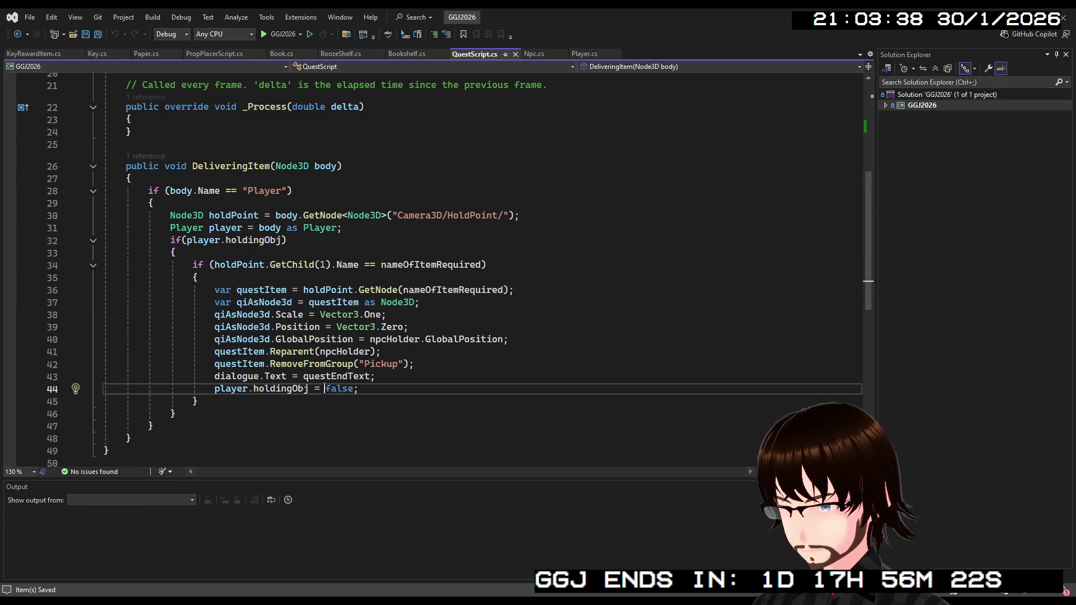
scroll(350, 314, "up", 7)
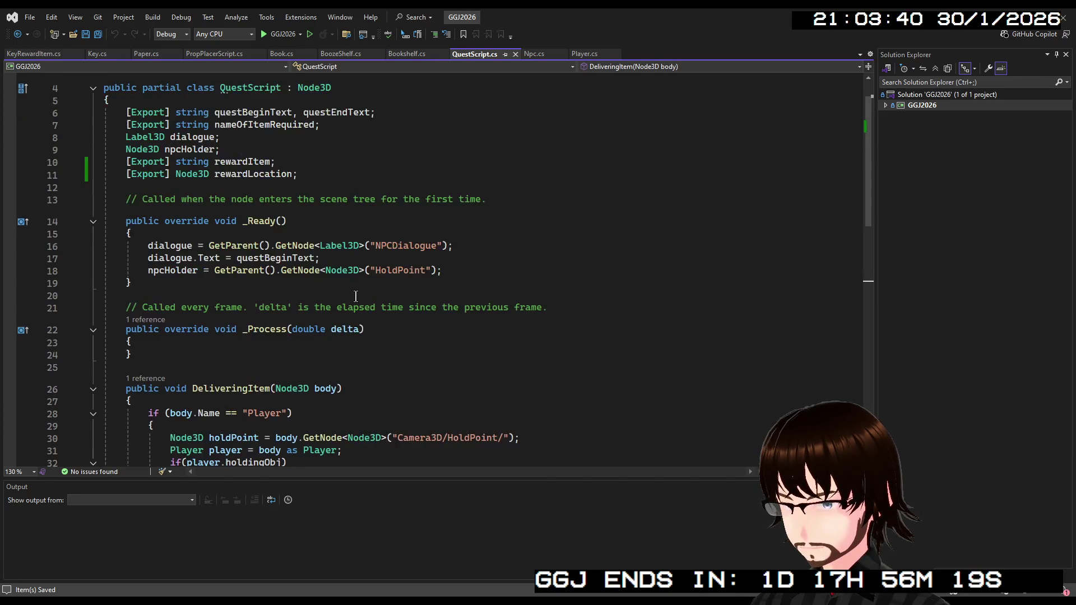
scroll(360, 303, "down", 5)
scroll(360, 303, "down", 4)
scroll(319, 331, "up", 2)
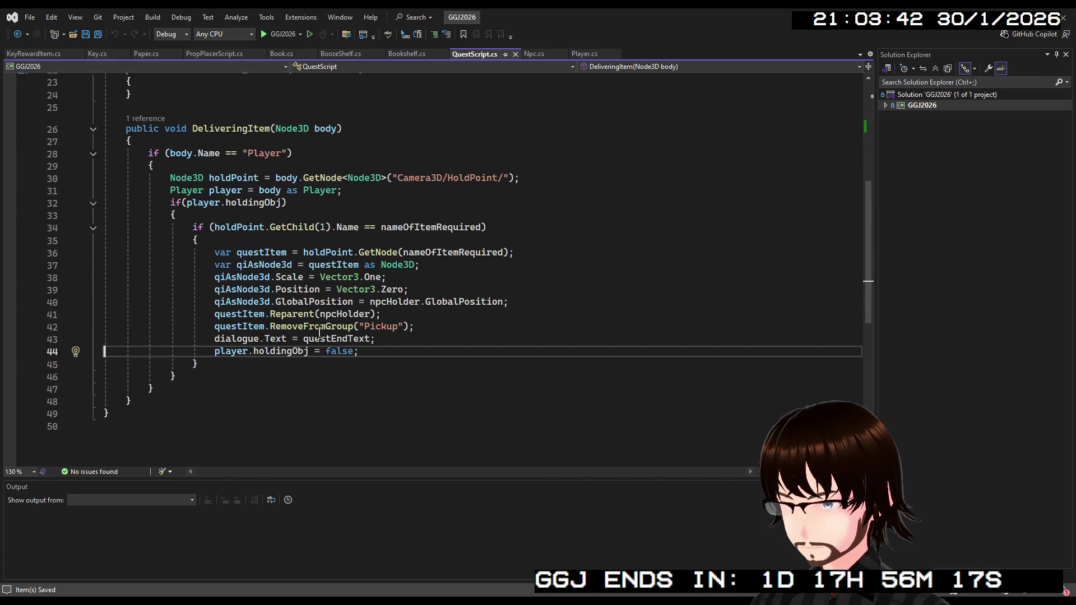
double_click(280, 351)
left_click(232, 351)
scroll(253, 324, "up", 7)
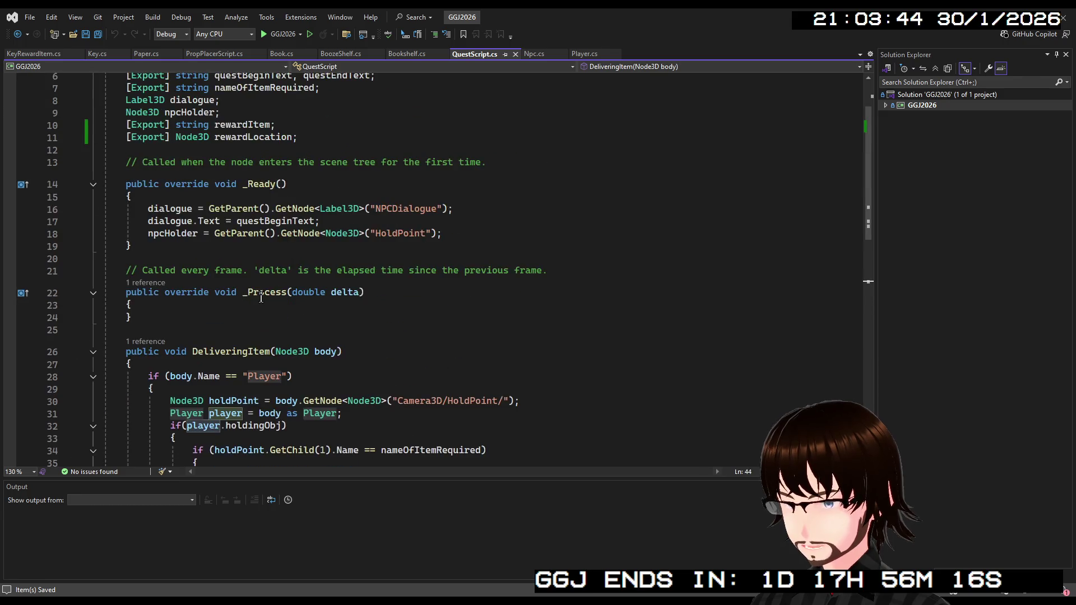
scroll(269, 297, "down", 4)
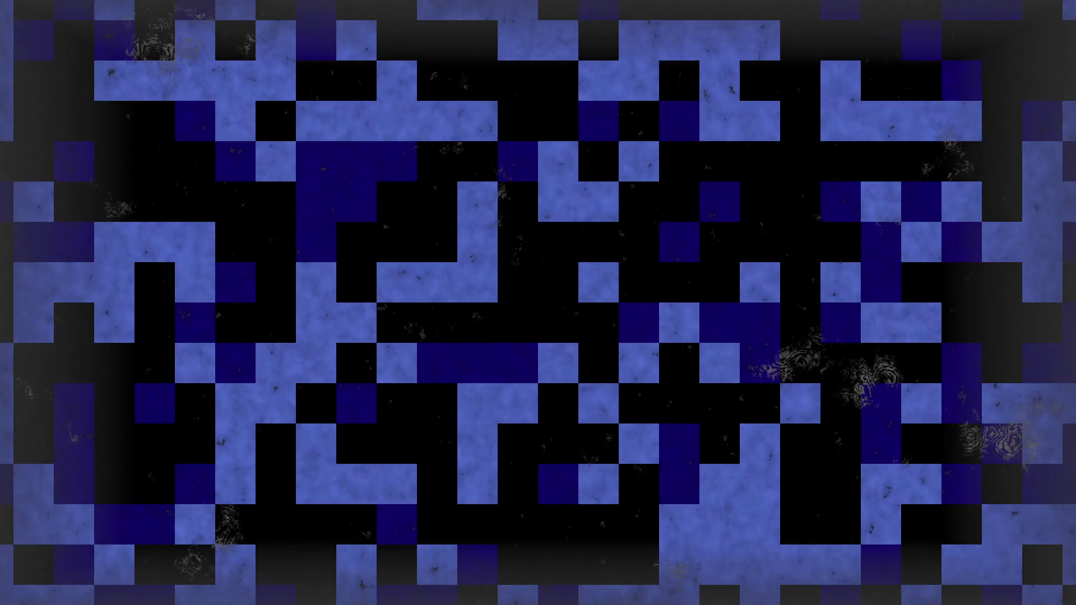
Run and stop the game, confirm Key uses KeyRewardItem, then select SupportCubeReward in main_node.
key("F5")
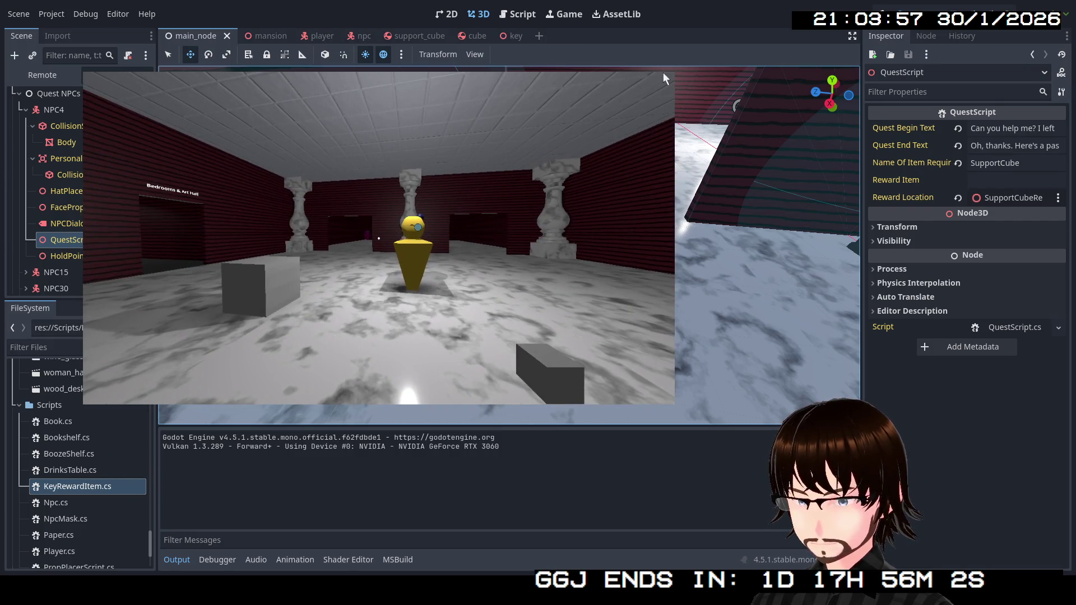
key("F8")
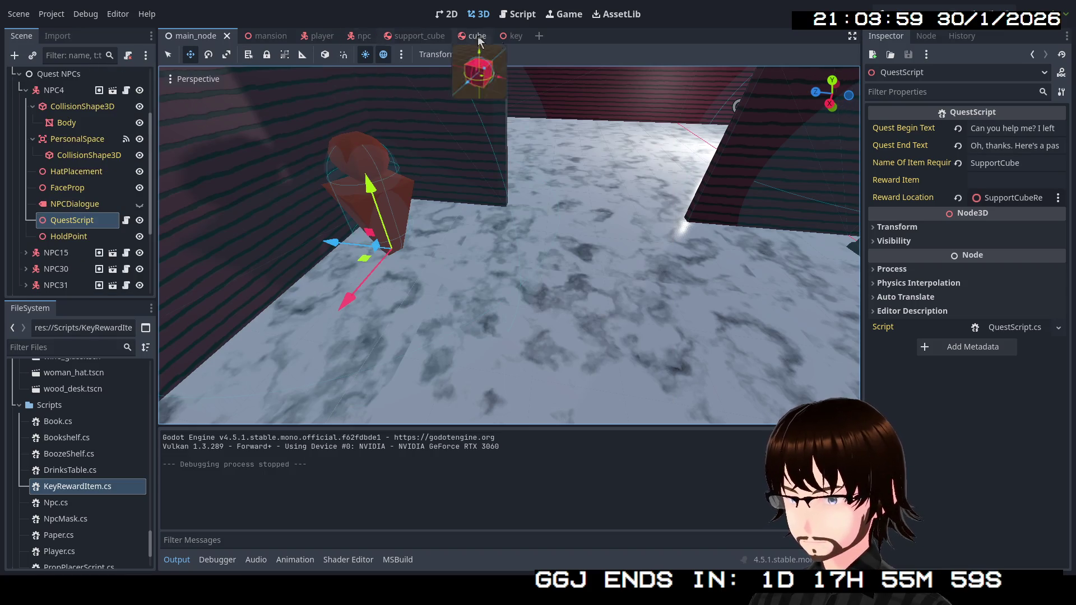
left_click(513, 36)
left_click(70, 79)
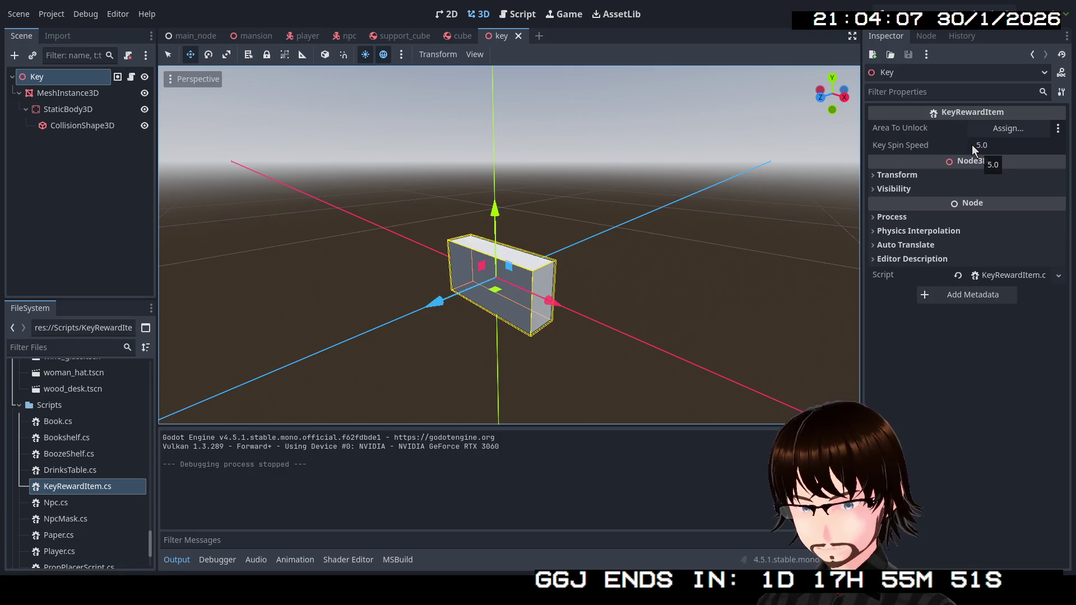
left_click(190, 45)
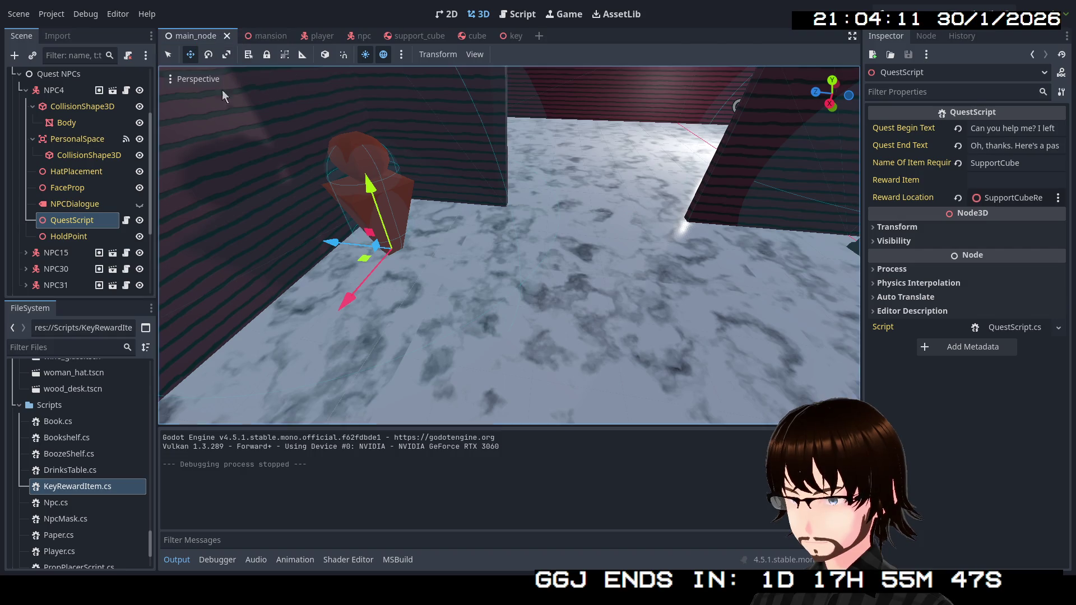
scroll(90, 243, "down", 4)
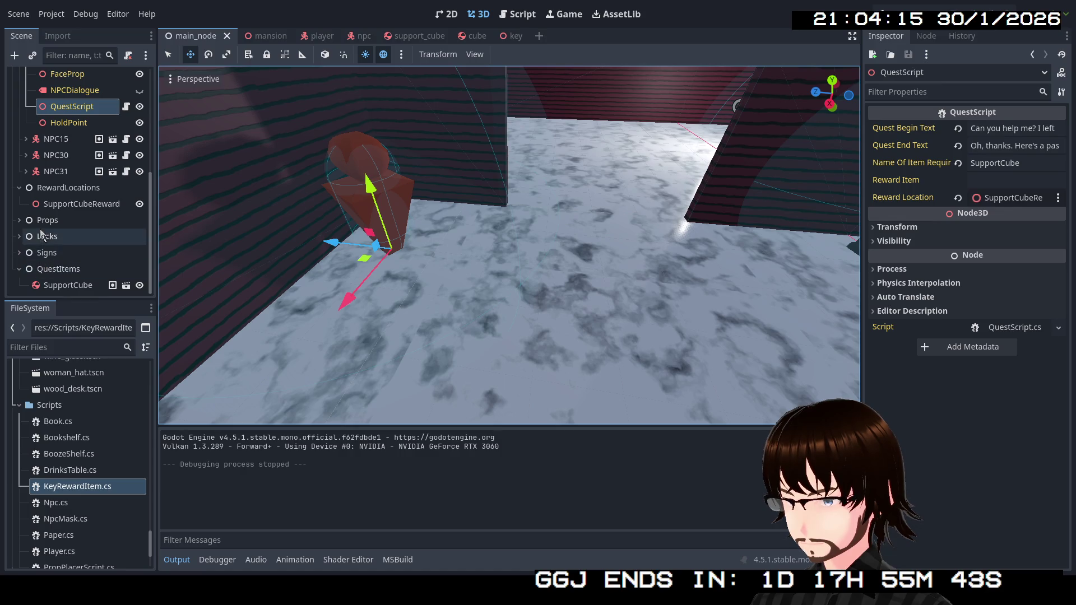
left_click(80, 205)
Instance key.tscn as a child of SupportCubeReward.
right_click(80, 205)
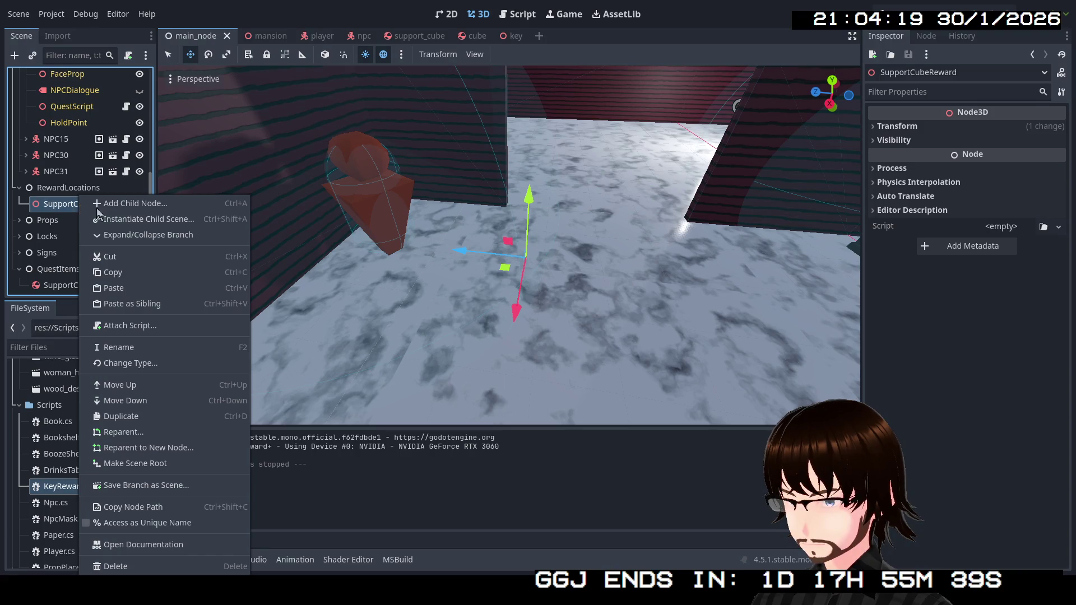
left_click(133, 221)
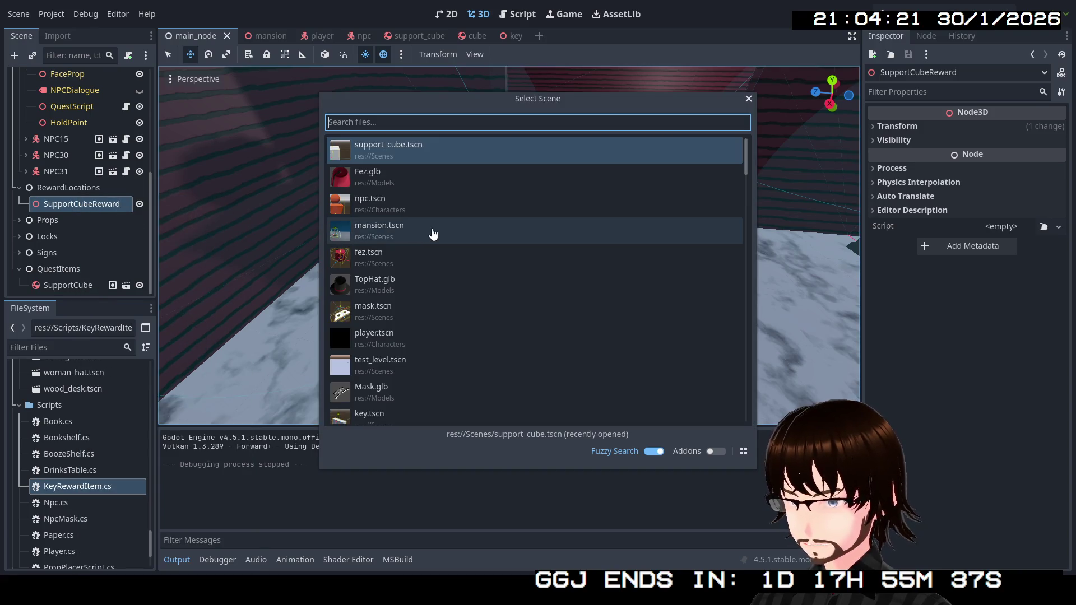
type("key")
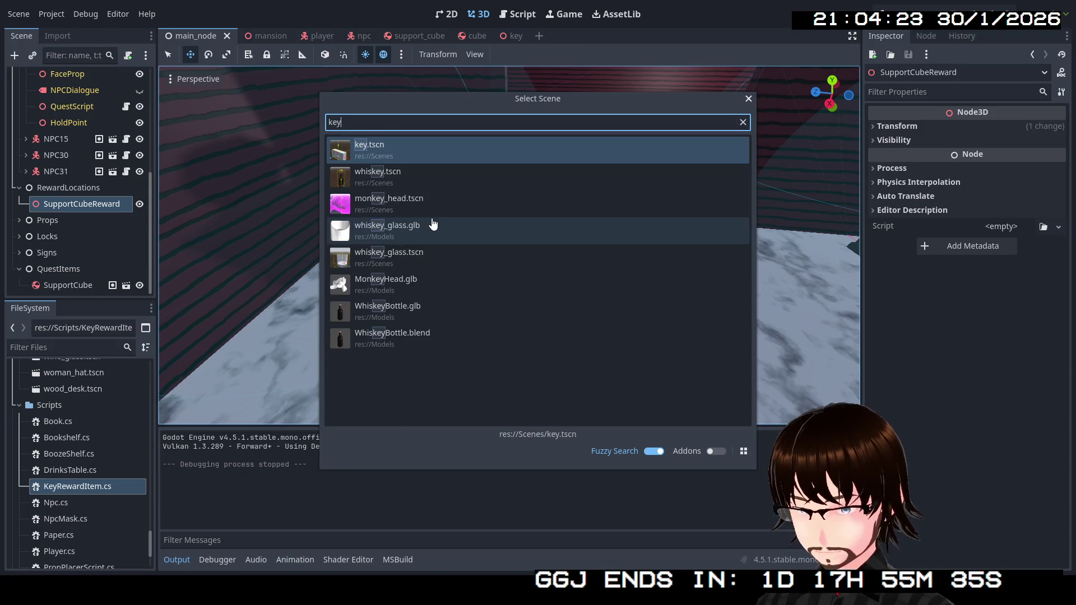
double_click(395, 151)
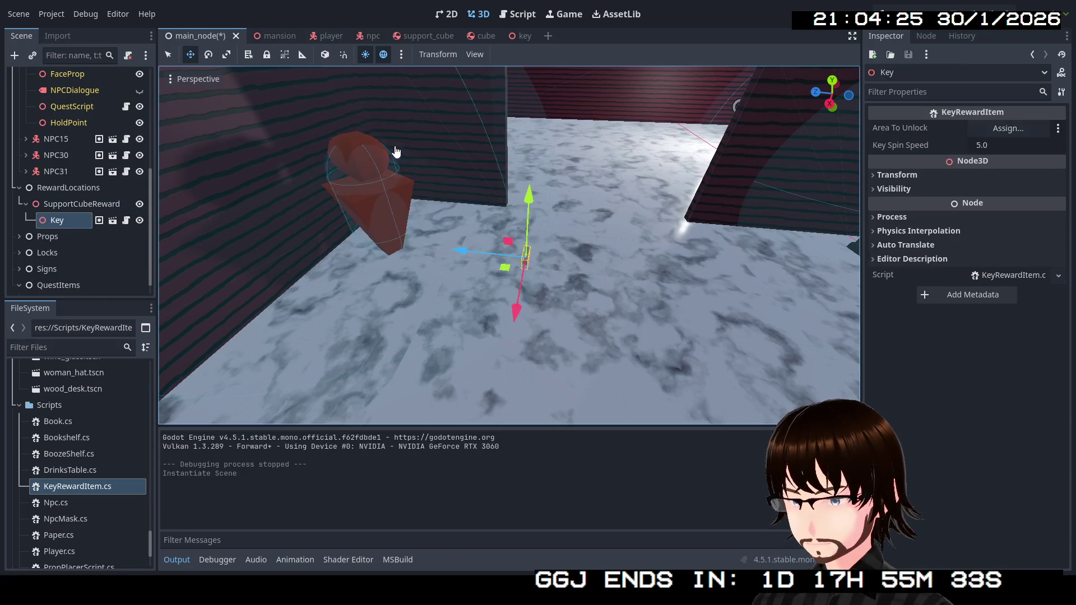
mouse_move(449, 196)
left_mouse_down()
mouse_move(504, 236)
mouse_move(460, 224)
left_mouse_up()
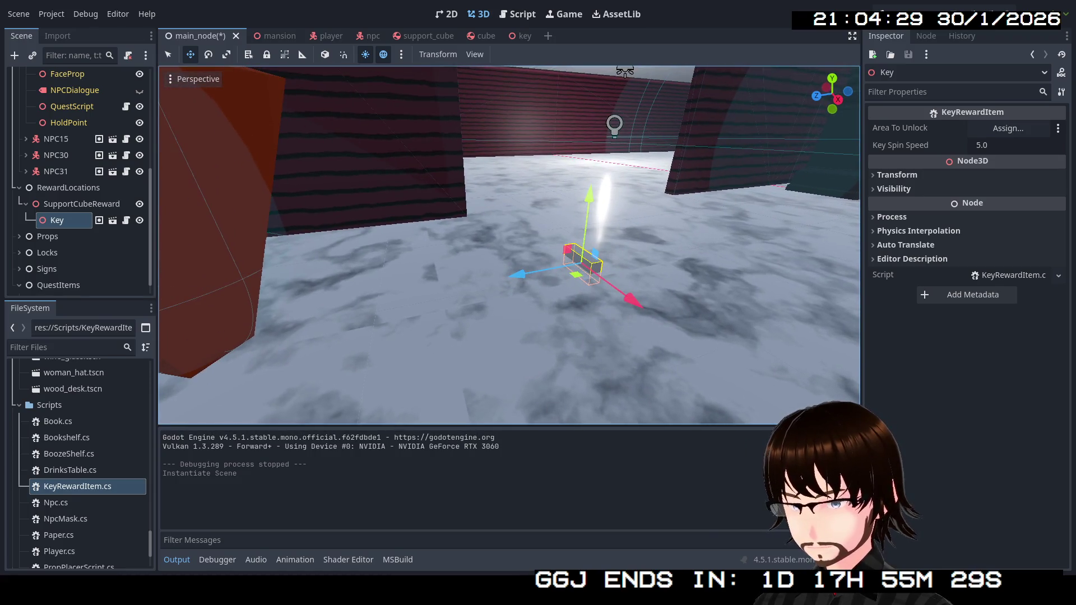
Raise the Key instance slightly above the floor and save the scene.
left_click(72, 218)
left_click(89, 205)
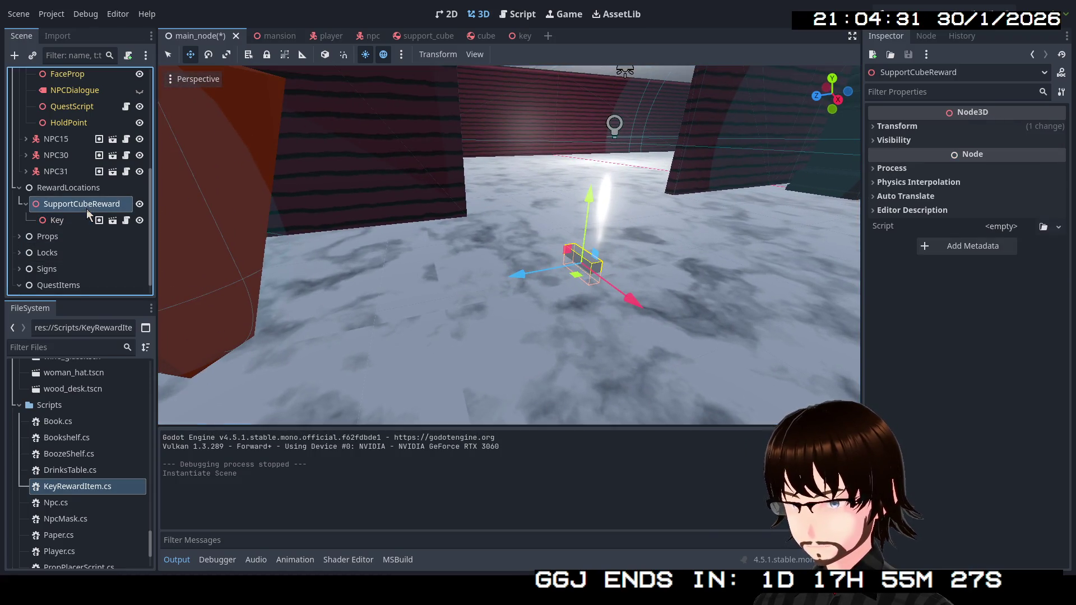
left_click(77, 224)
left_click_drag(588, 199, 617, 106)
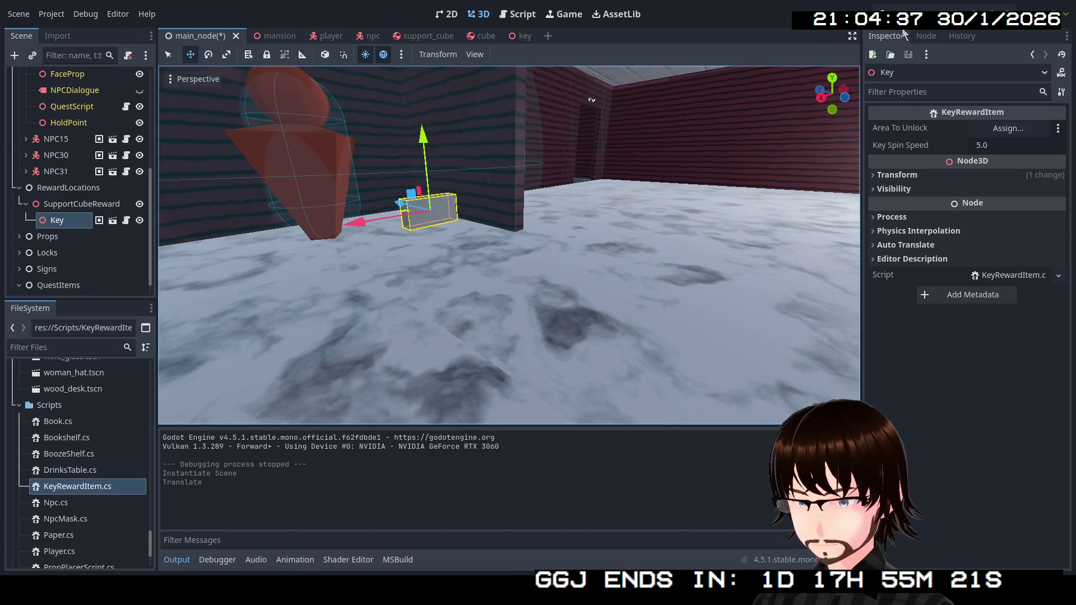
key("ctrl+s")
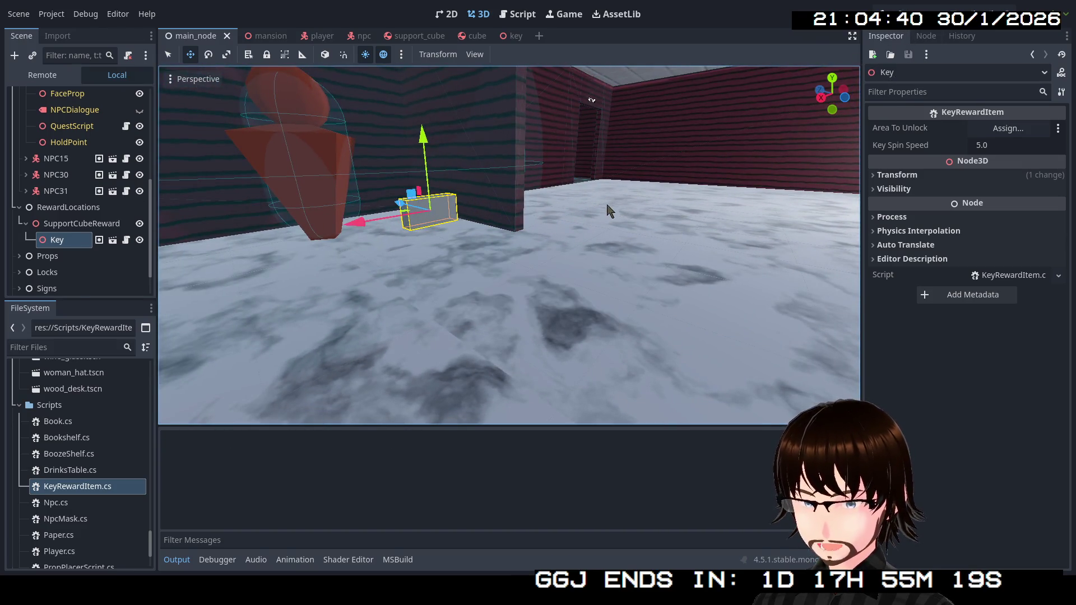
left_click(438, 169)
Walk the player to the new key, stop the game, and list the KeyRewardItem._Process null-reference errors.
key("w")
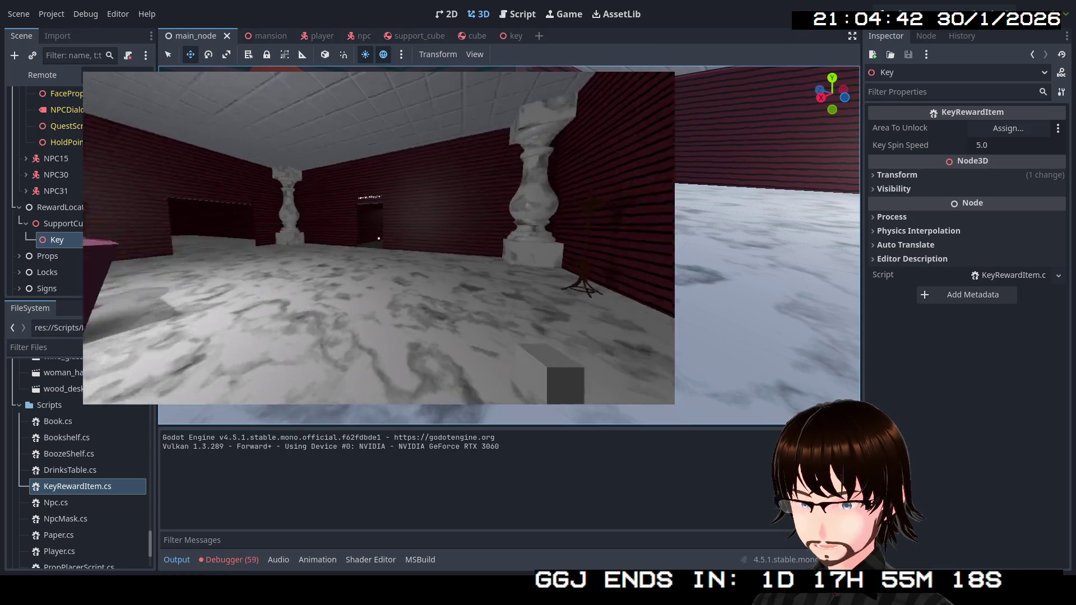
key("w")
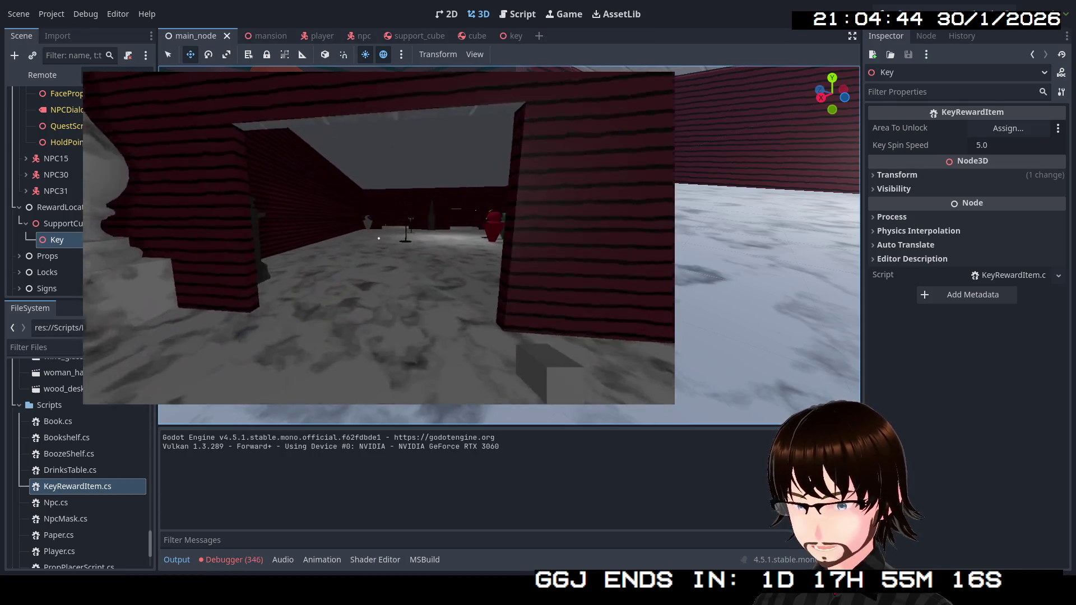
key("w")
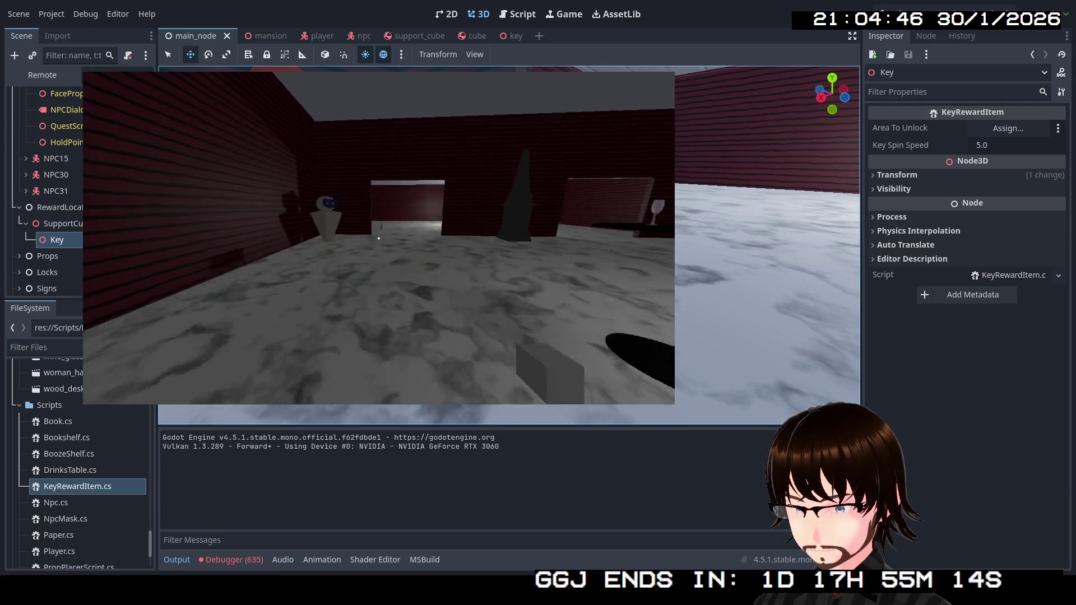
key("w")
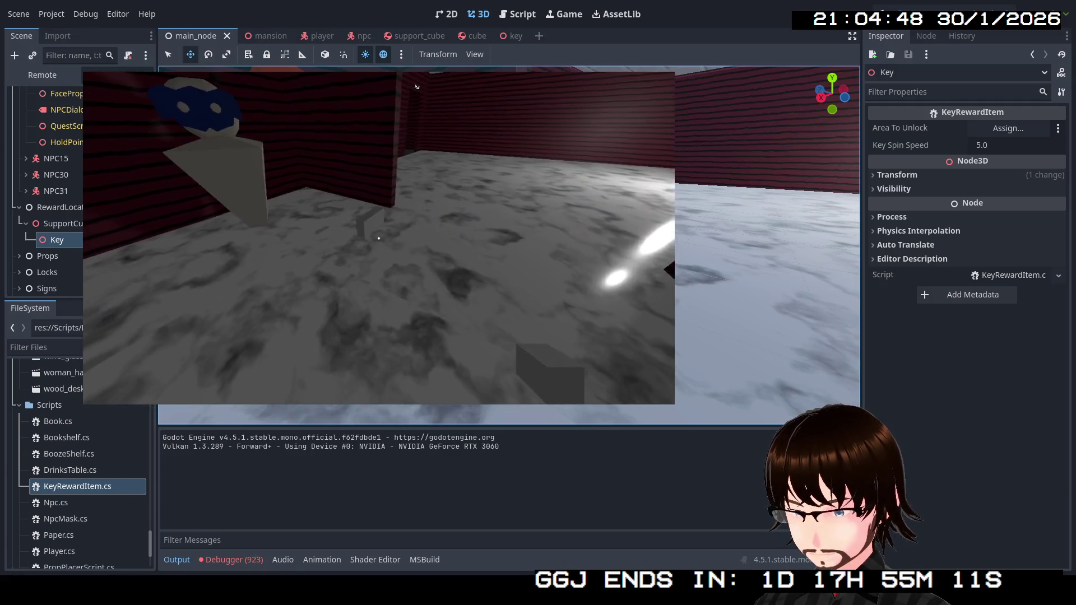
key("w")
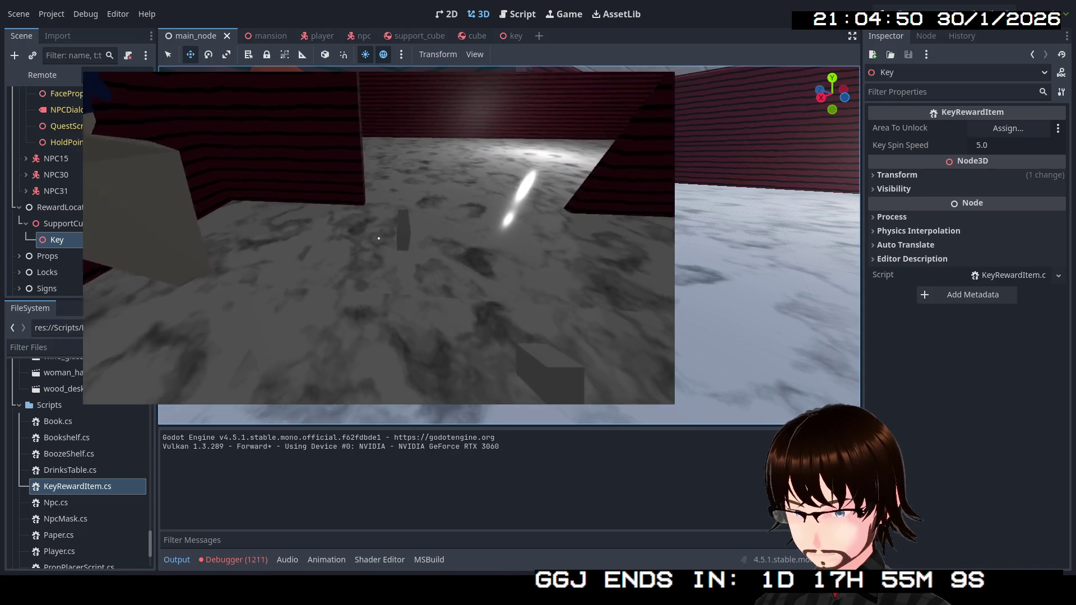
key("w")
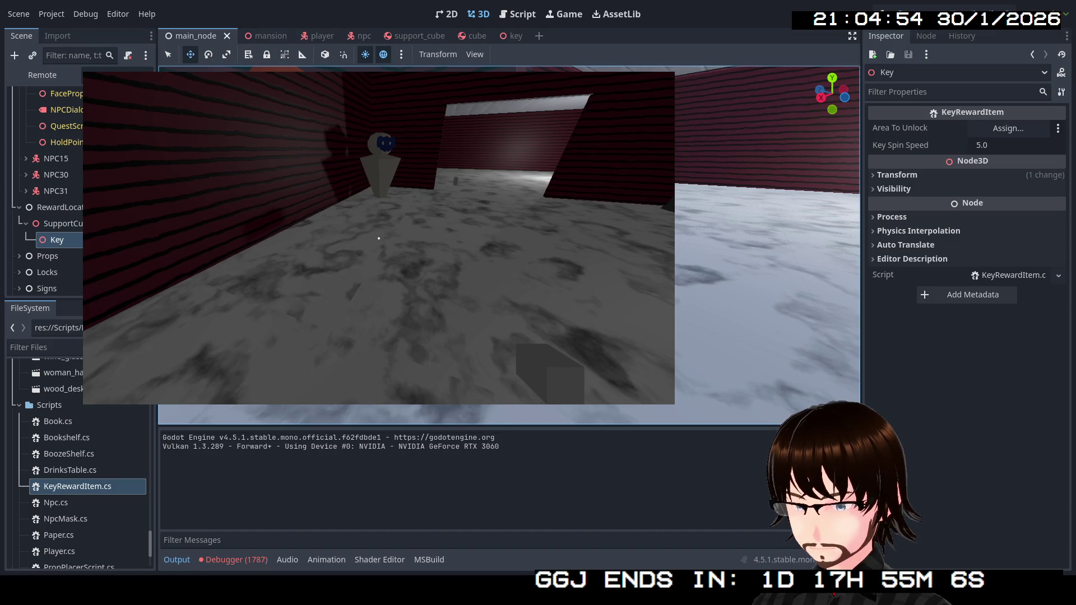
key("F8")
left_click(245, 561)
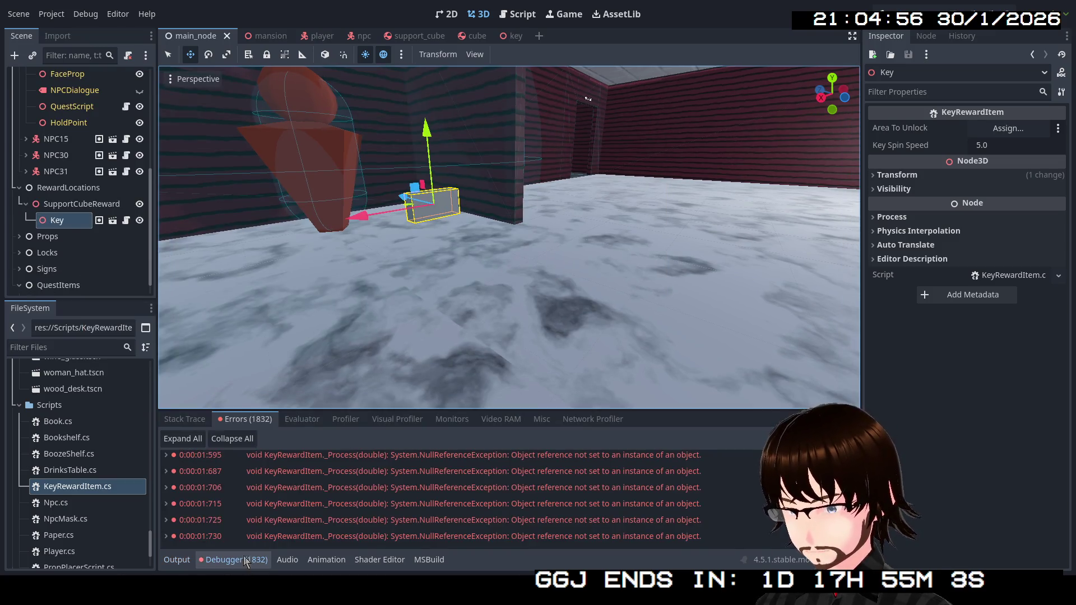
After checking a null reference error, copy the MeshInstance3D node path from the key scene.
left_click(357, 487)
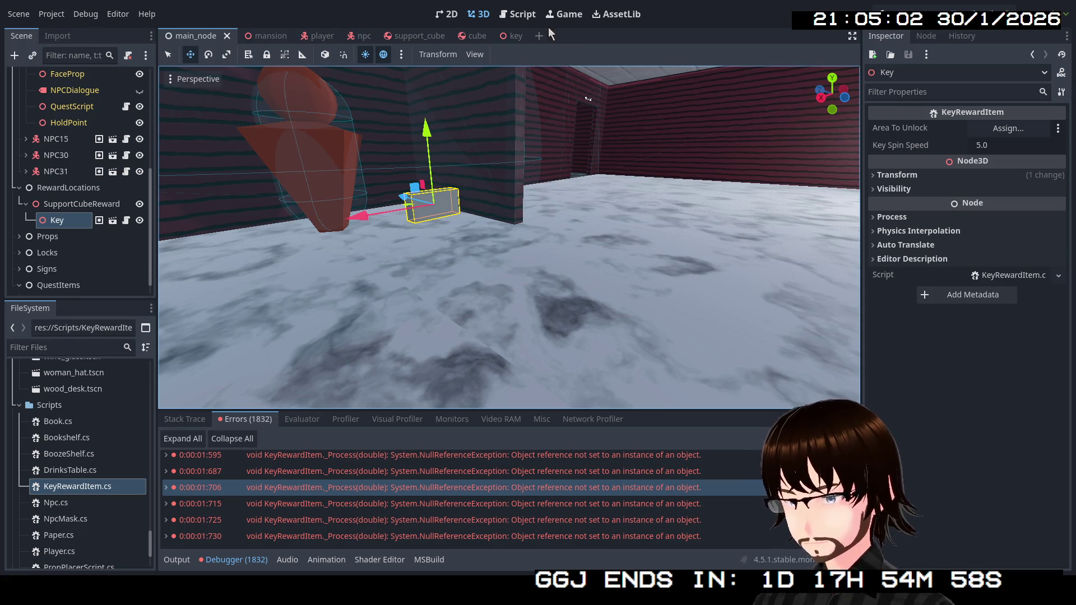
left_click(514, 36)
left_click(84, 93)
right_click(87, 94)
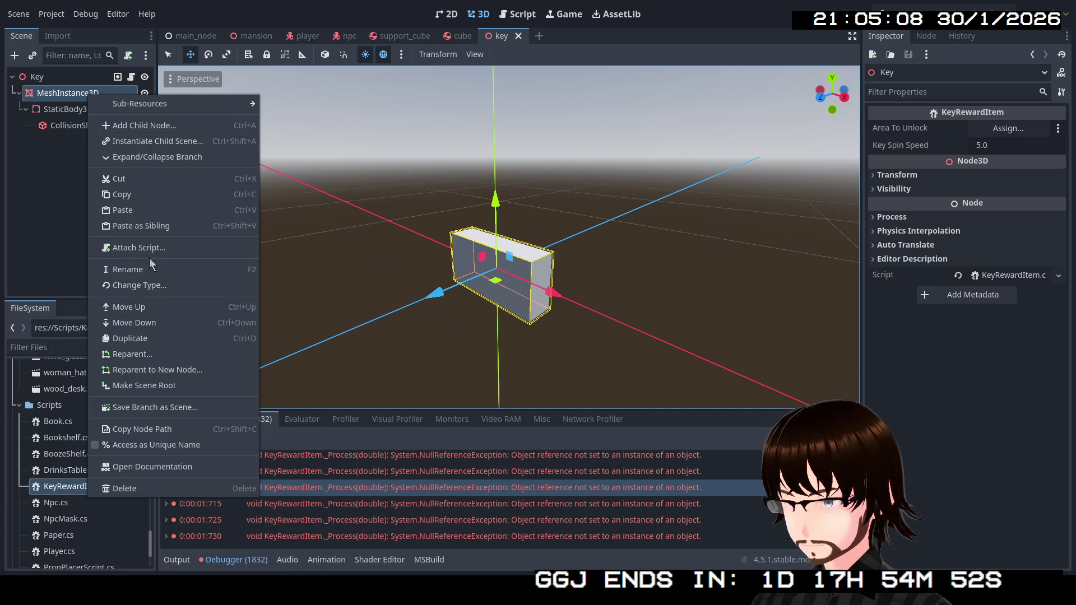
left_click(152, 429)
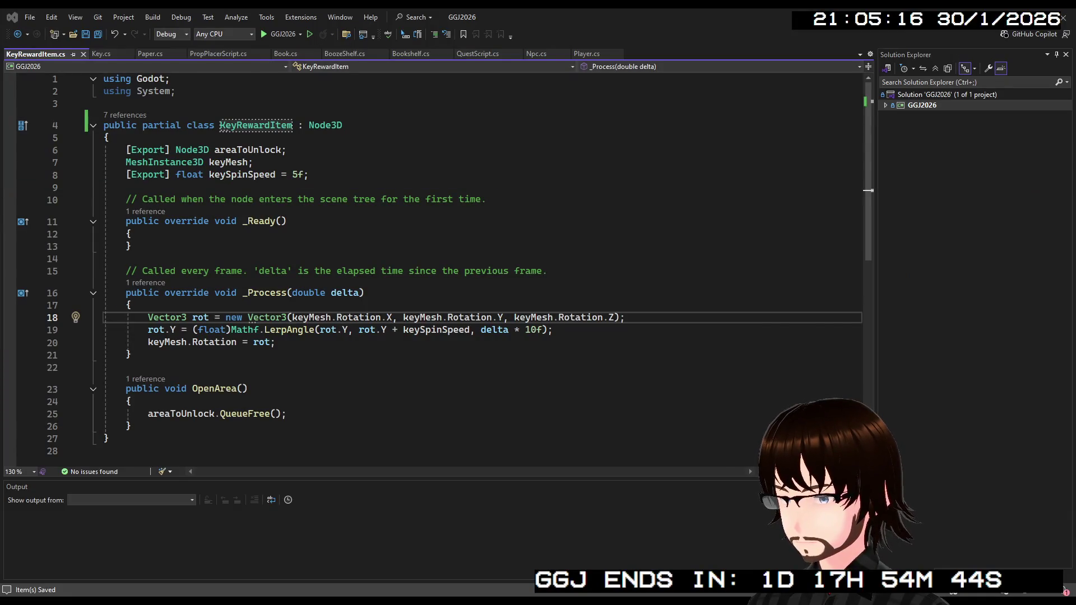
Add keyMesh = GetNode<MeshInstance3D>("MeshInstance3D"); to _Ready and save KeyRewardItem.cs.
left_click(175, 232)
key("Return")
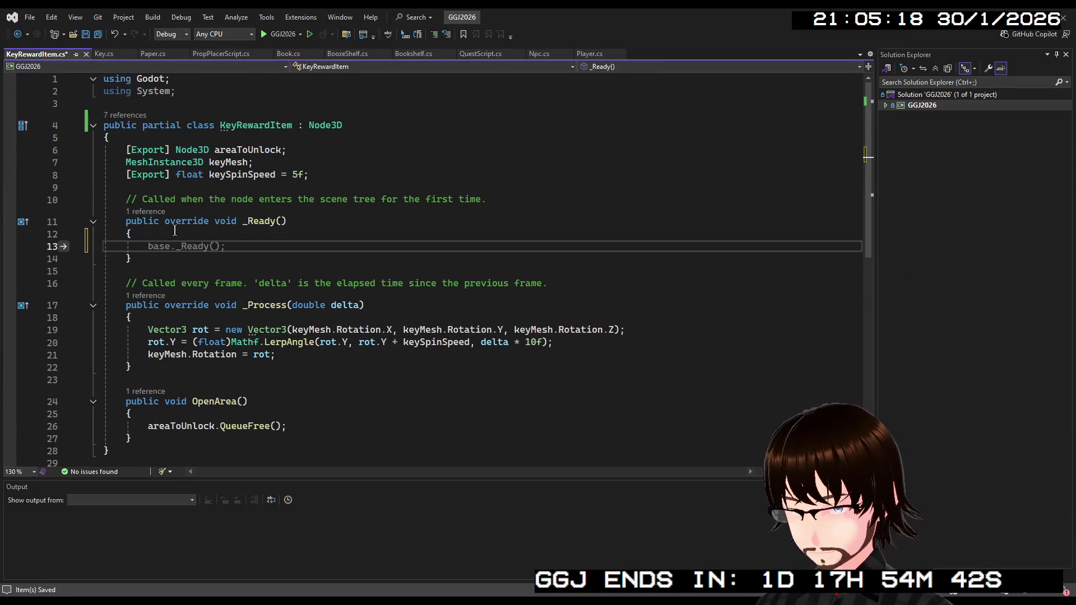
type("keyMesh =")
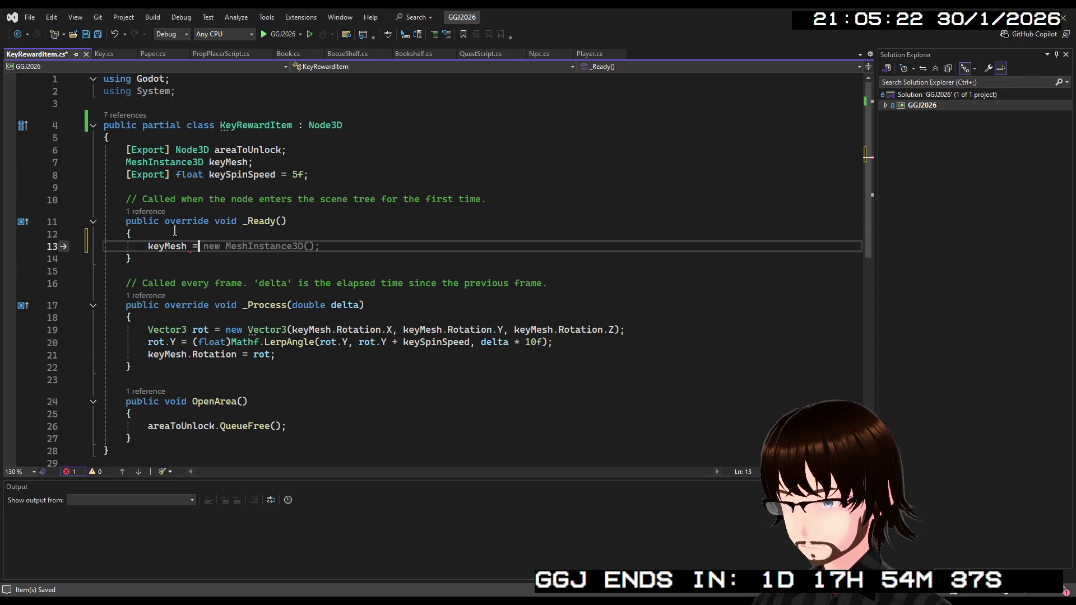
type(" GetNode<Mes")
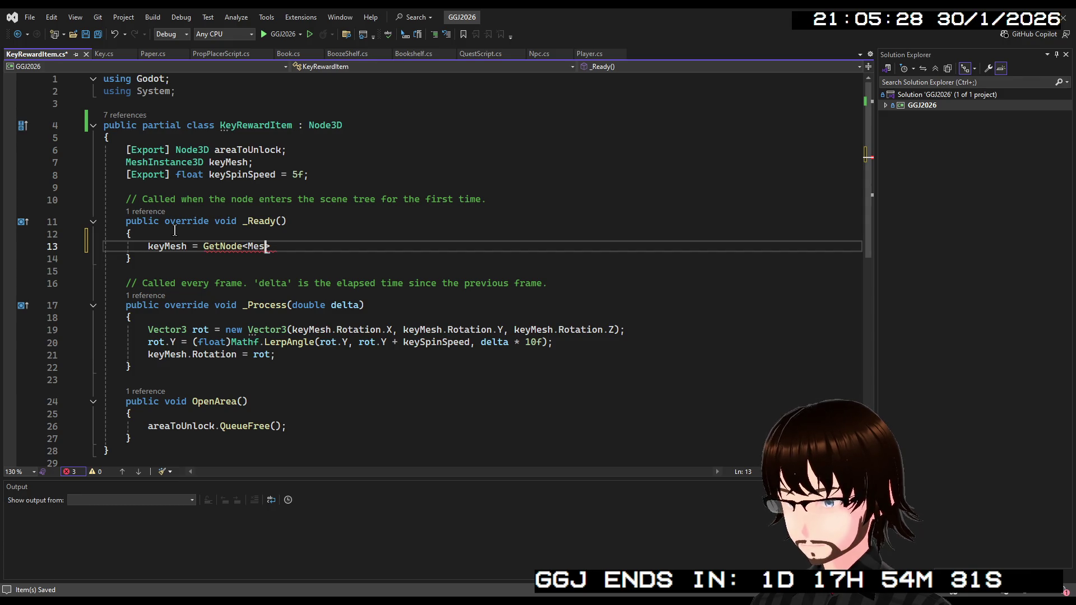
type(">(\"")
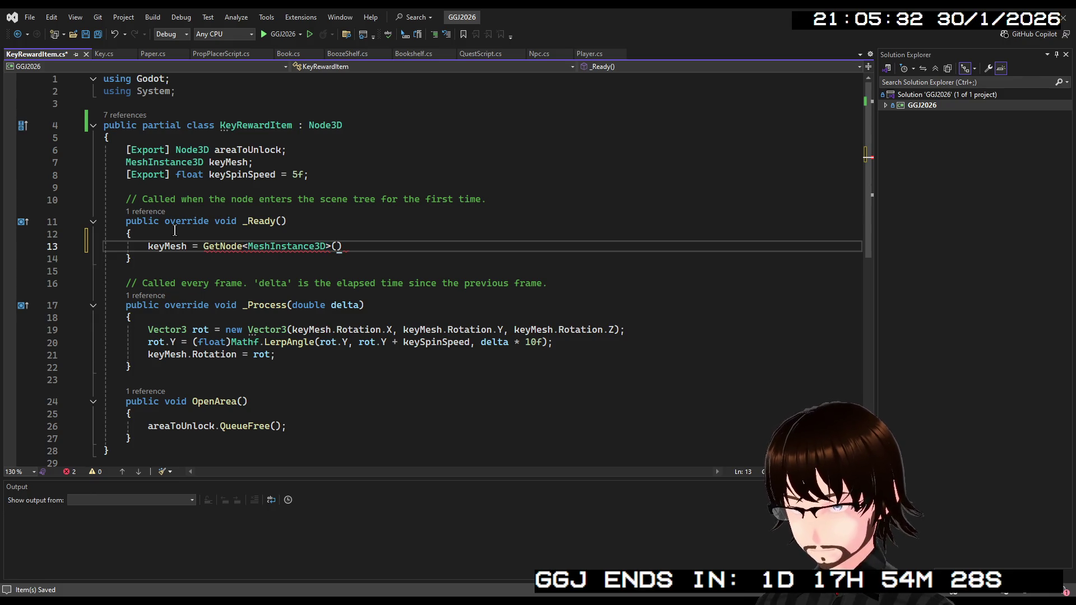
type("MeshInstance3D")
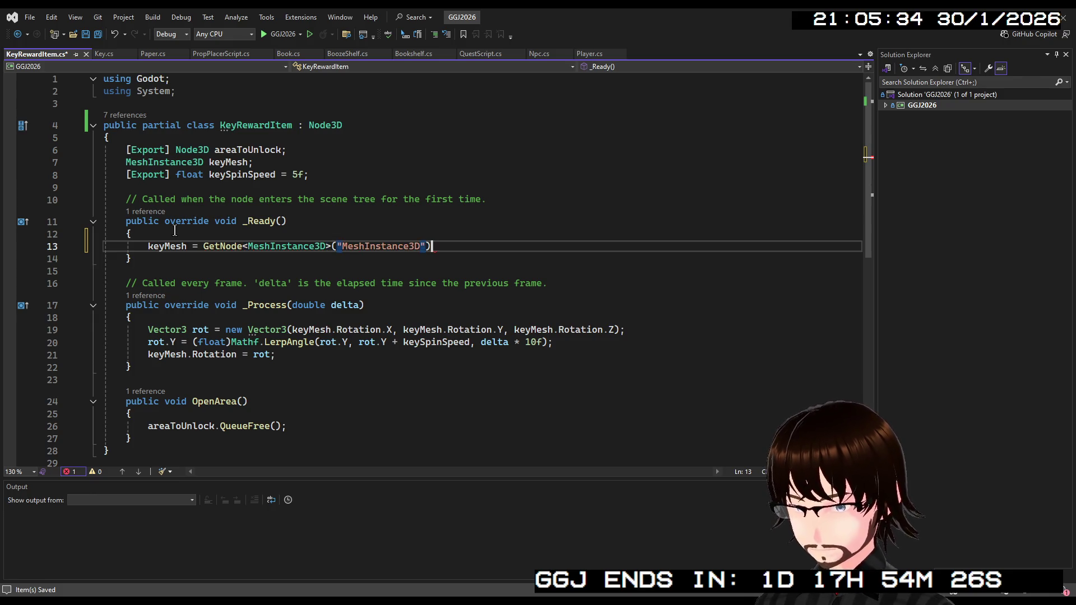
key("ctrl+s")
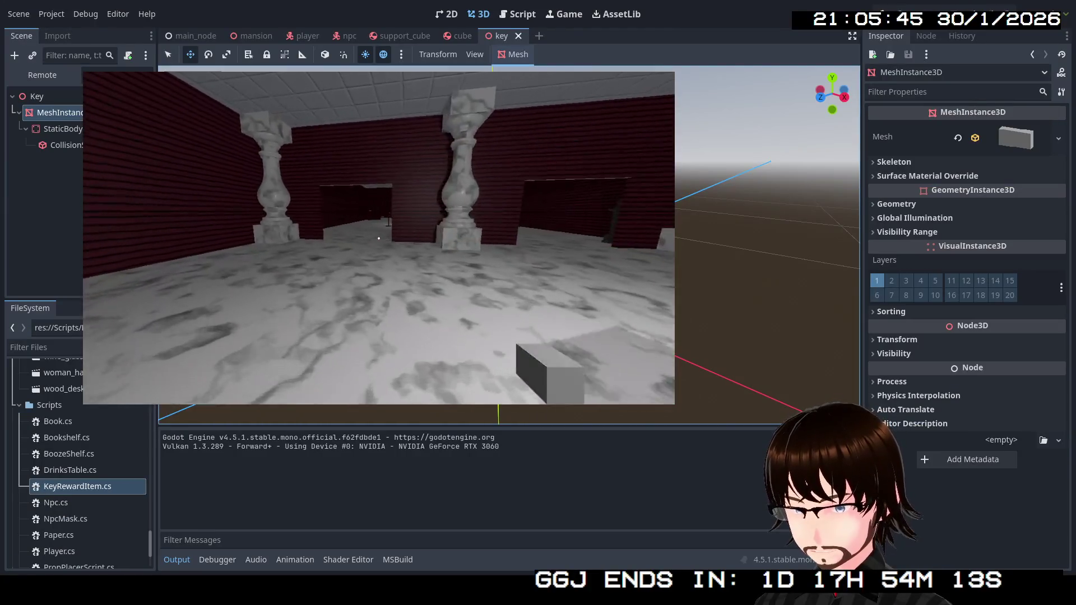
Walk past the tables and through the doorway up to the key on the floor.
key("w")
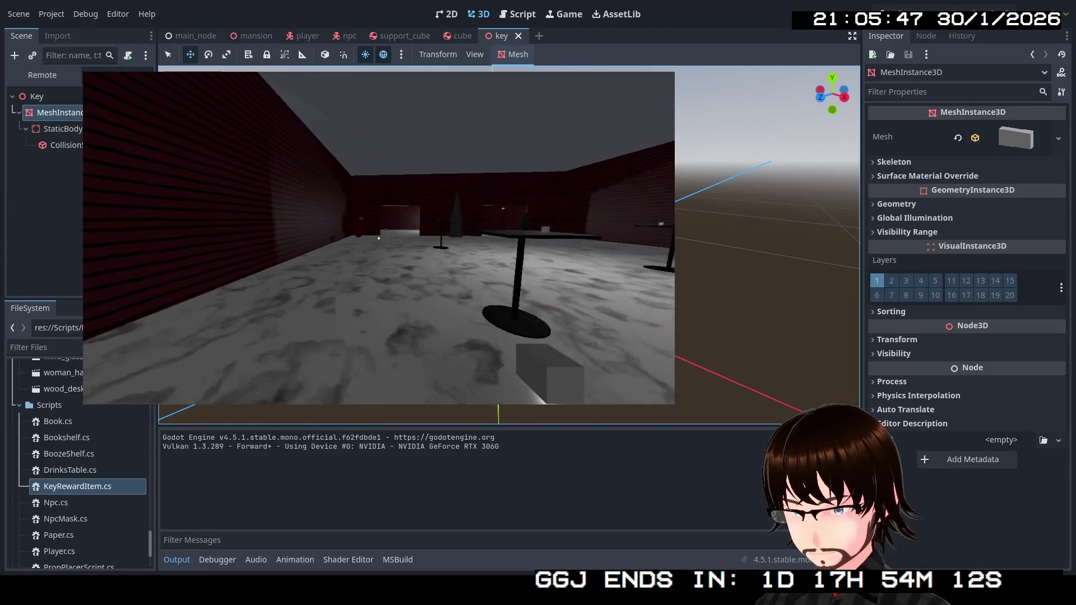
key("w")
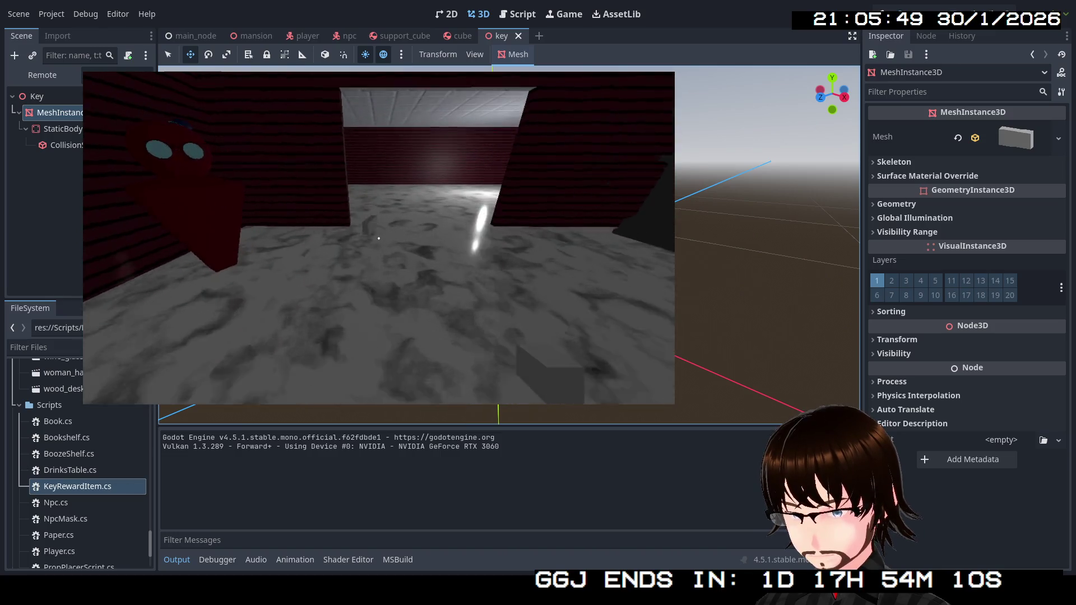
key("w")
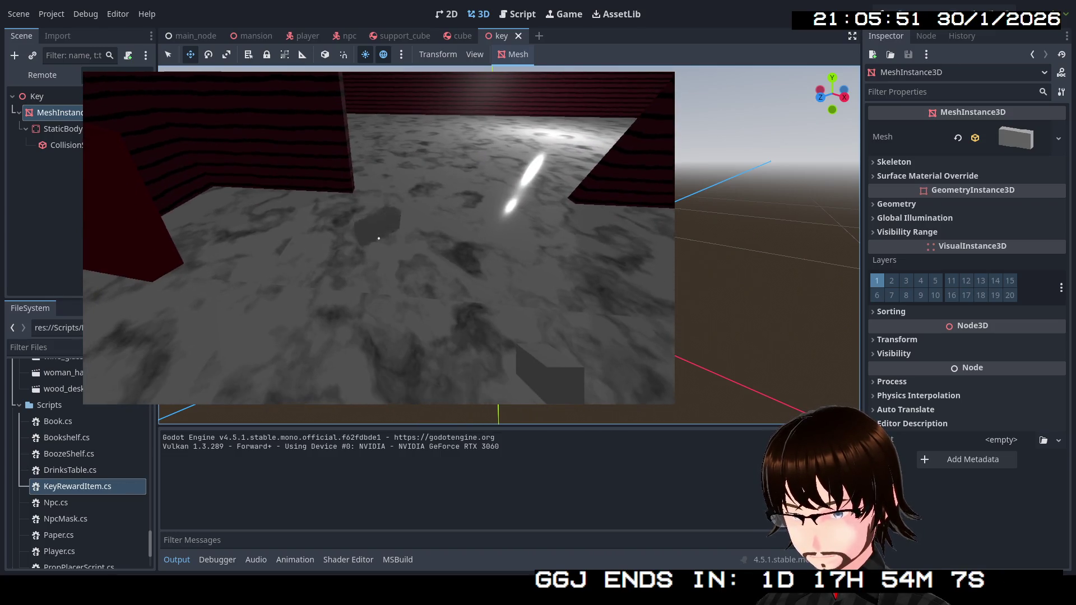
key("w")
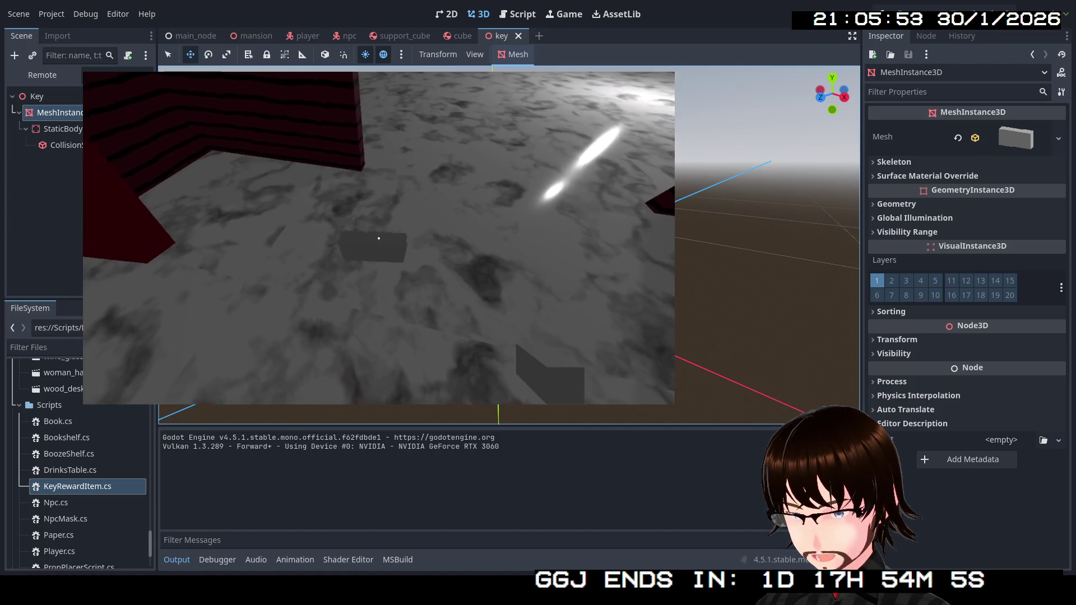
key("w")
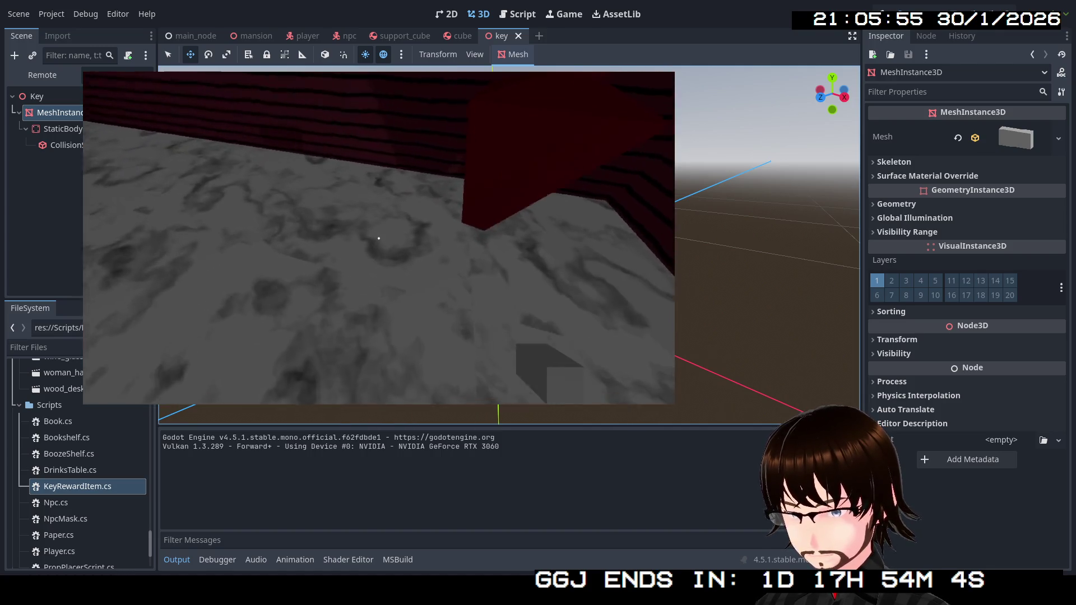
Pick up the key under the crosshair, then stop the game with F8.
mouse_move(379, 238)
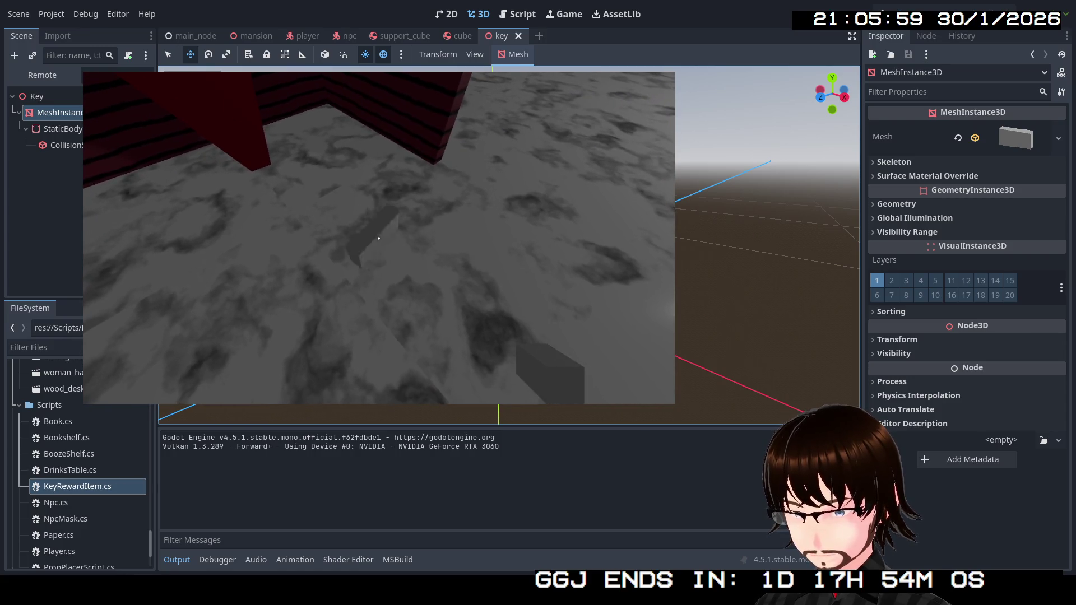
left_click(378, 238)
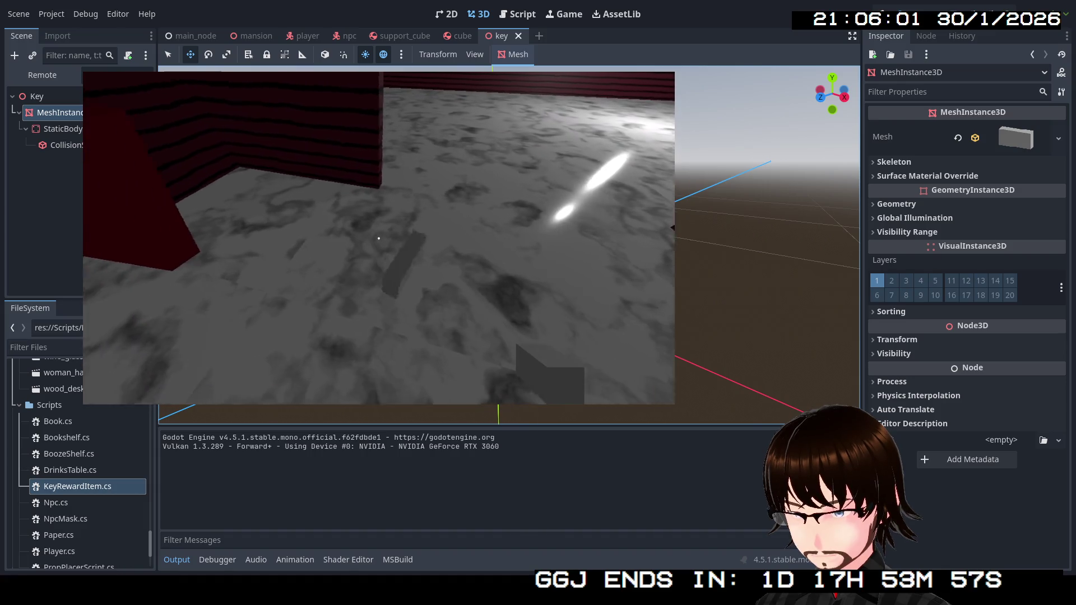
mouse_move(379, 238)
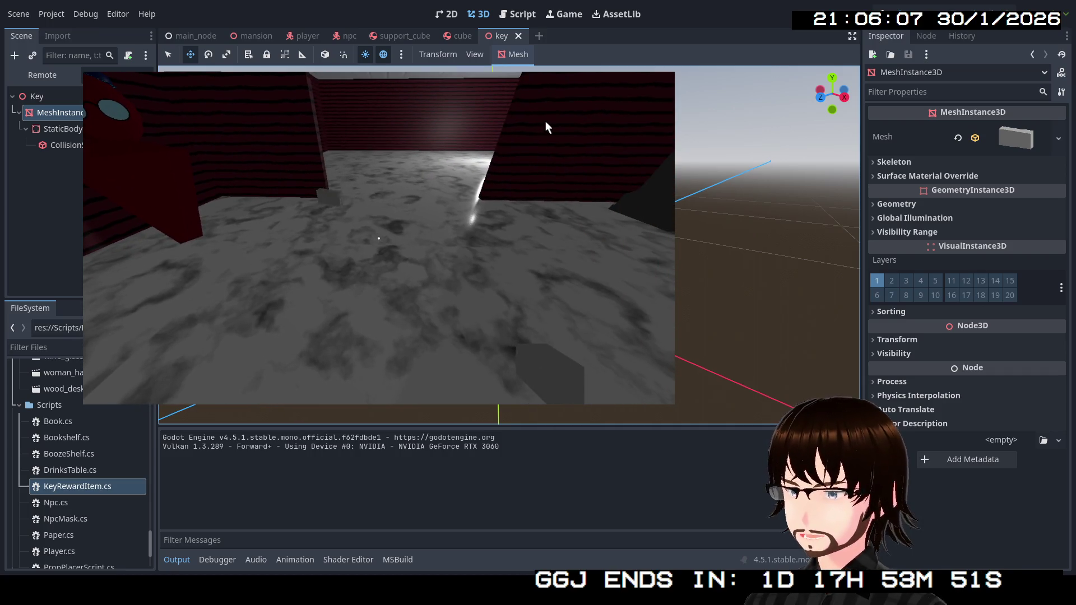
key("F8")
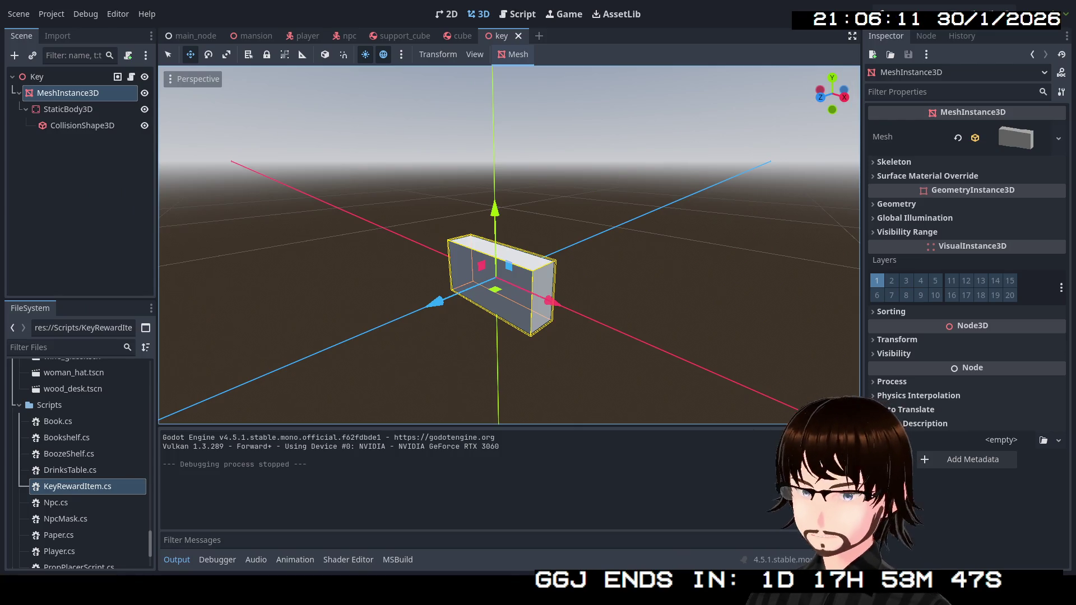
Open the mask scene from the FileSystem dock to compare its setup.
scroll(78, 466, "down", 3)
scroll(79, 465, "up", 10)
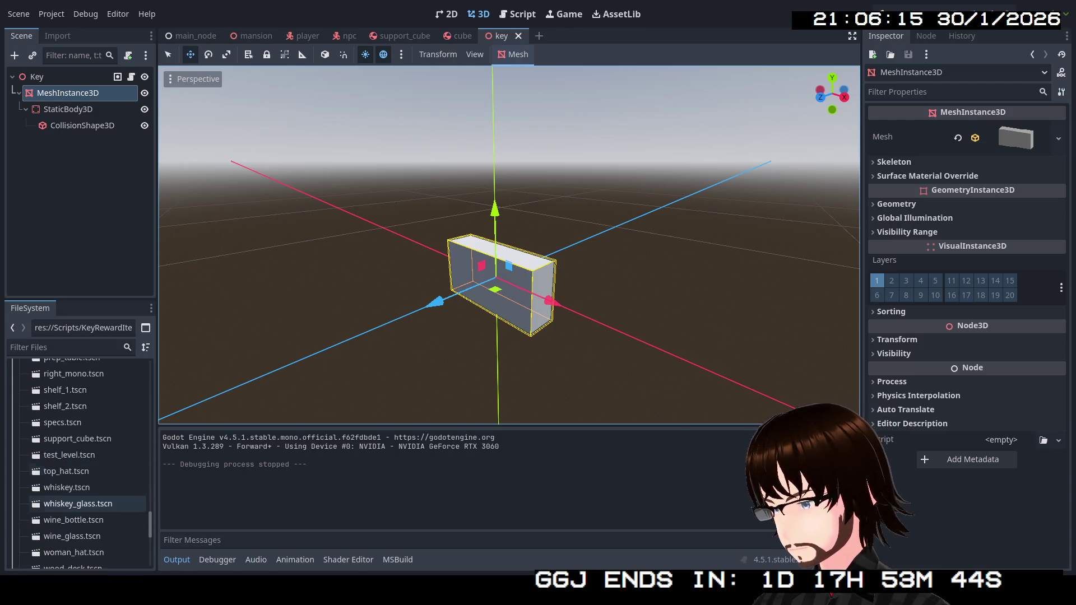
scroll(78, 449, "up", 5)
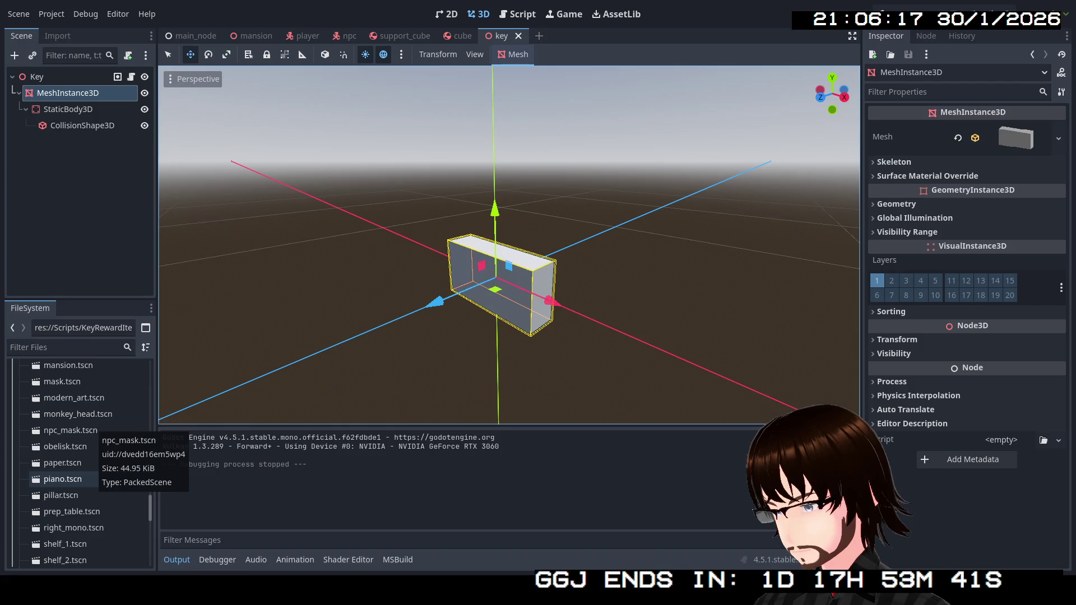
double_click(72, 381)
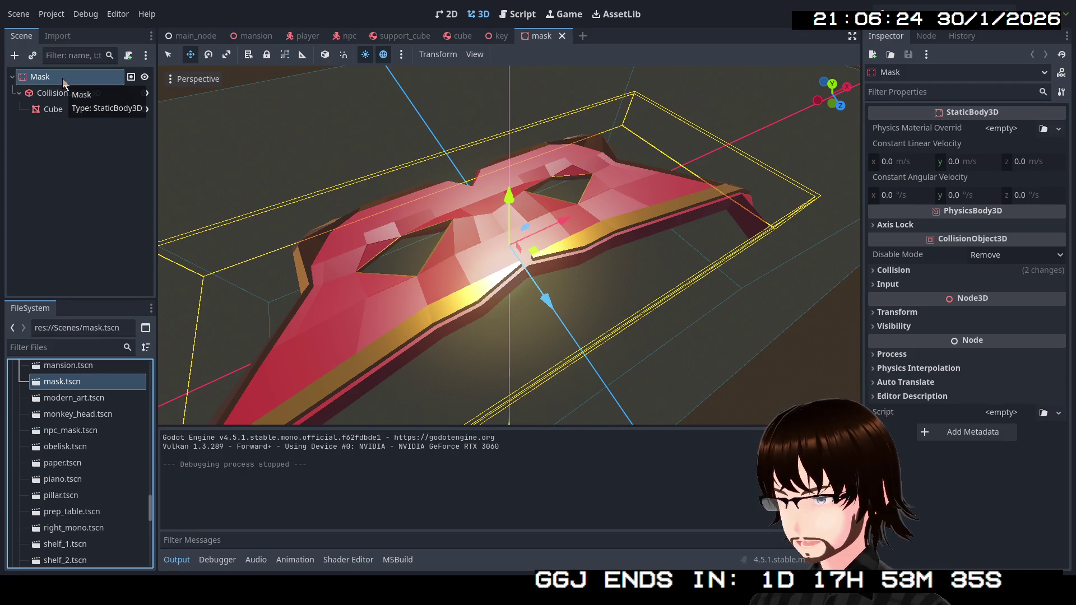
Back in the key scene, change the Key node's type to StaticBody3D via a 'stat' search.
left_click(496, 35)
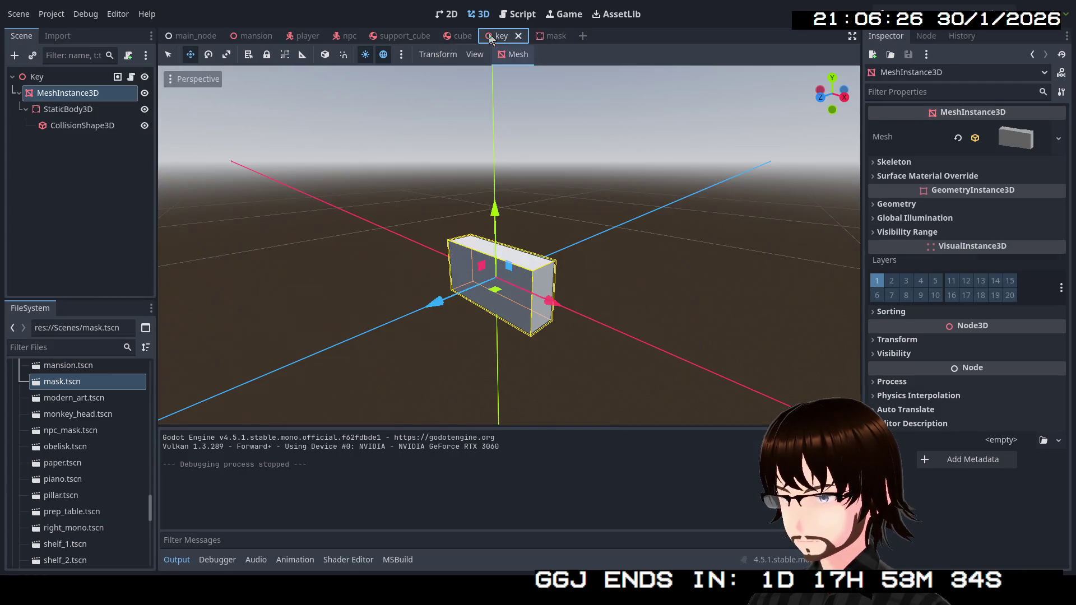
left_click(46, 82)
right_click(46, 82)
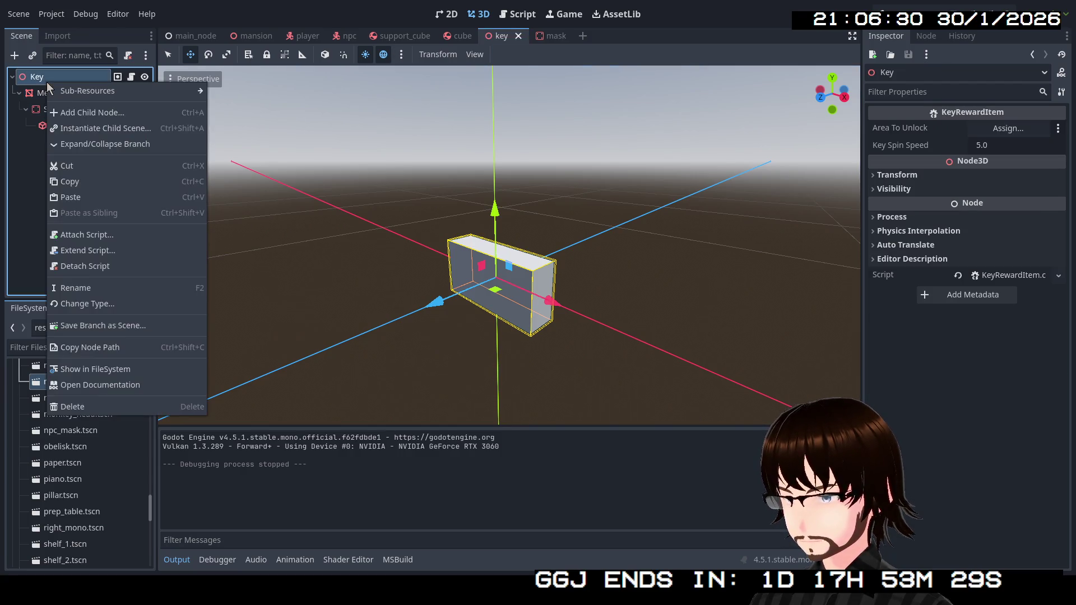
left_click(96, 303)
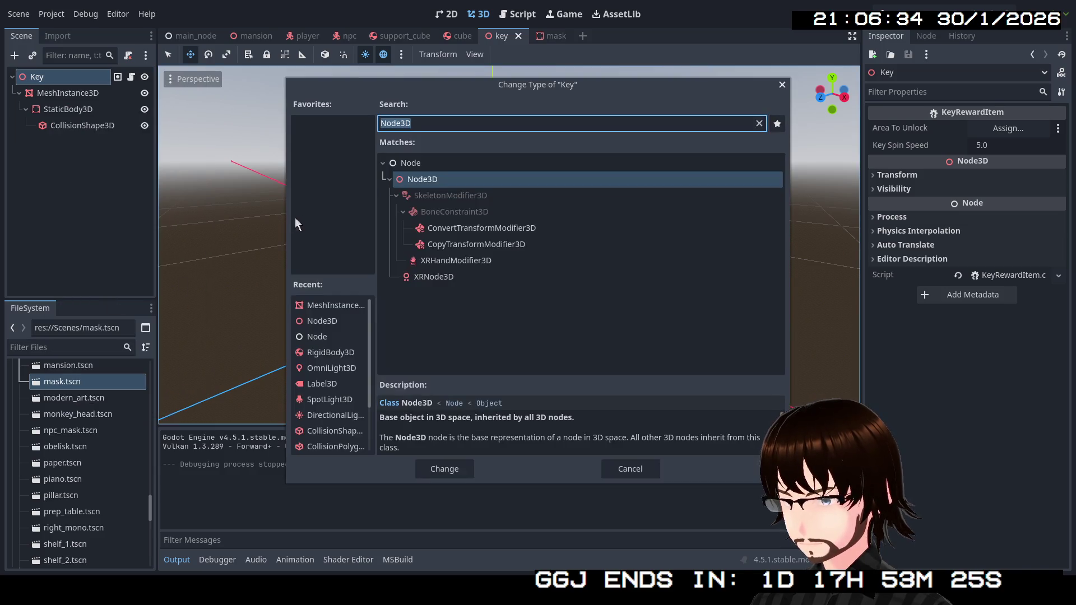
type("stat")
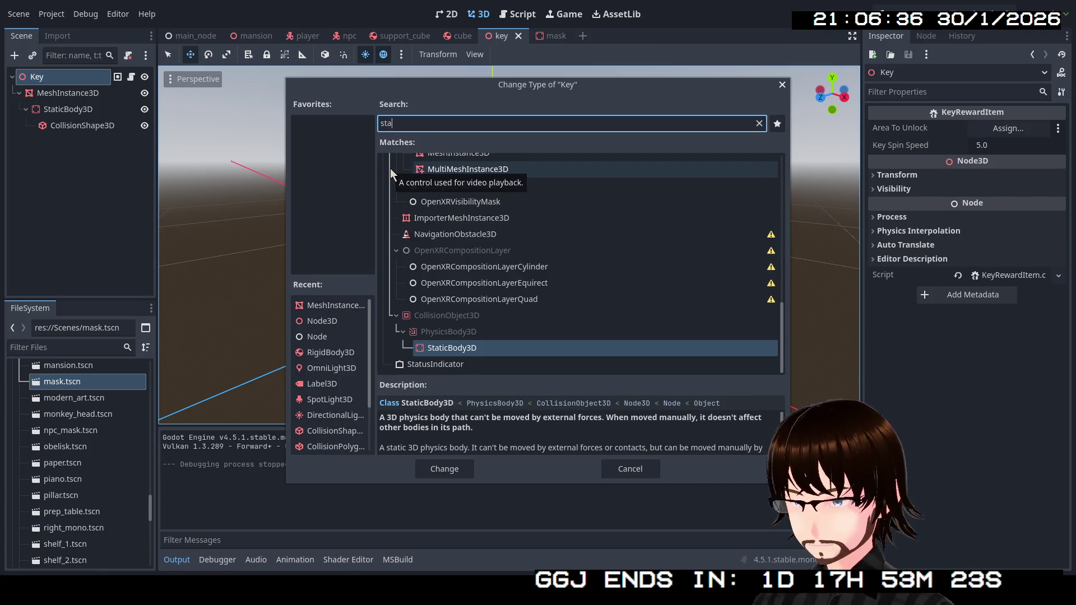
left_click(451, 468)
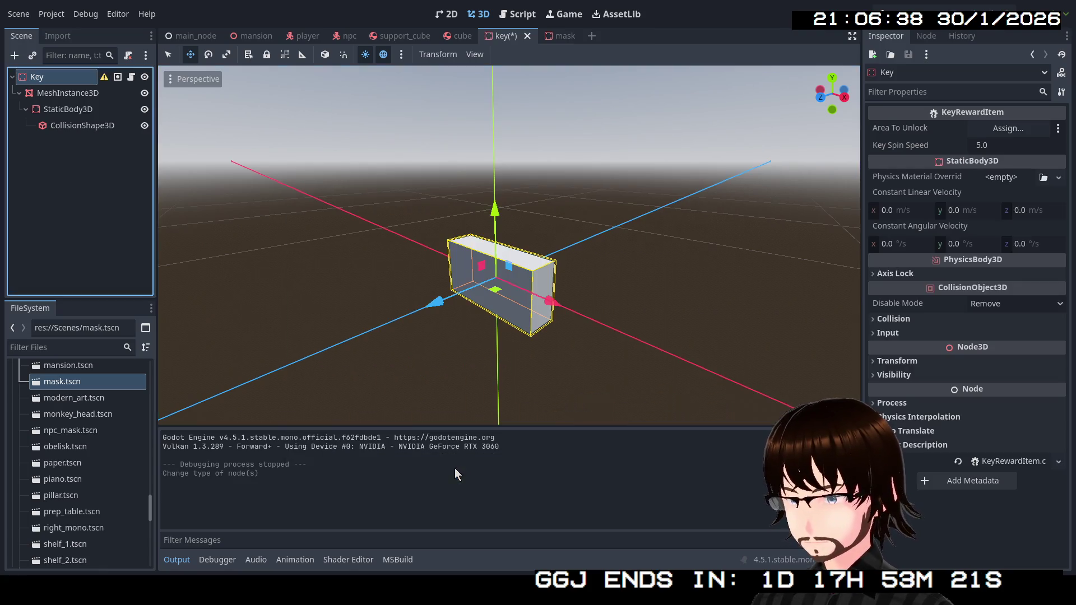
left_click(77, 111)
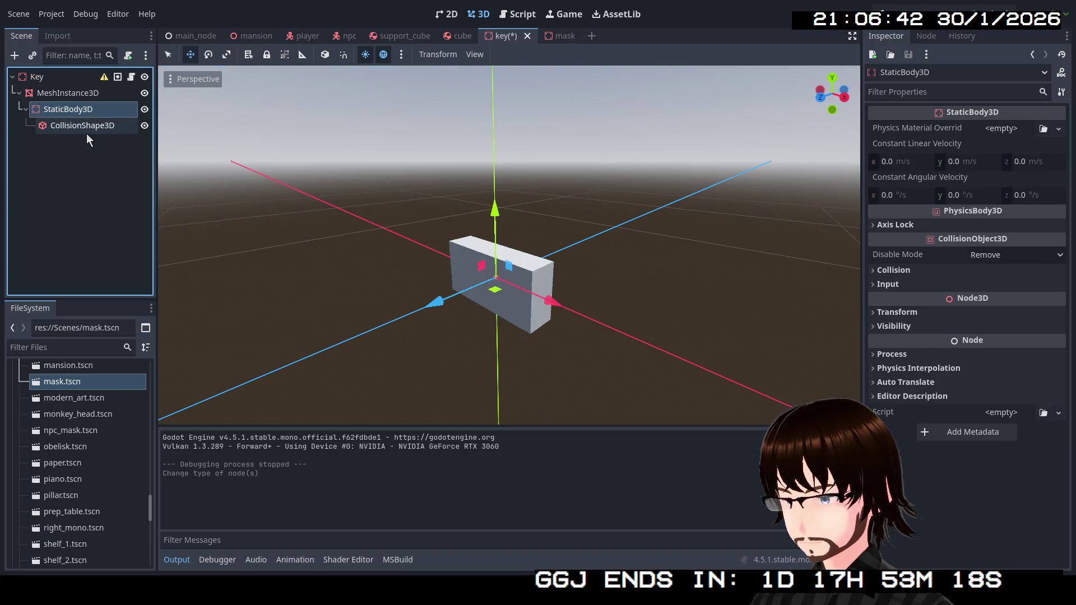
Delete the child StaticBody3D, undo the deletion, and select CollisionShape3D.
key("Delete")
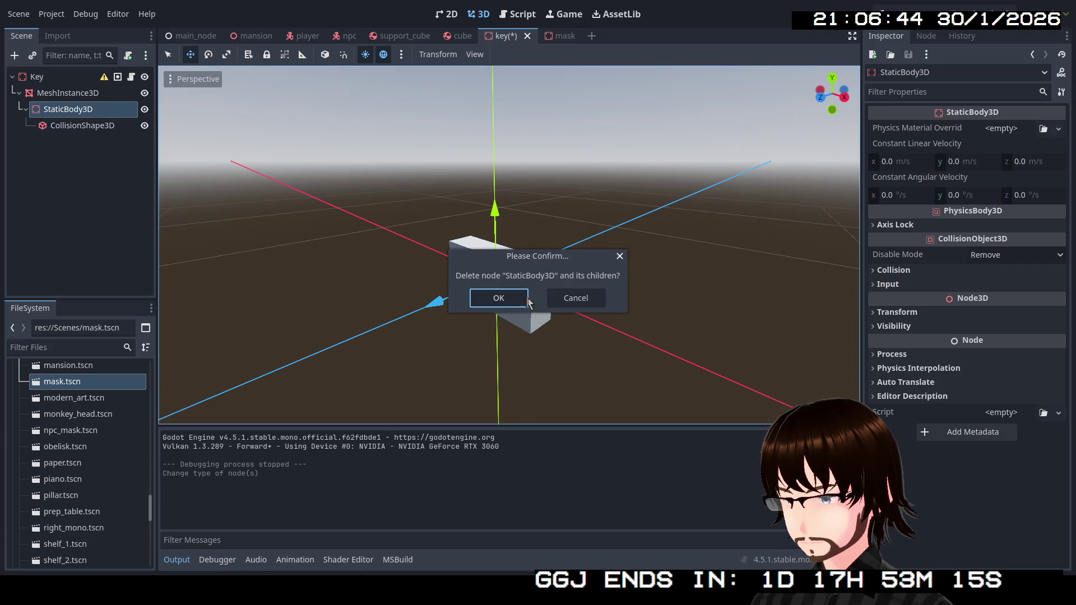
left_click(503, 298)
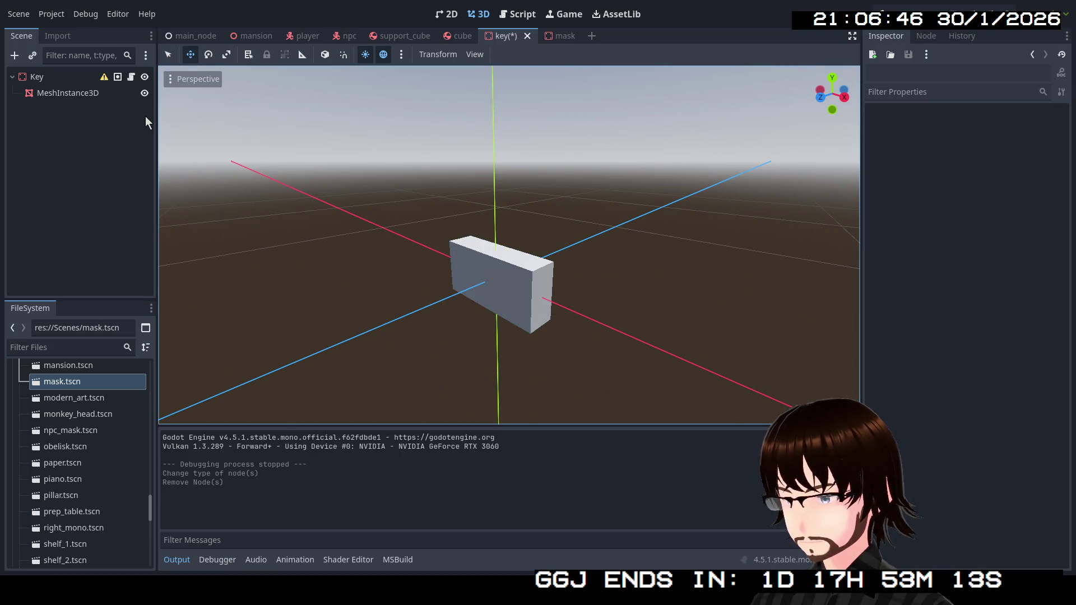
key("ctrl+z")
left_click(109, 127)
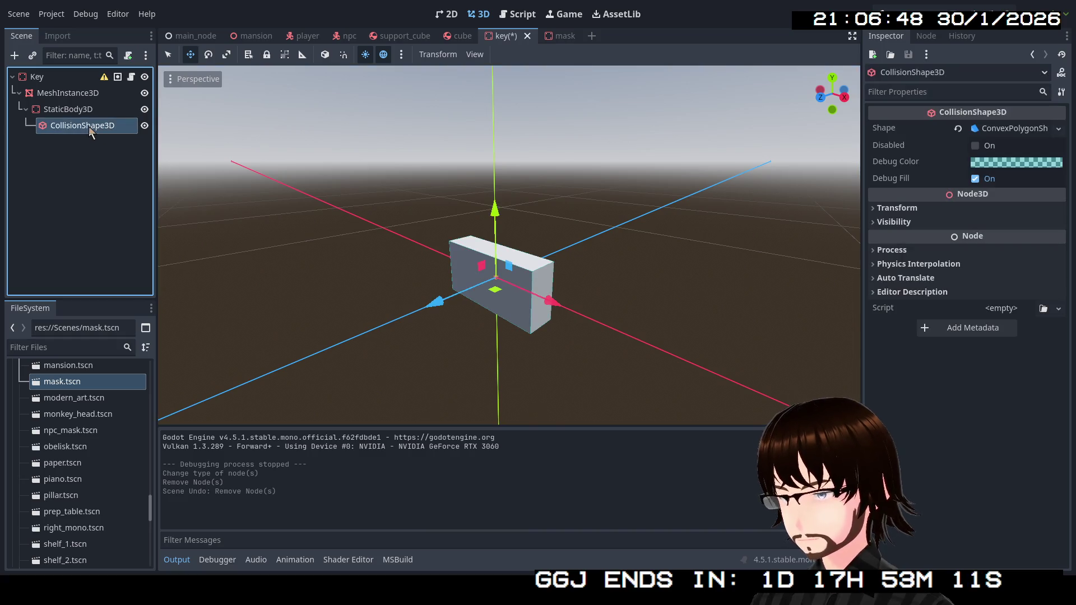
Move CollisionShape3D directly under Key and delete the now-empty StaticBody3D.
left_click(550, 37)
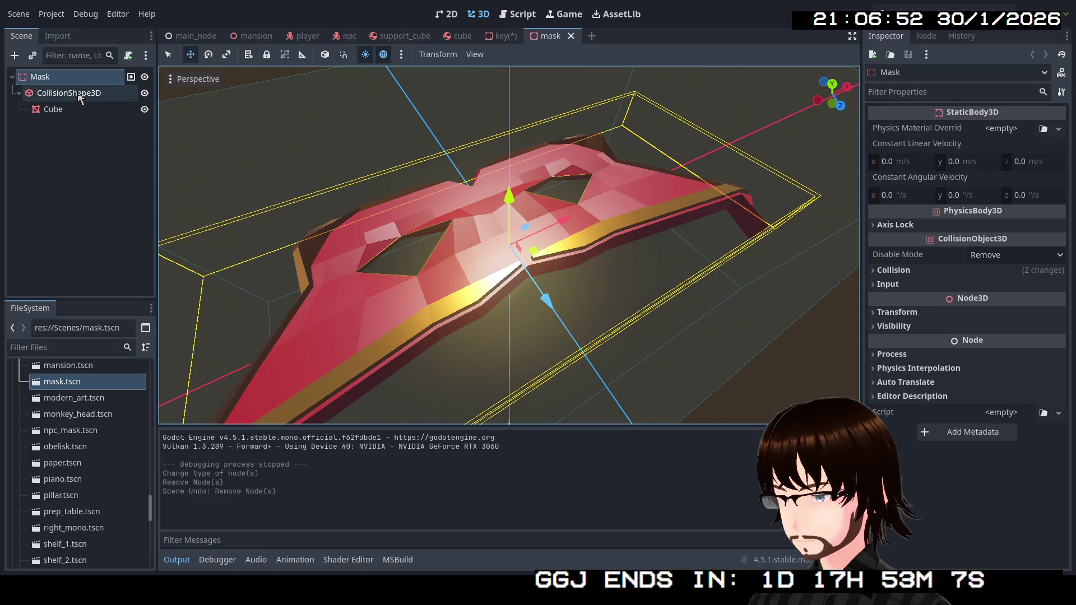
left_click(502, 36)
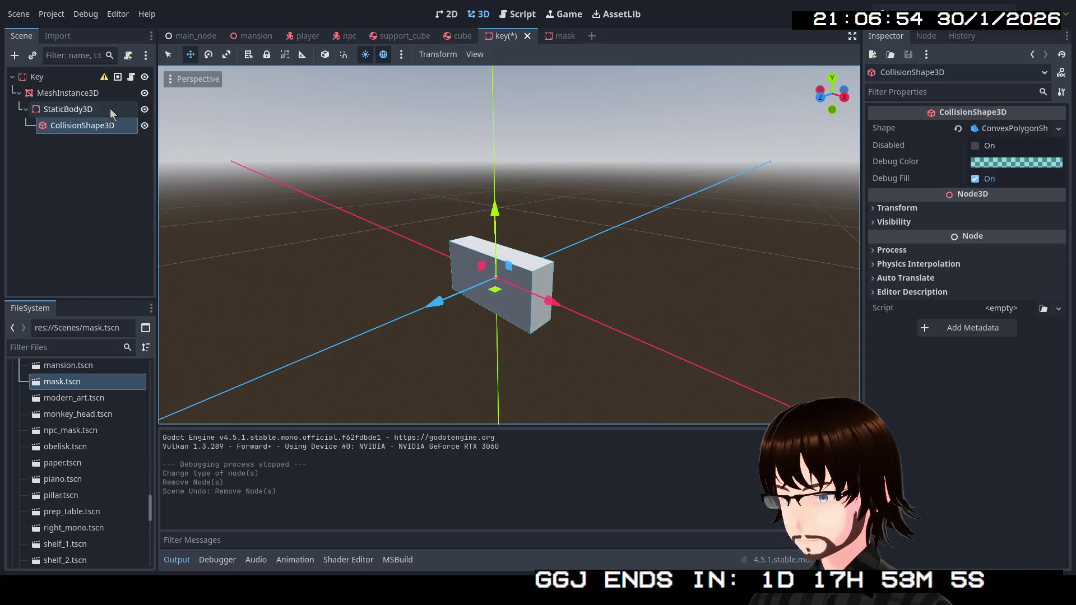
left_click_drag(87, 129, 53, 88)
left_click(83, 127)
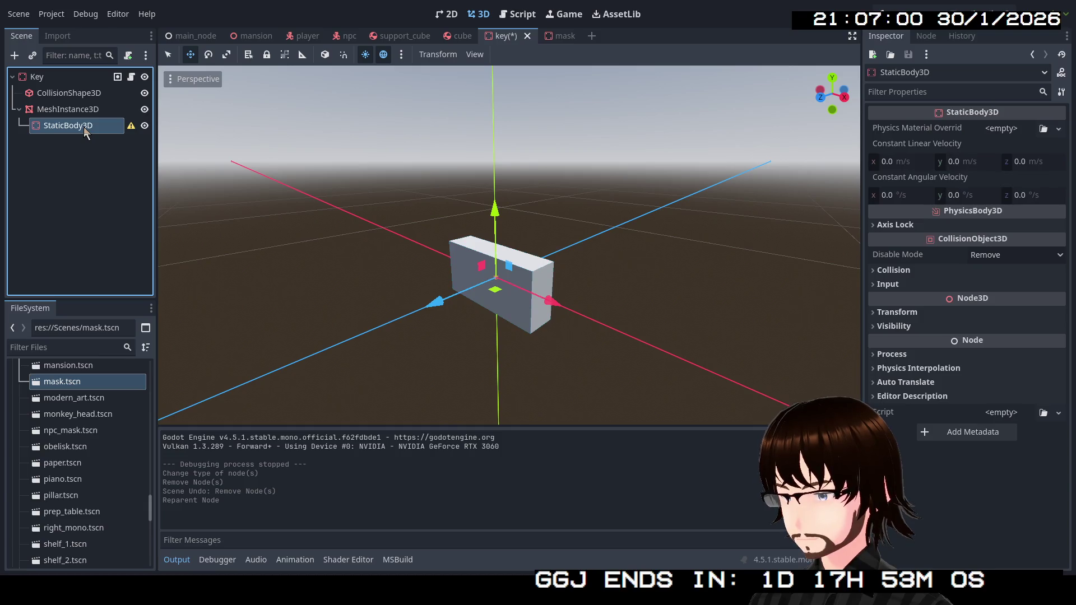
key("Delete")
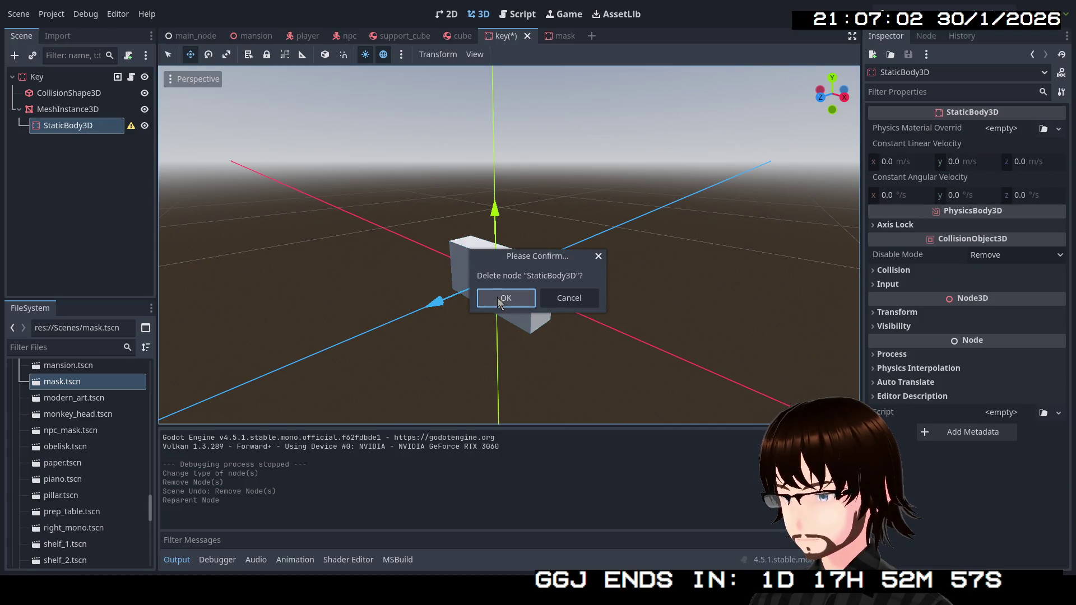
key("Return")
Compare with the mask scene's hierarchy and move MeshInstance3D inside CollisionShape3D.
left_click(43, 78)
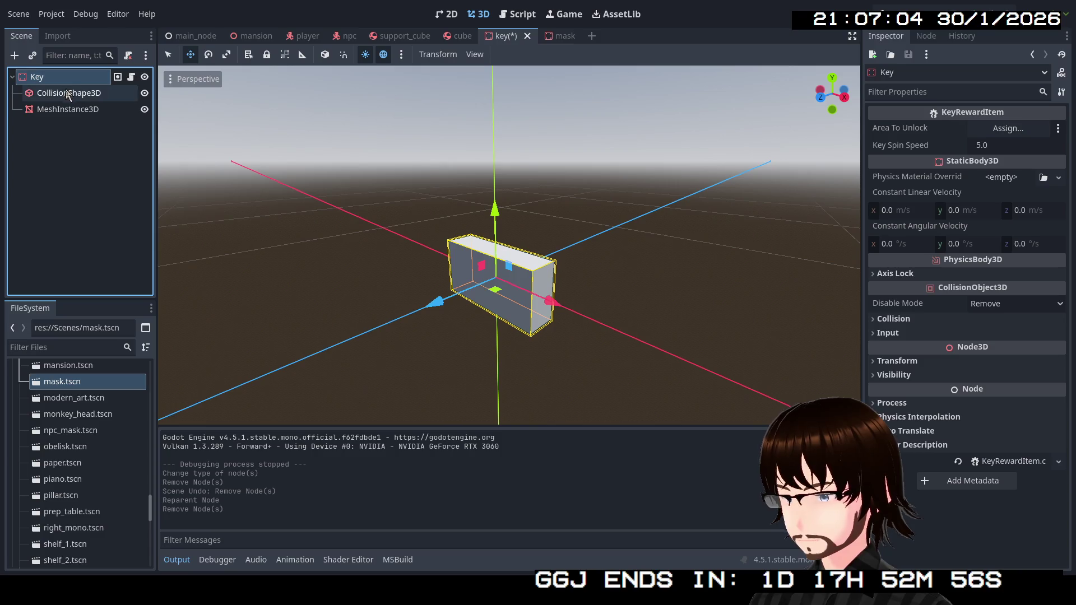
left_click(79, 97)
left_click(75, 111)
left_click(64, 96)
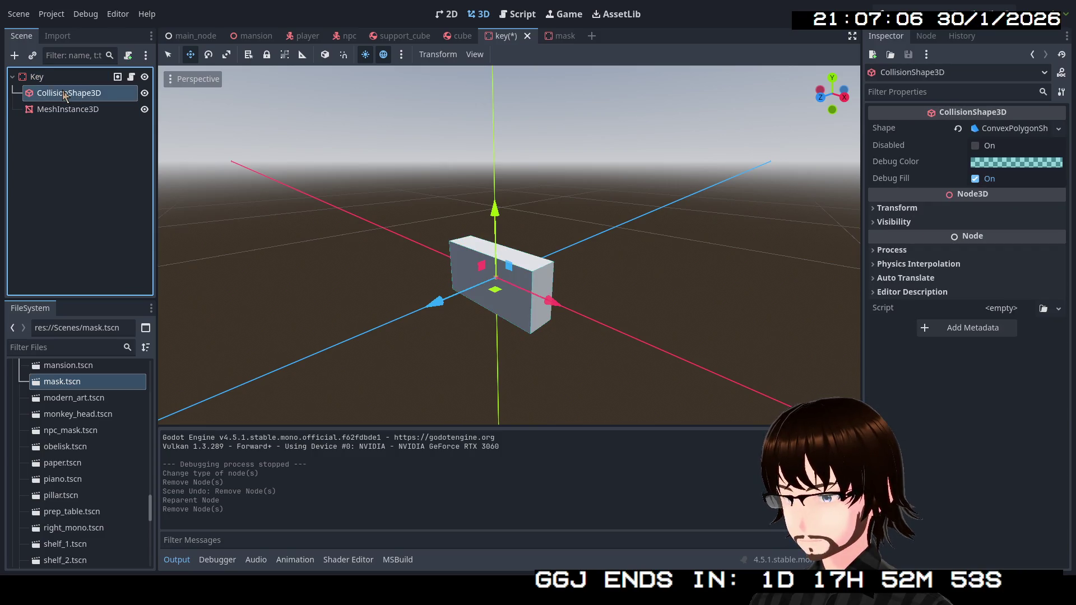
left_click(556, 37)
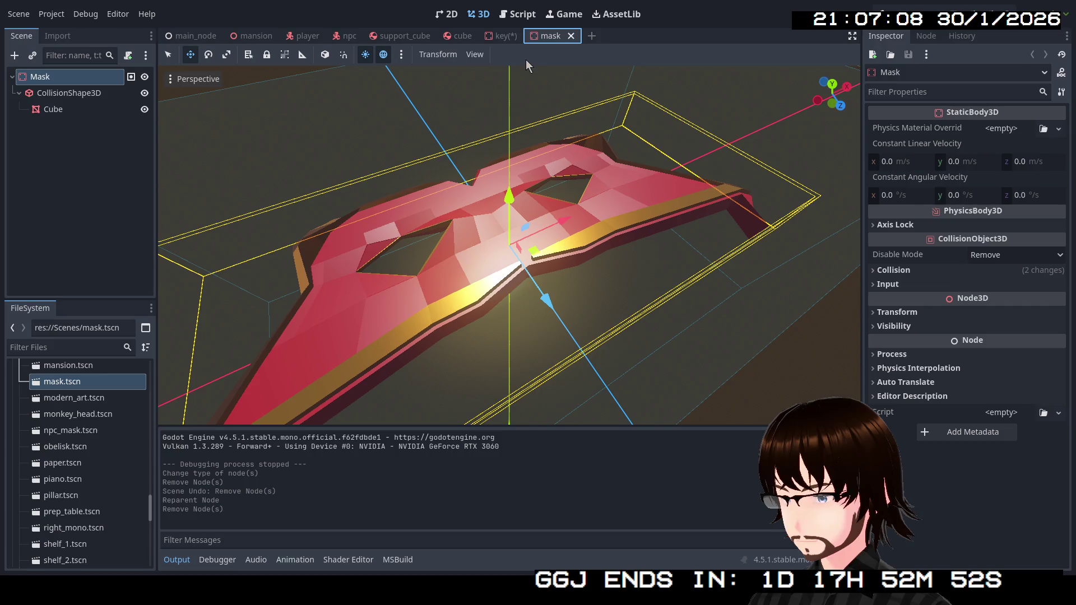
left_click(501, 36)
mouse_move(63, 110)
left_mouse_down()
mouse_move(78, 106)
mouse_move(72, 94)
left_mouse_up()
Check the MeshInstance3D node's actions without changing anything, then save and run with F5.
left_click(68, 82)
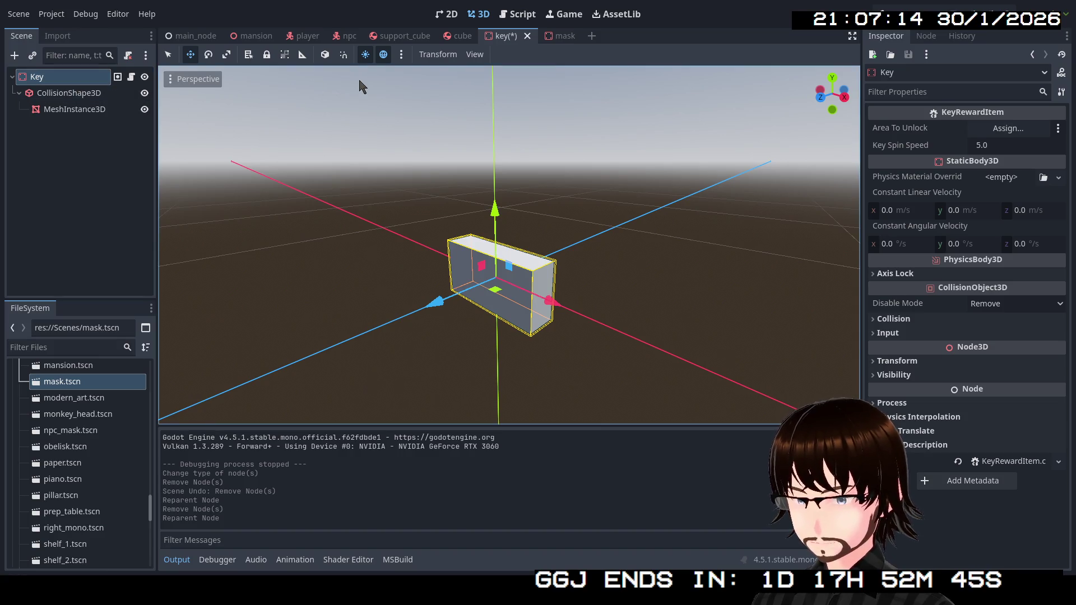
right_click(85, 111)
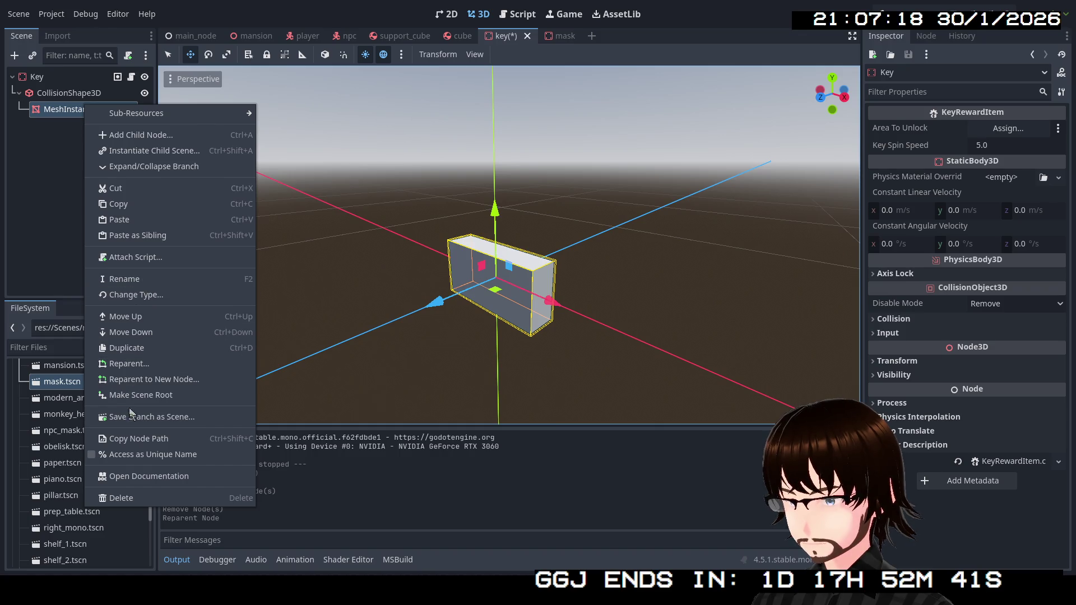
left_click(137, 438)
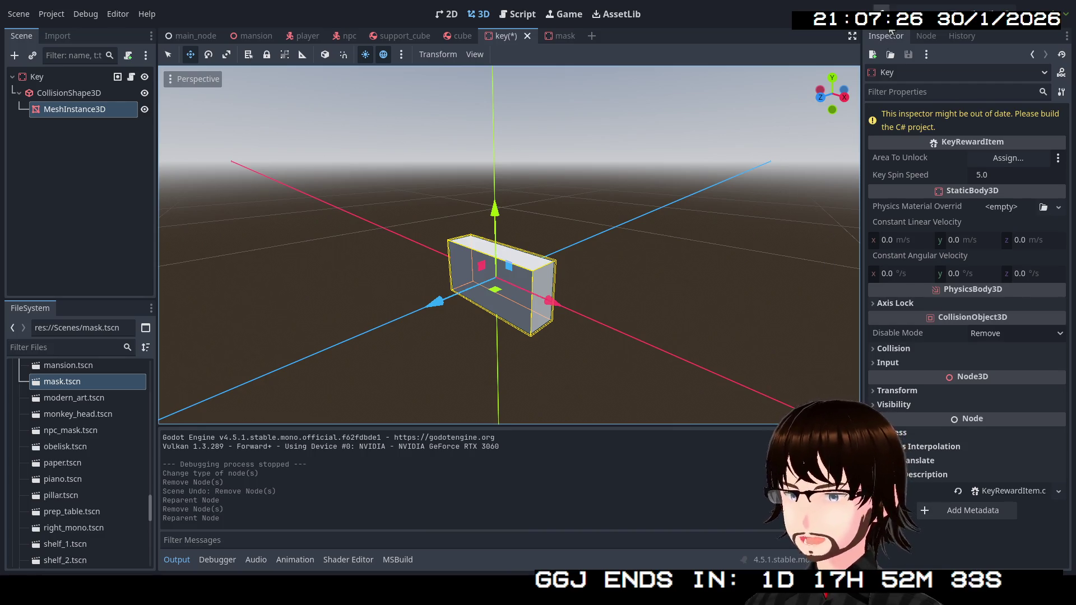
key("F5")
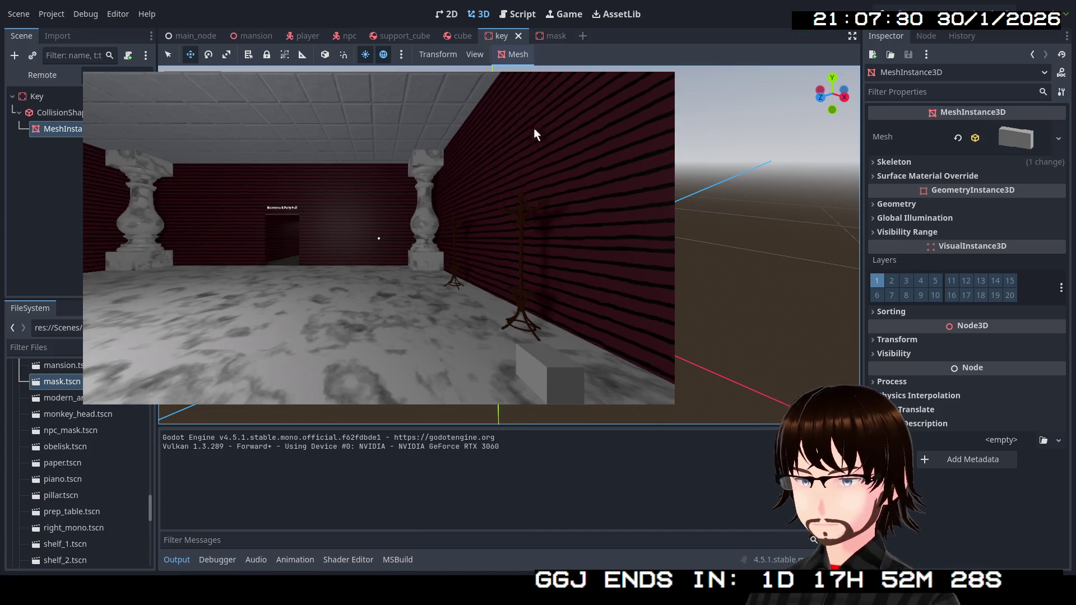
Walk past the cyan figure toward the key block, exit with Escape, and select Key.
left_click(534, 134)
key("w")
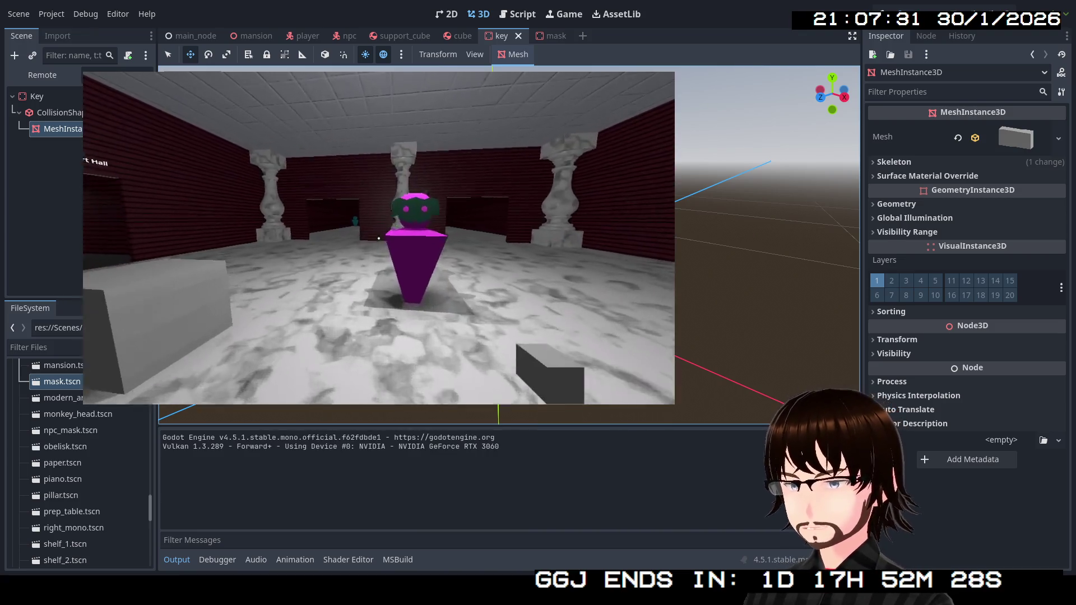
key("w")
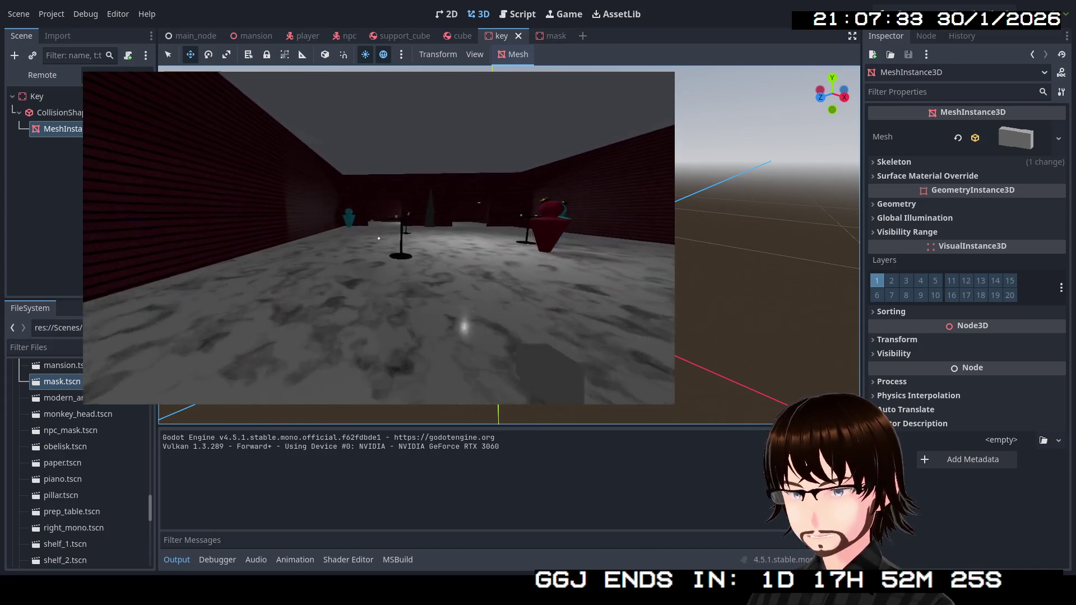
key("w")
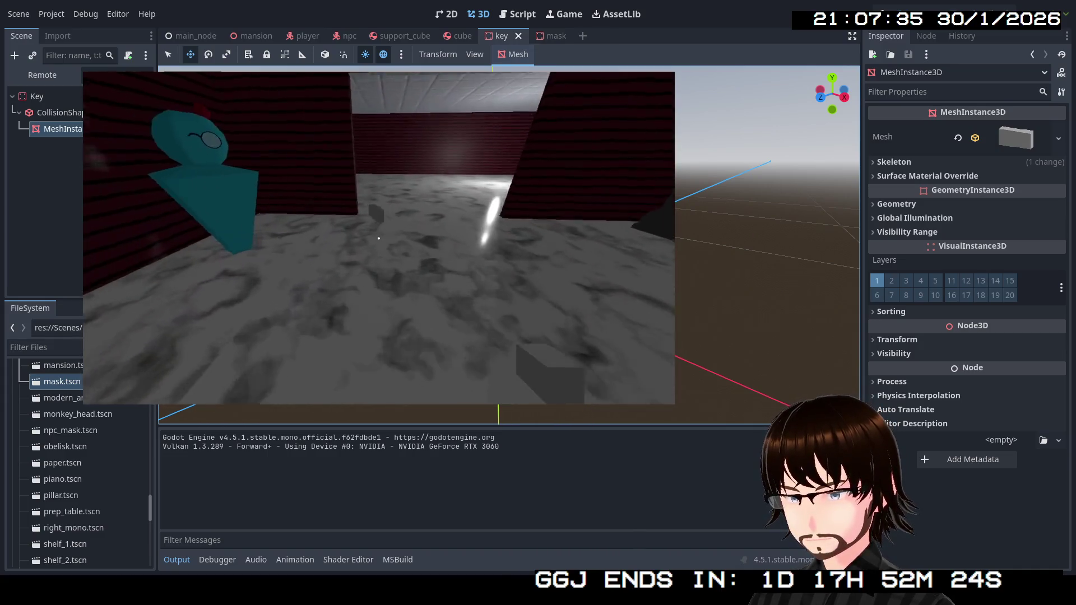
key("w")
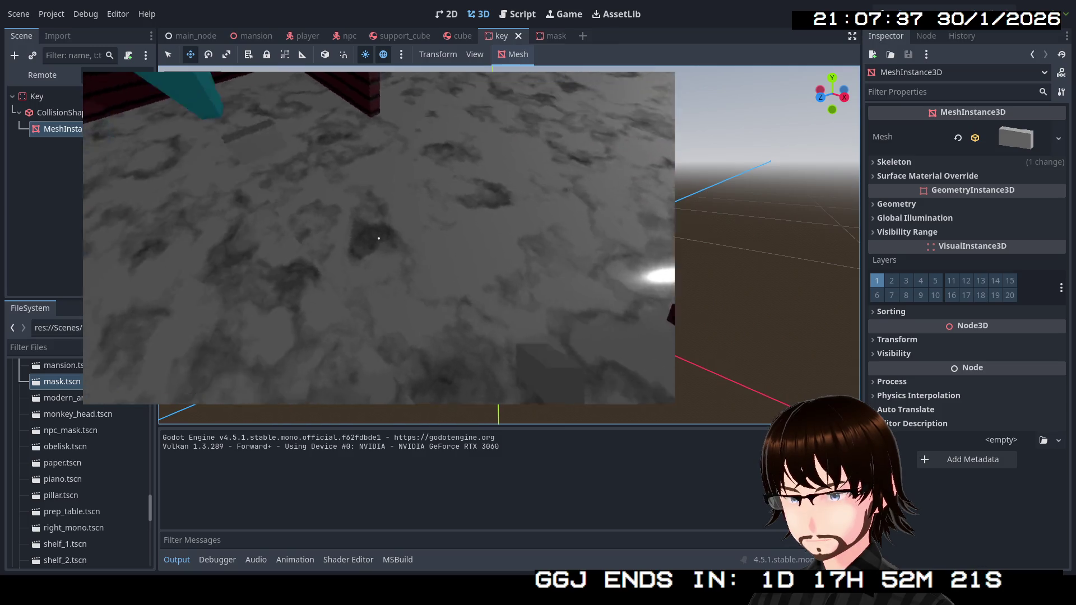
key("s")
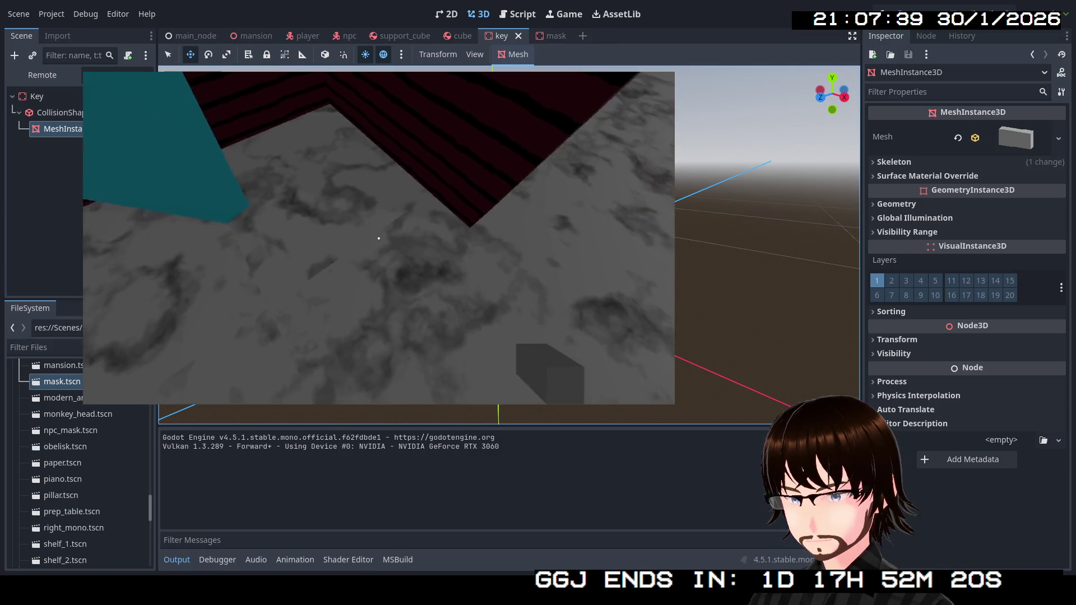
key("w")
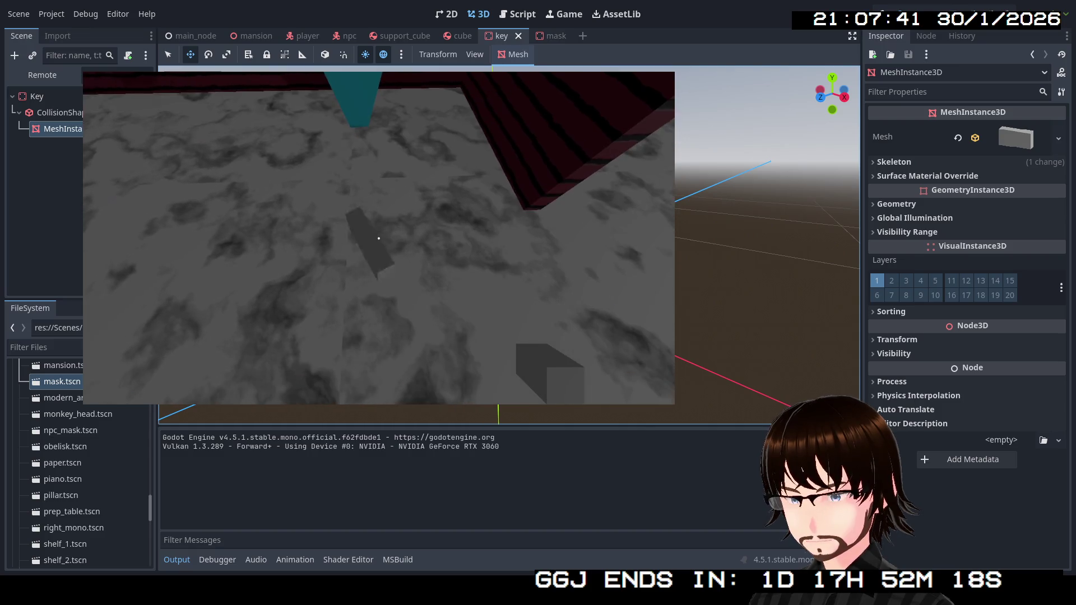
key("w")
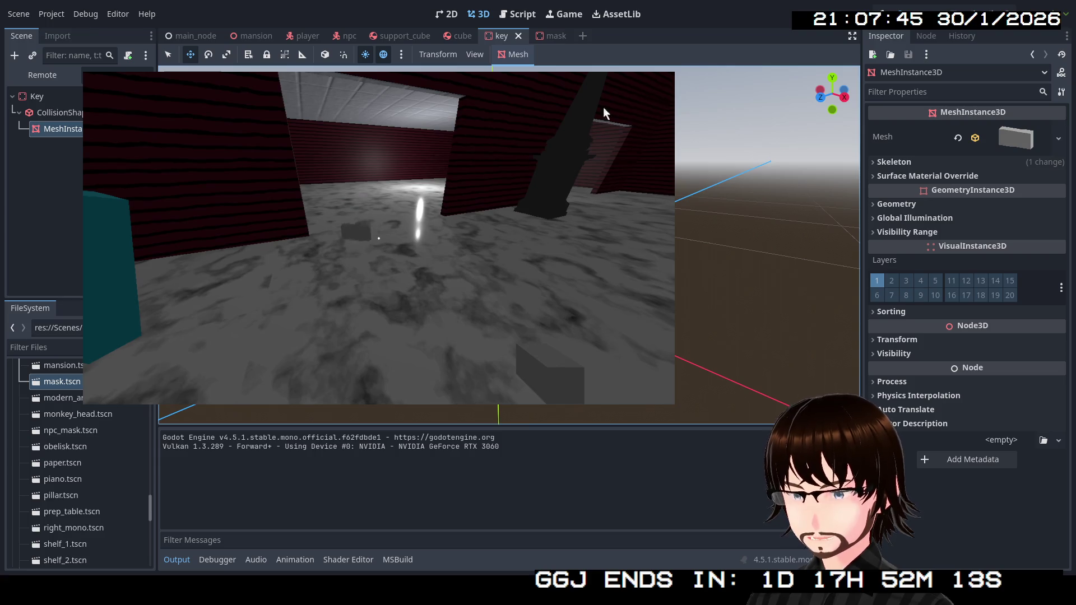
key("Escape")
left_click(79, 79)
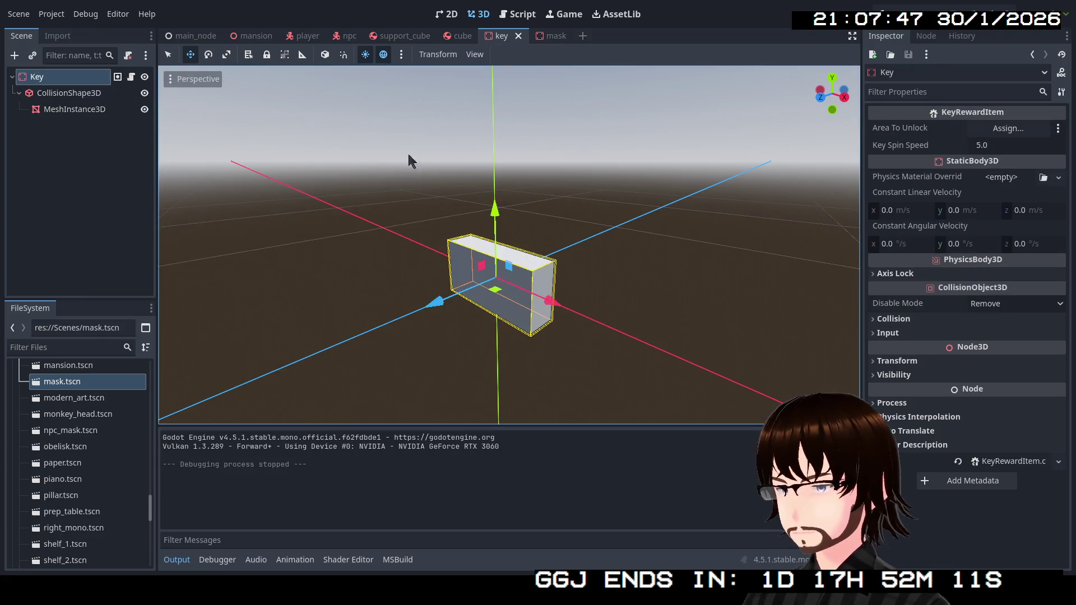
Put the Key on collision layer 3 only, with its mask set to layer 2.
left_click(85, 92)
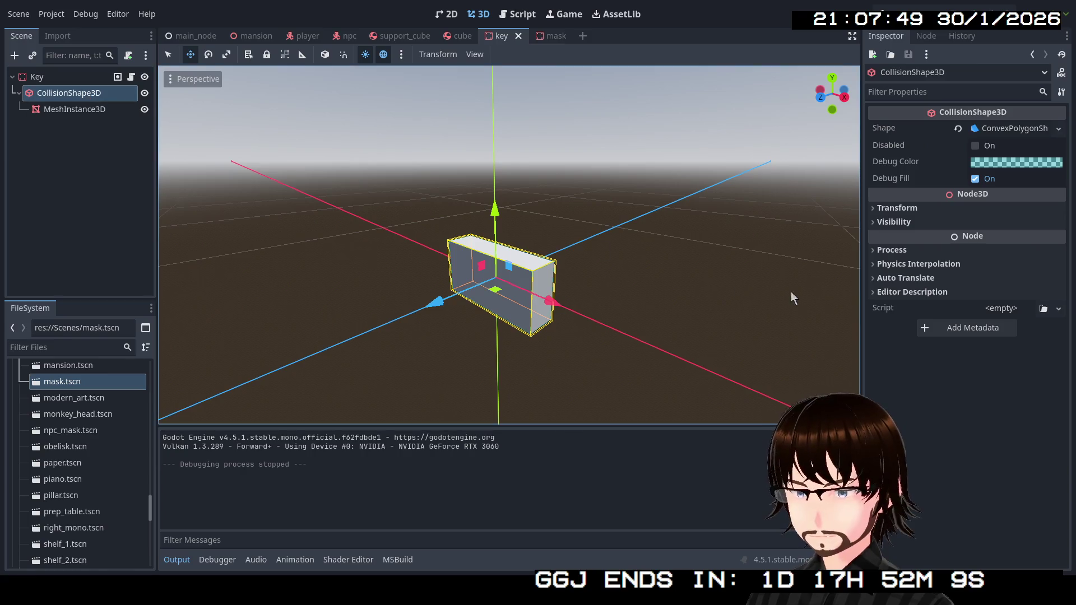
left_click(56, 77)
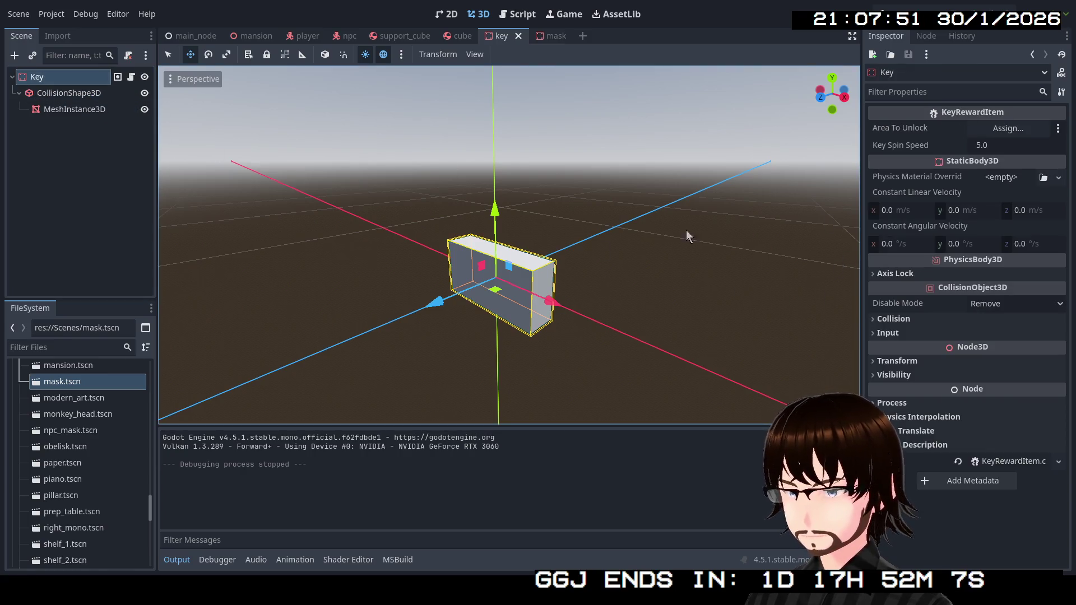
left_click(902, 323)
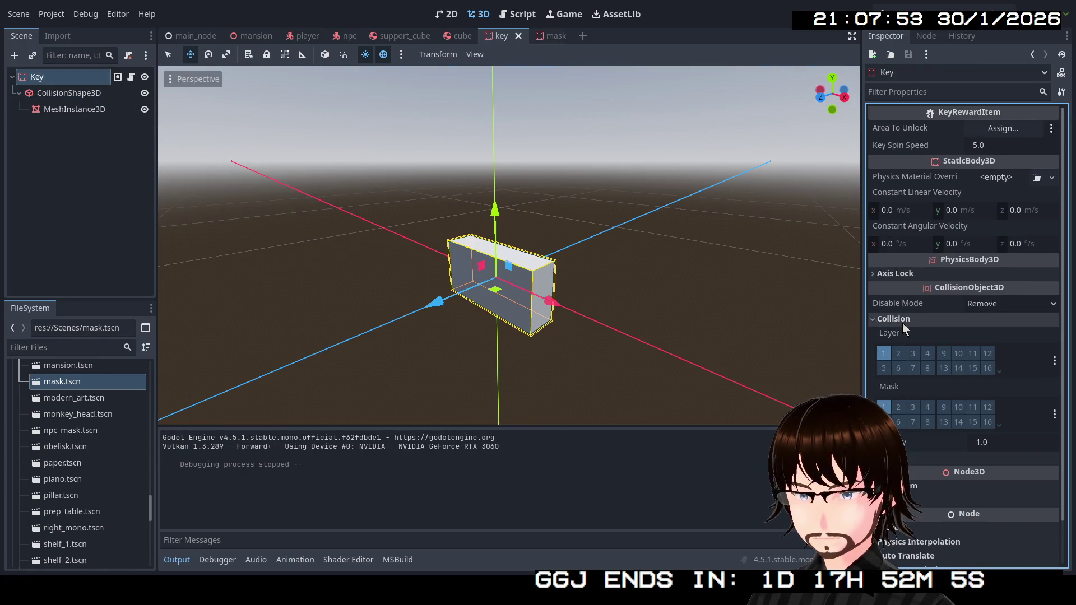
left_click(889, 355)
left_click(912, 356)
left_click(898, 407)
left_click(885, 409)
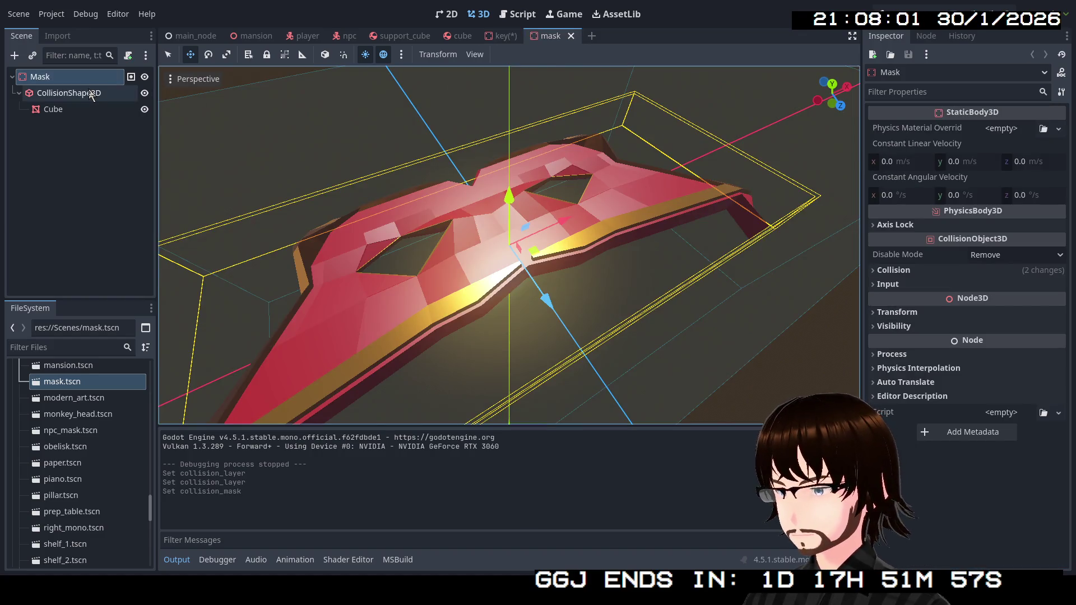
Check the Mask root node's collision layer and mask settings for comparison.
left_click(67, 93)
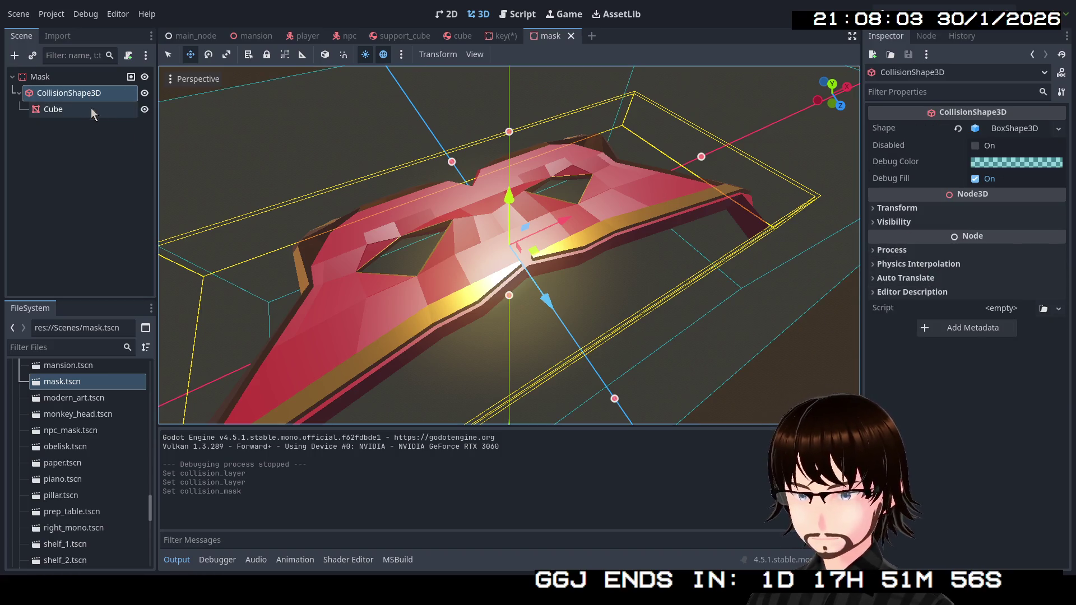
left_click(36, 76)
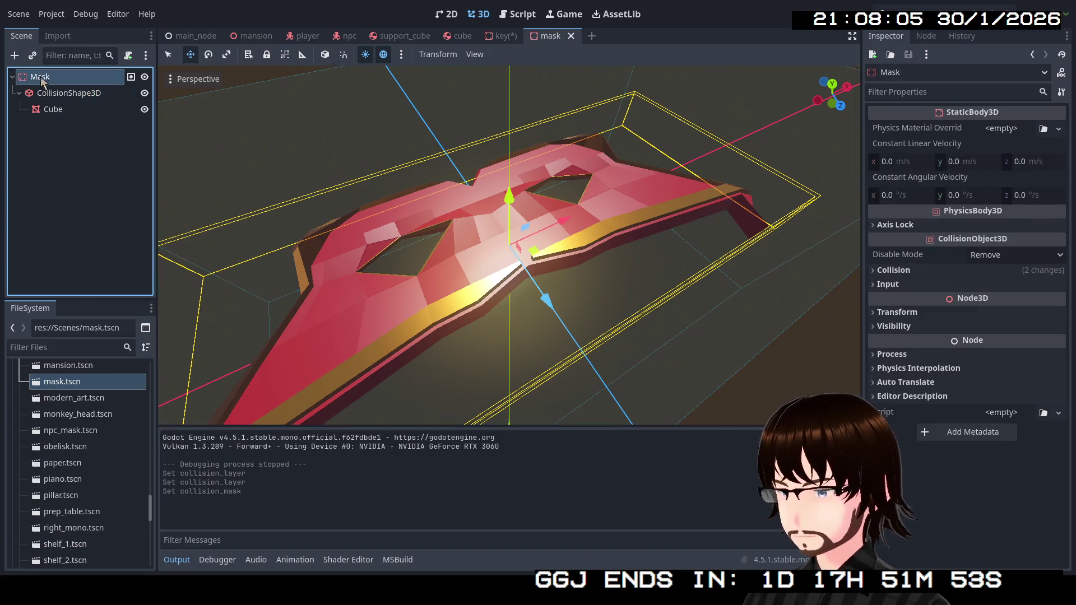
left_click(897, 270)
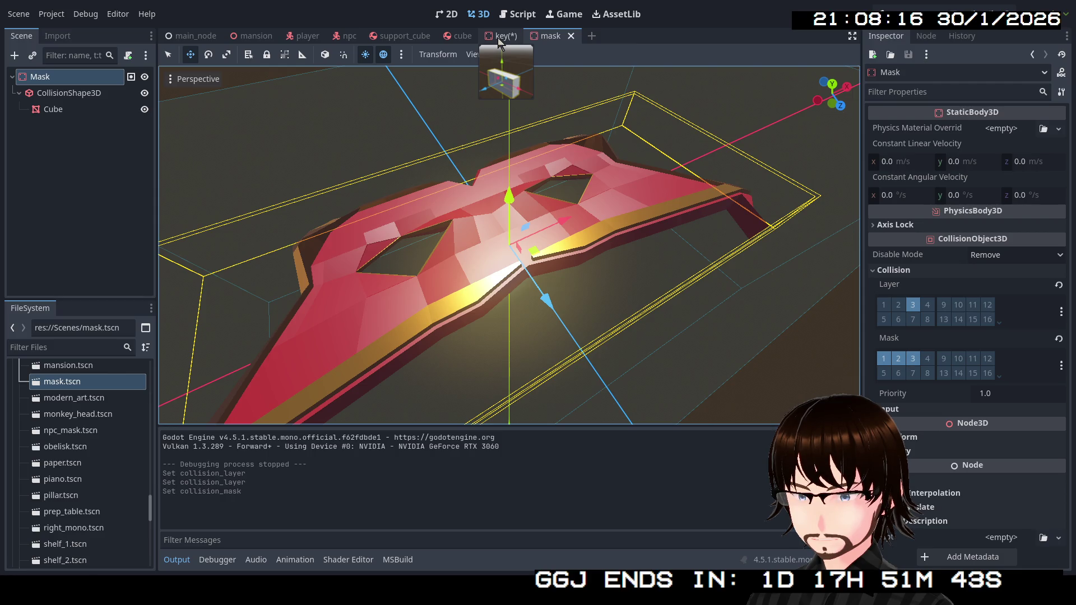
left_click(498, 38)
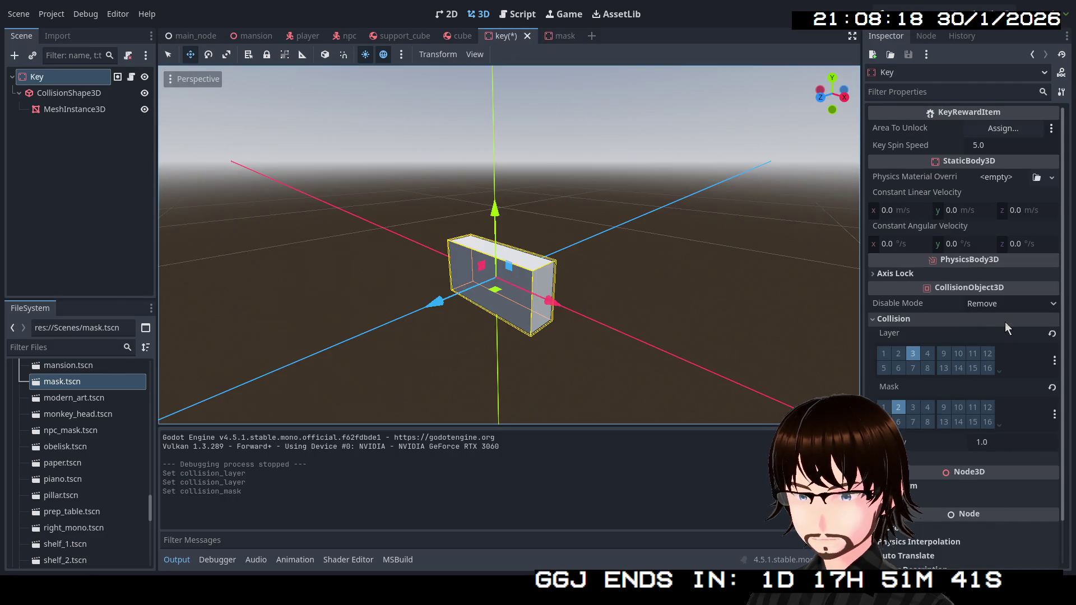
Enable mask layers 1 and 3 so the Key's mask covers layers 1–3.
left_click(883, 407)
left_click(913, 408)
scroll(953, 357, "down", 2)
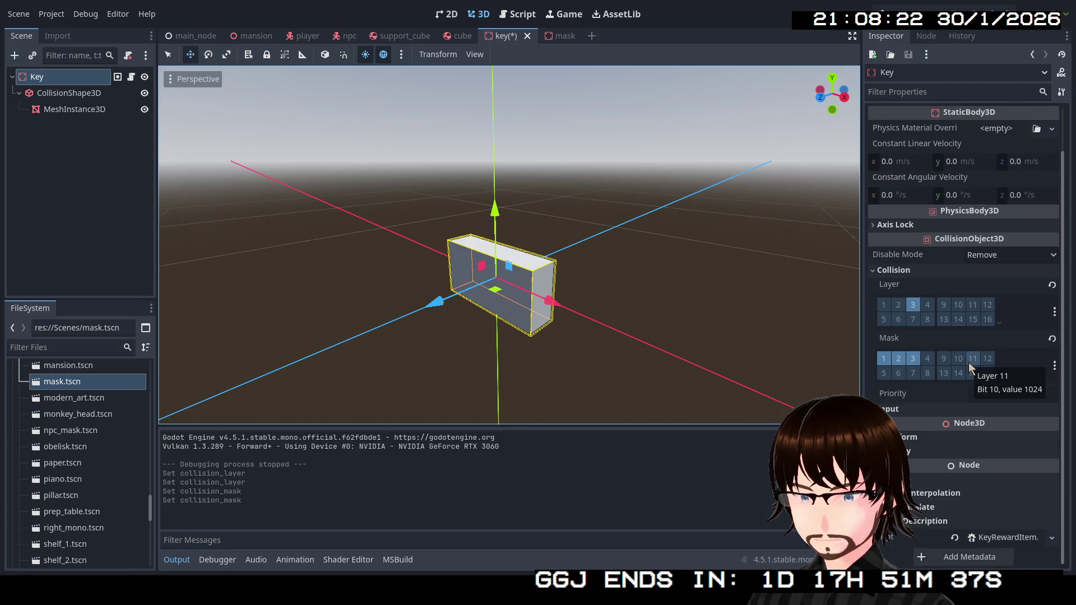
scroll(953, 347, "up", 2)
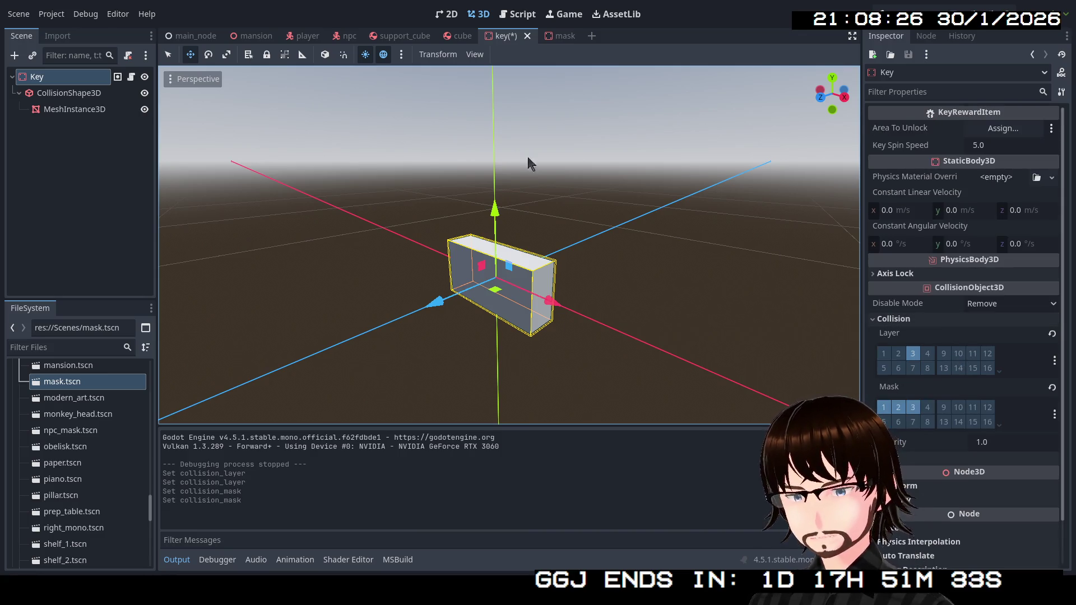
Review the mask's collision shape and Cube mesh, then save and run the game.
left_click(560, 35)
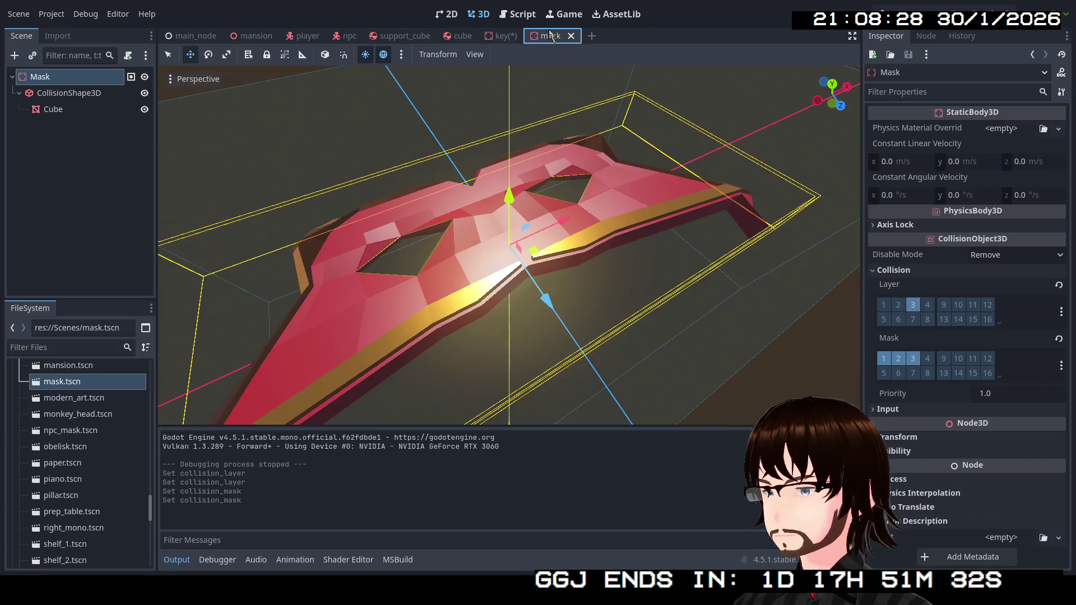
left_click(80, 93)
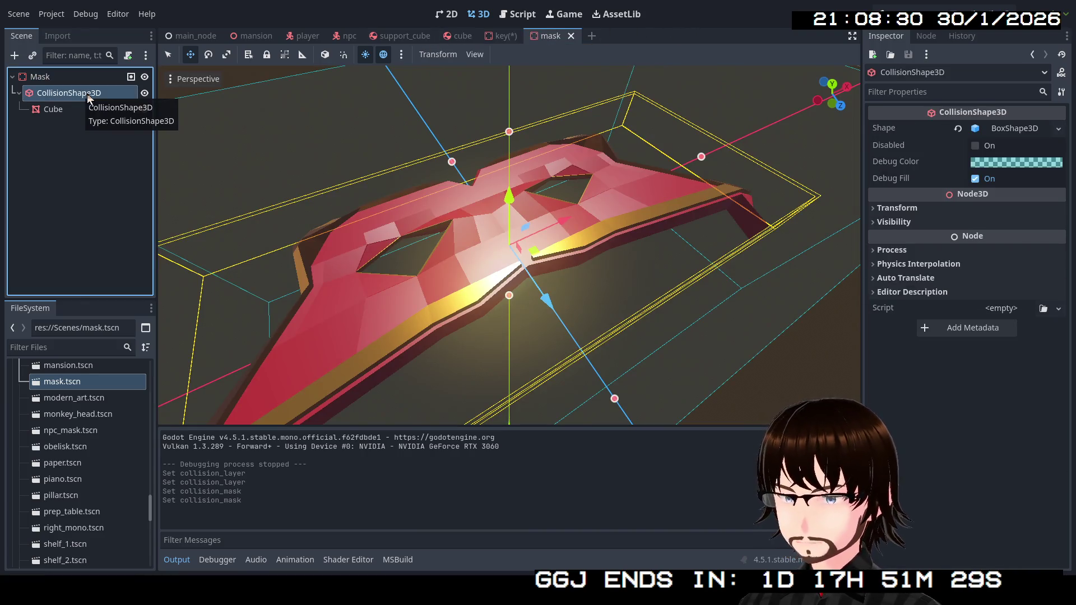
left_click(906, 250)
left_click(906, 250)
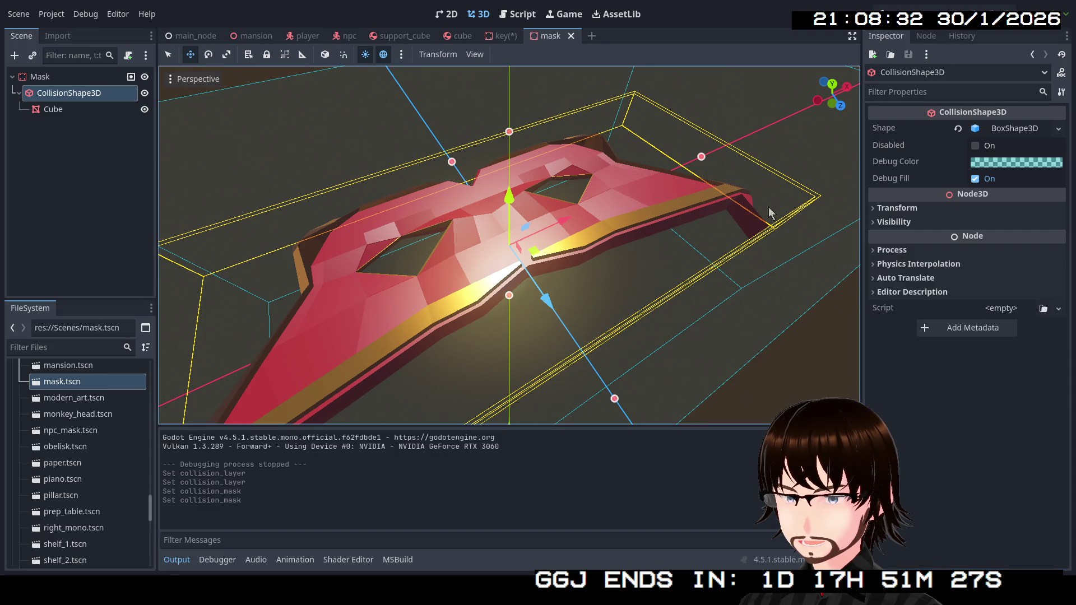
left_click(59, 109)
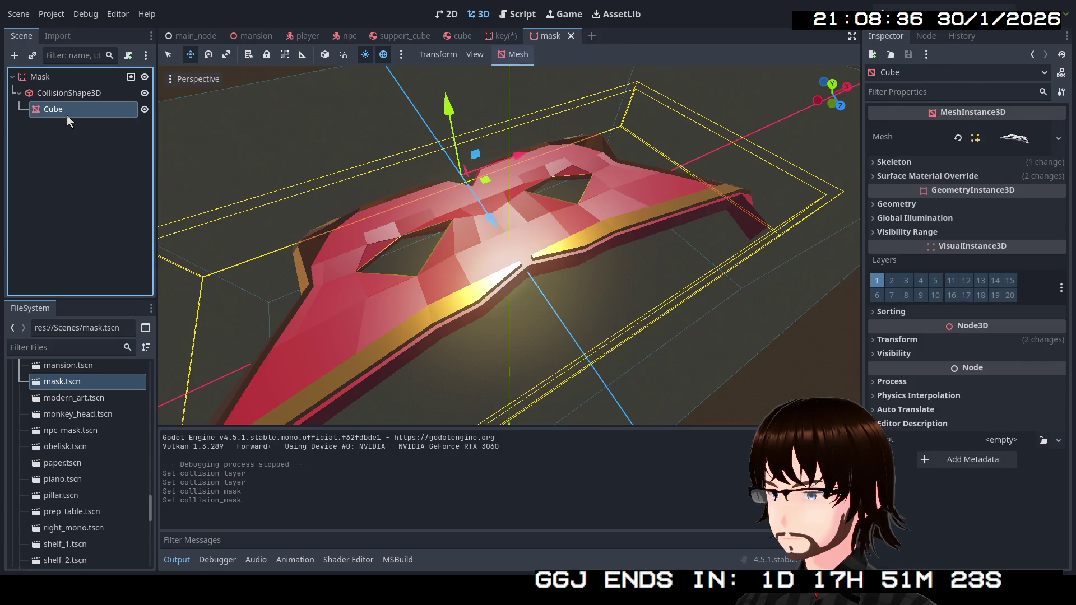
left_click(75, 80)
left_click(501, 36)
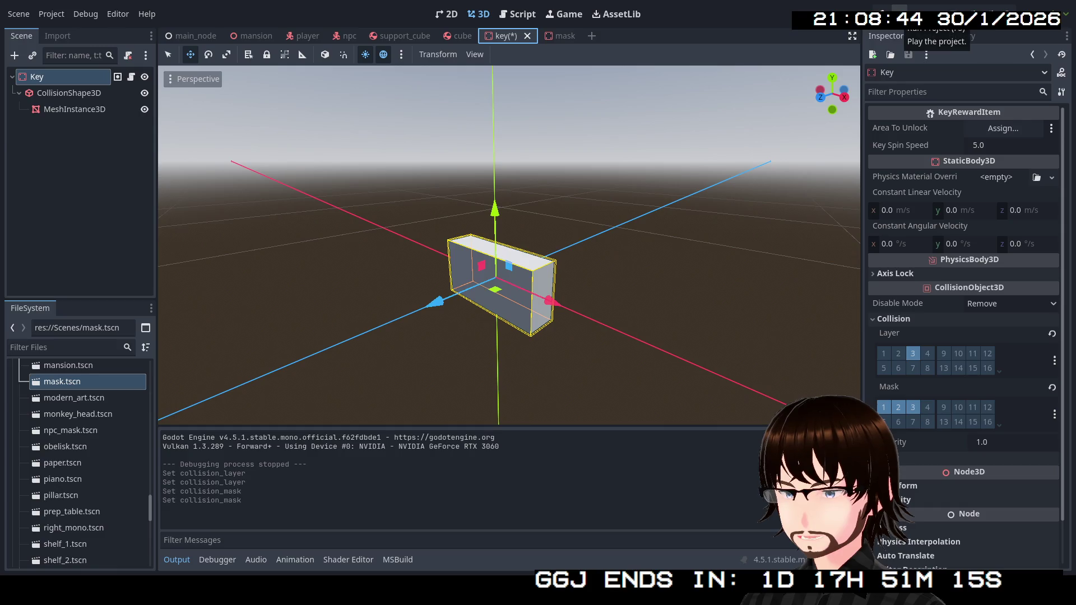
left_click(897, 15)
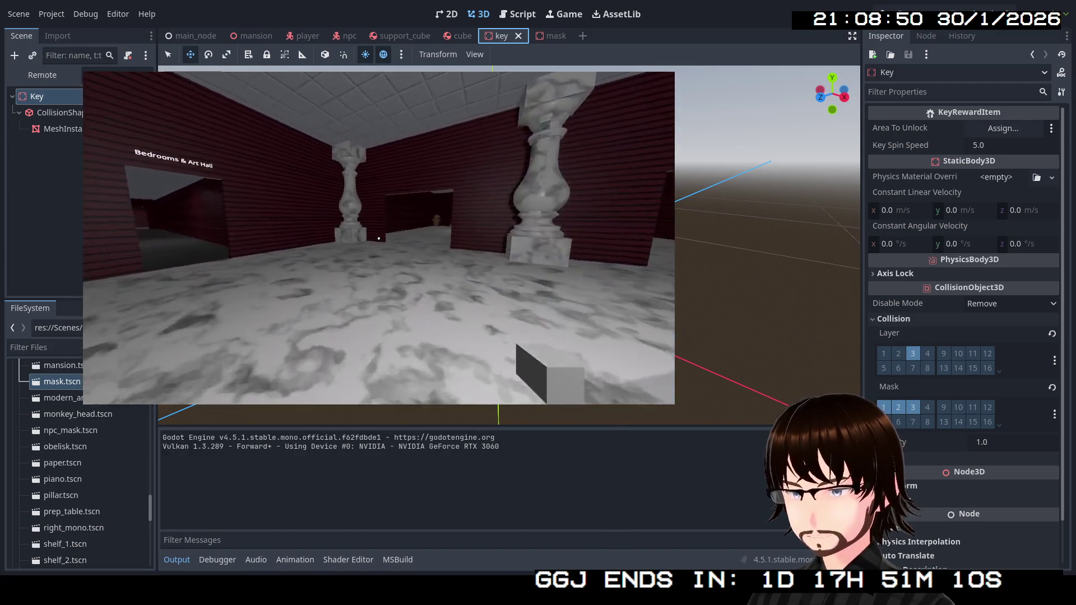
Walk forward through the mansion room looking at the floor, then stop with F8.
key("w")
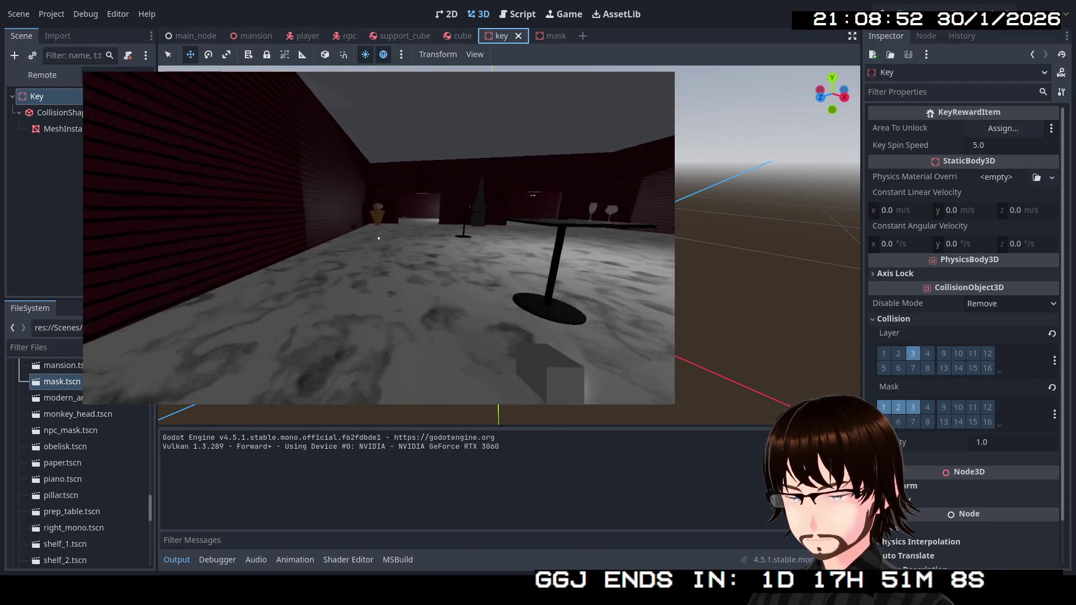
key("w")
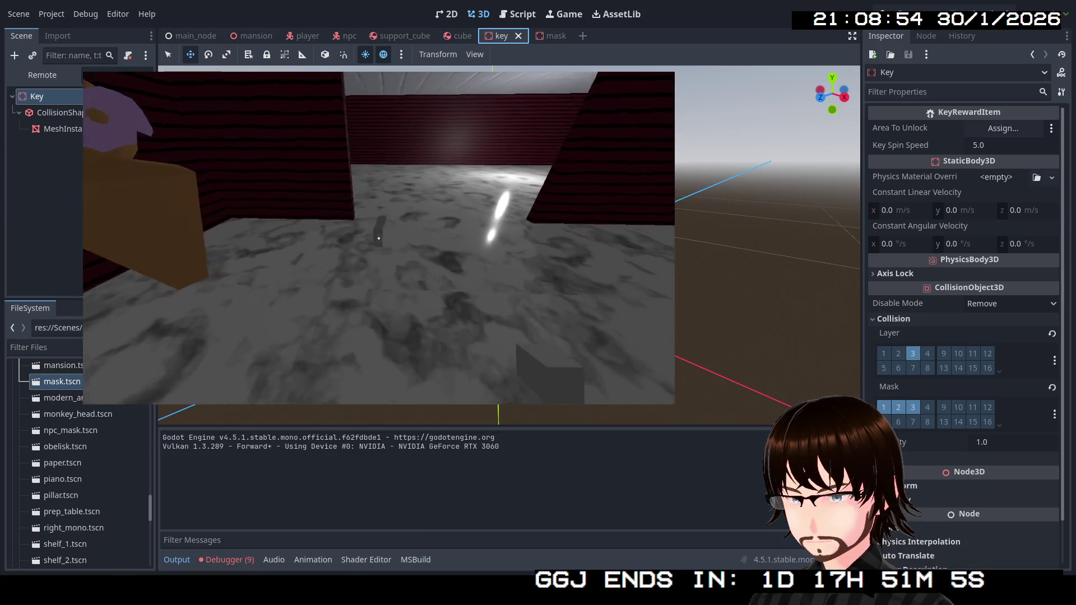
mouse_move(379, 238)
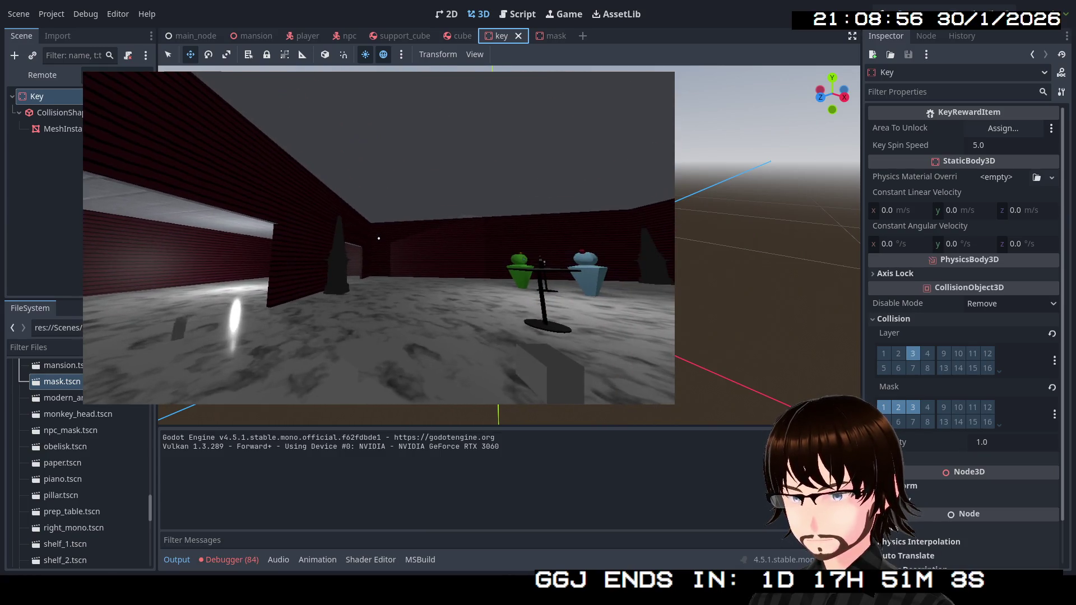
key("F8")
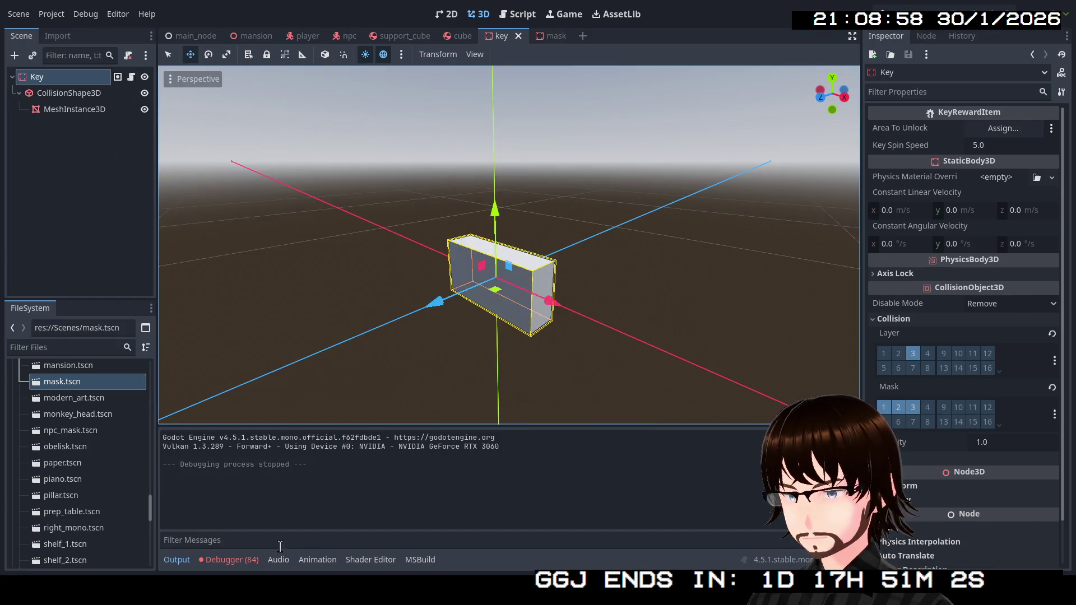
Show the Debugger's Errors list and scroll through the repeated runtime errors.
left_click(241, 563)
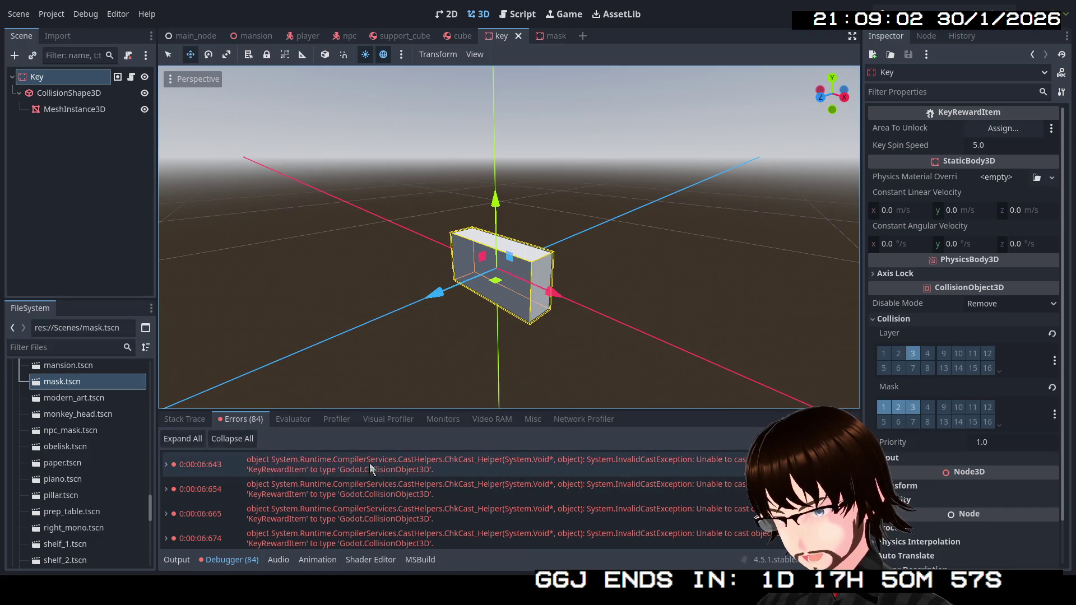
mouse_move(431, 491)
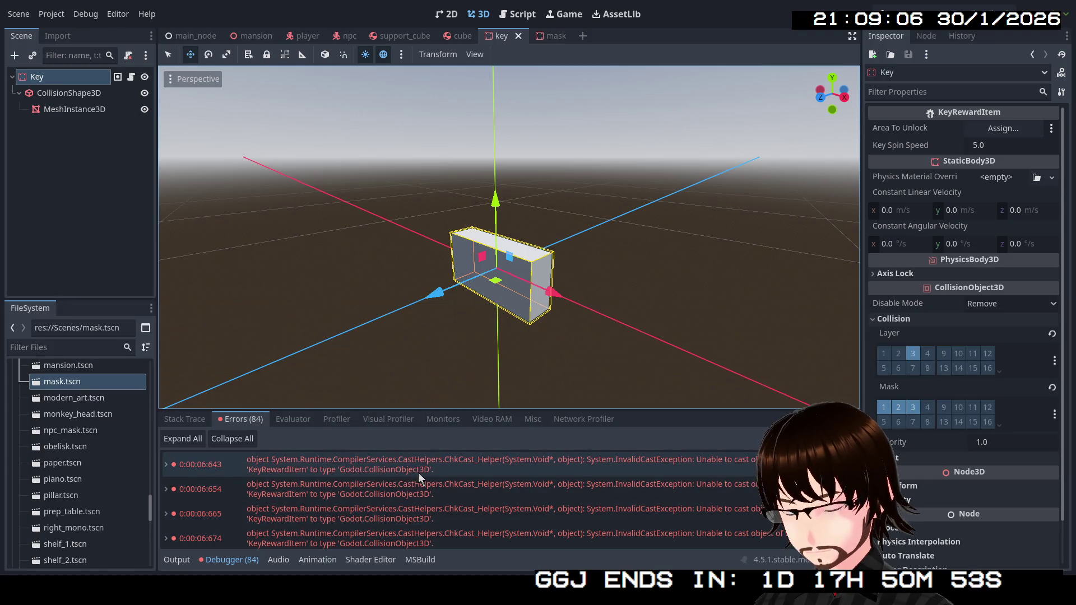
mouse_move(429, 469)
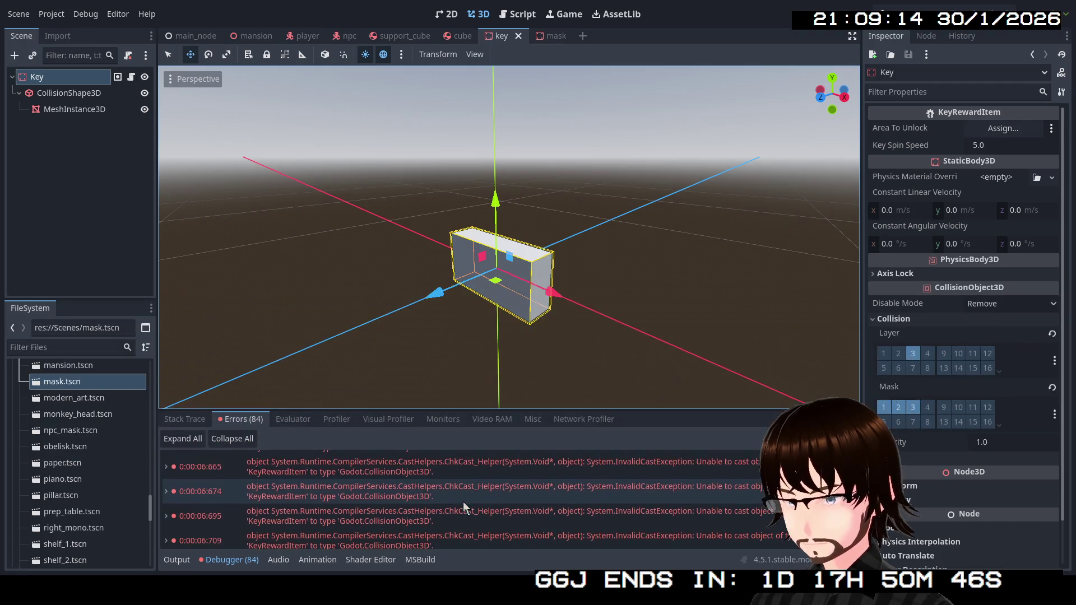
scroll(463, 502, "down", 3)
scroll(507, 519, "down", 5)
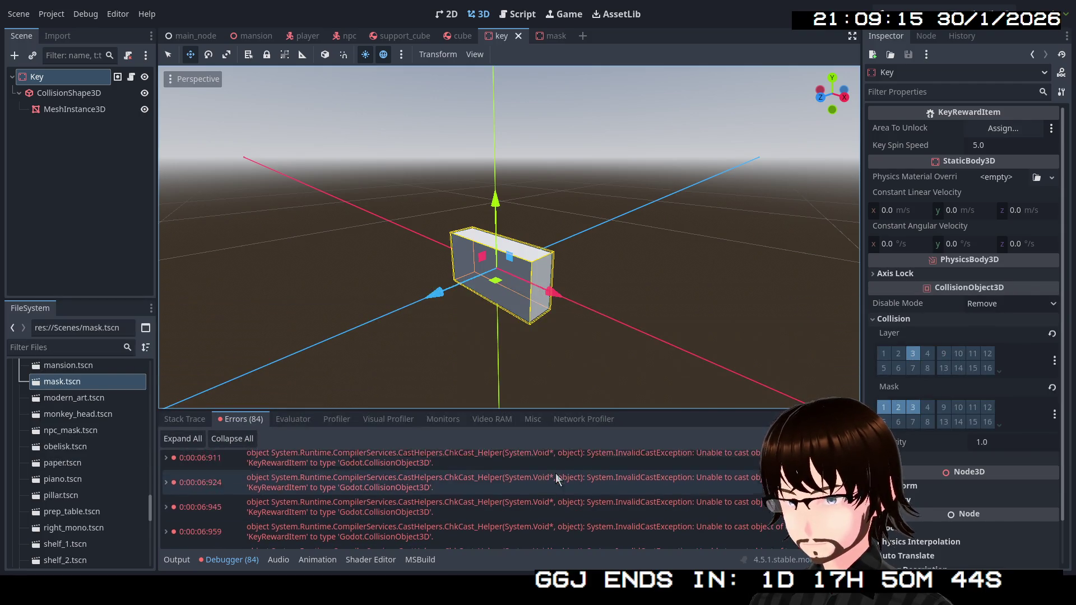
left_click(555, 40)
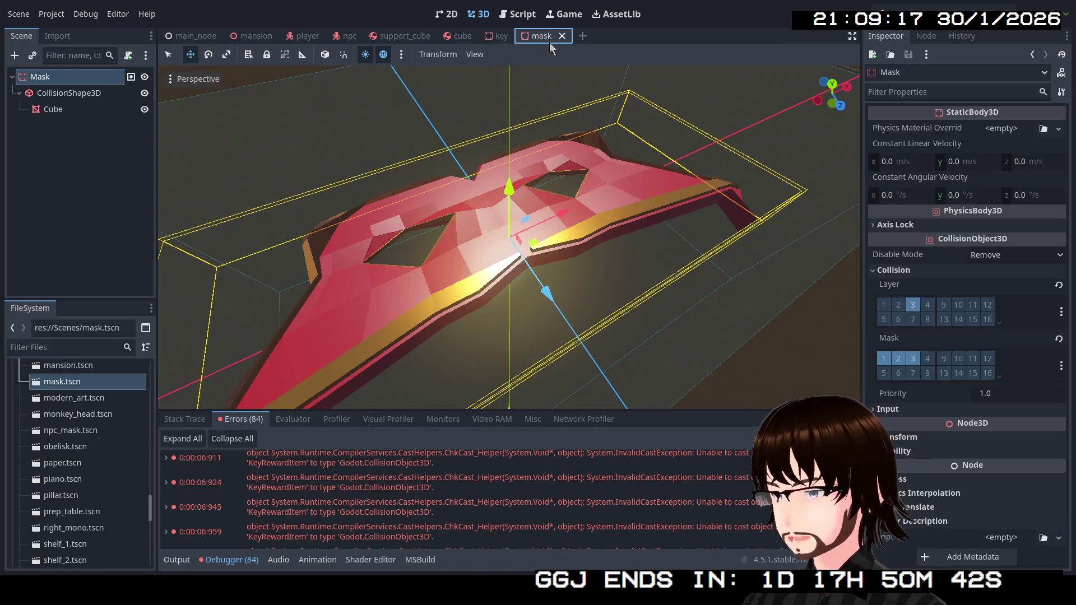
left_click(494, 39)
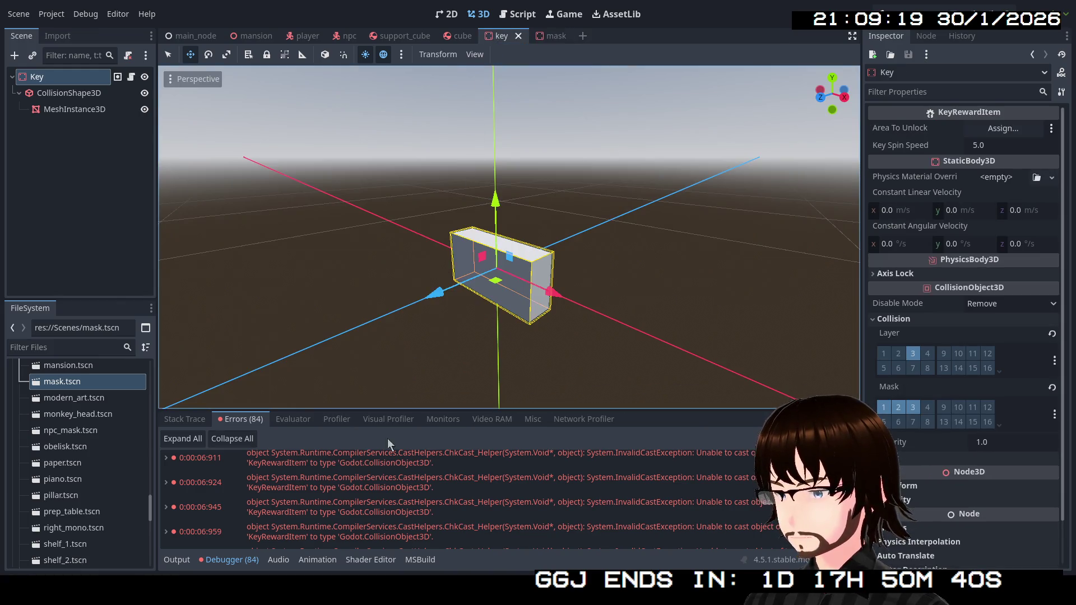
scroll(395, 483, "down", 8)
scroll(444, 499, "down", 5)
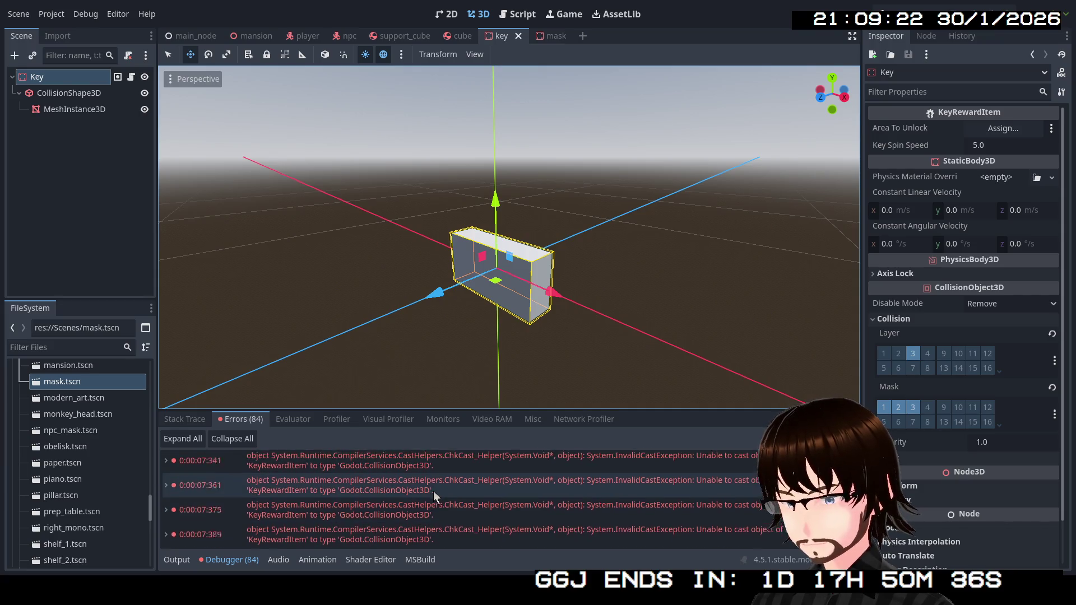
Expand an InvalidCastException entry and open its Player.cs:61 stack line in the code editor.
double_click(317, 472)
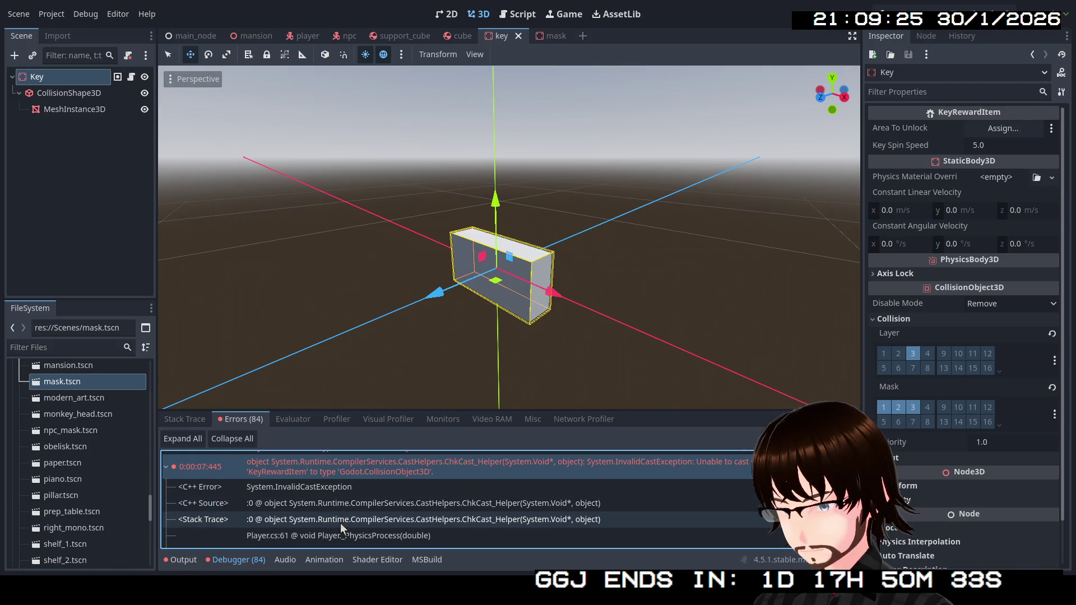
scroll(344, 513, "down", 1)
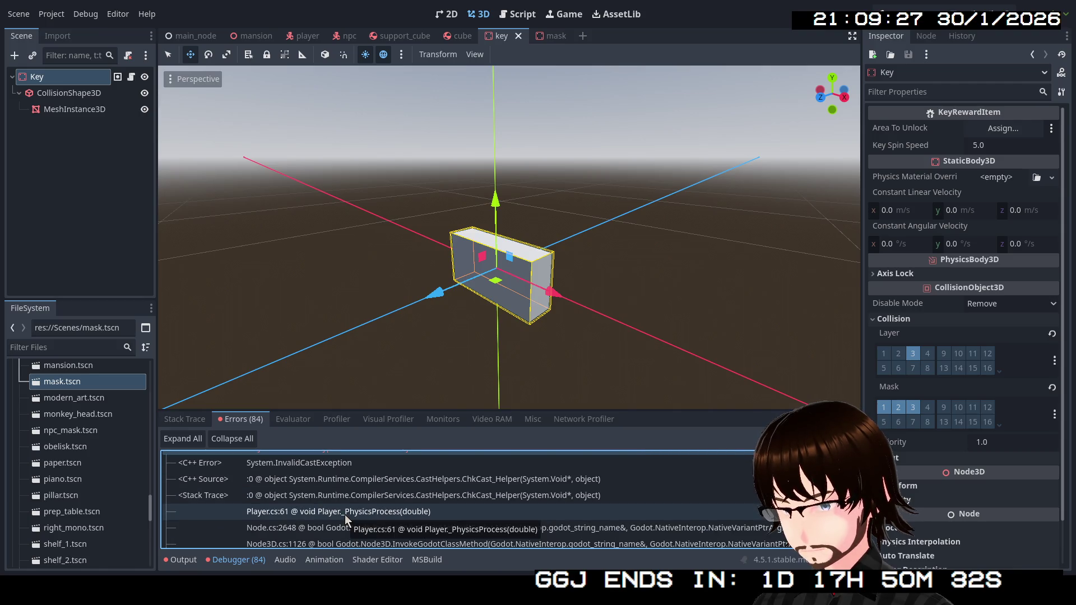
left_click(345, 512)
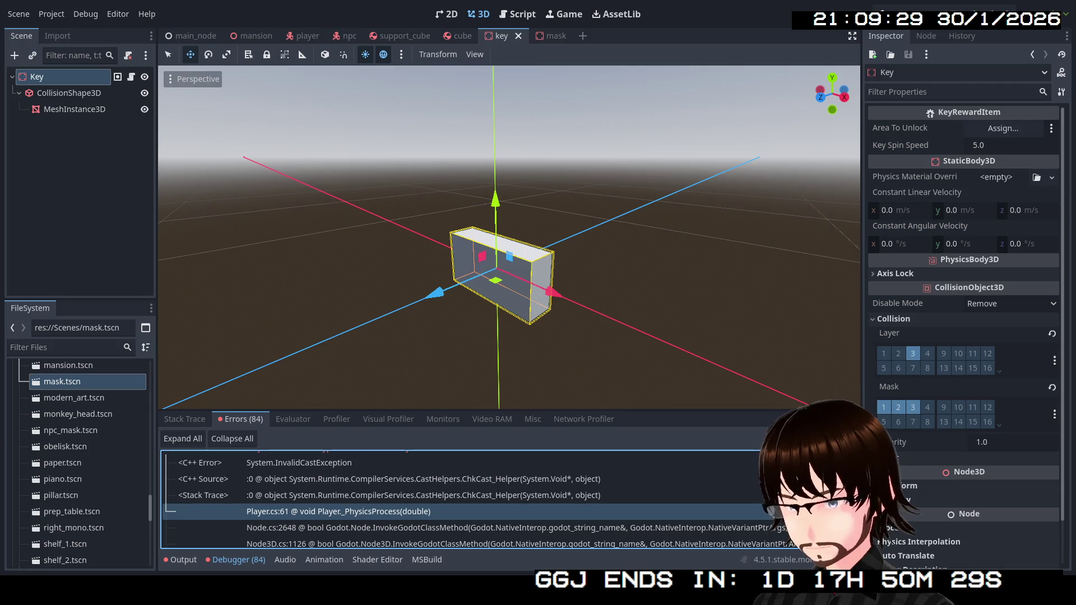
double_click(345, 512)
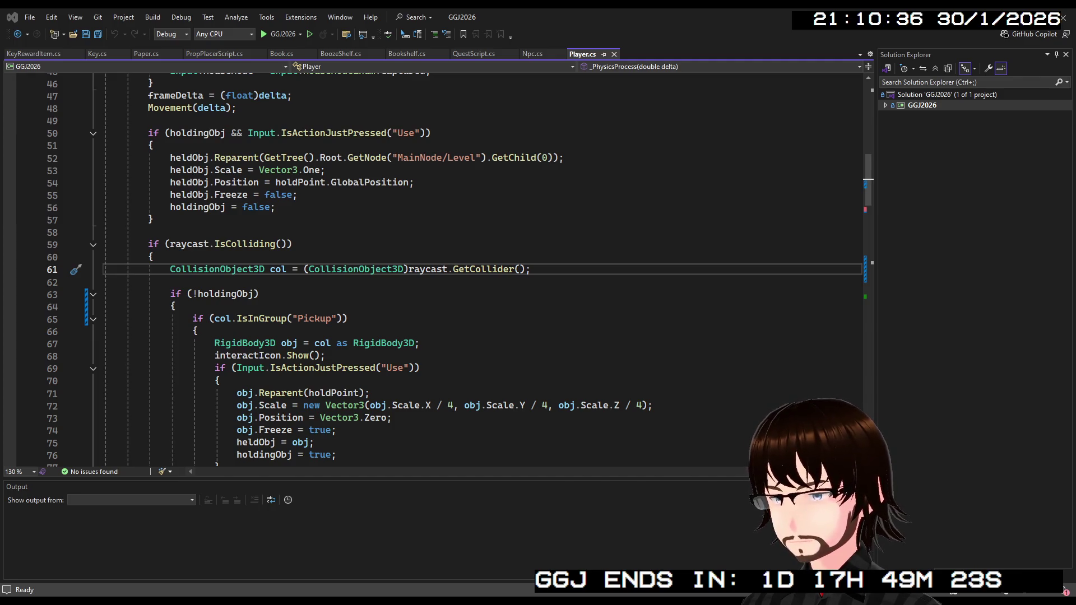
key("alt+Tab")
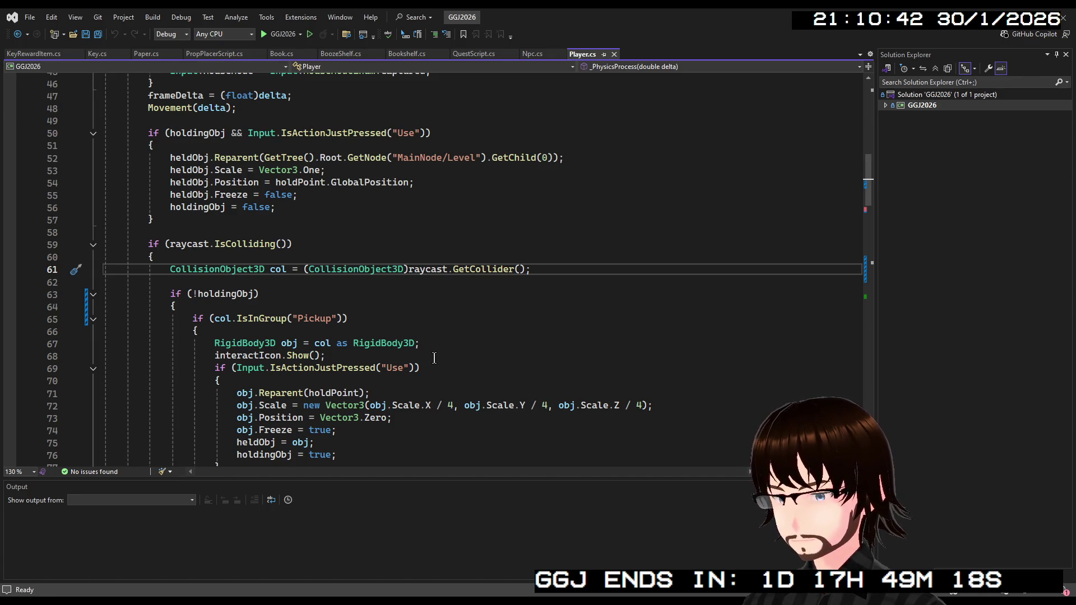
key("alt+Tab")
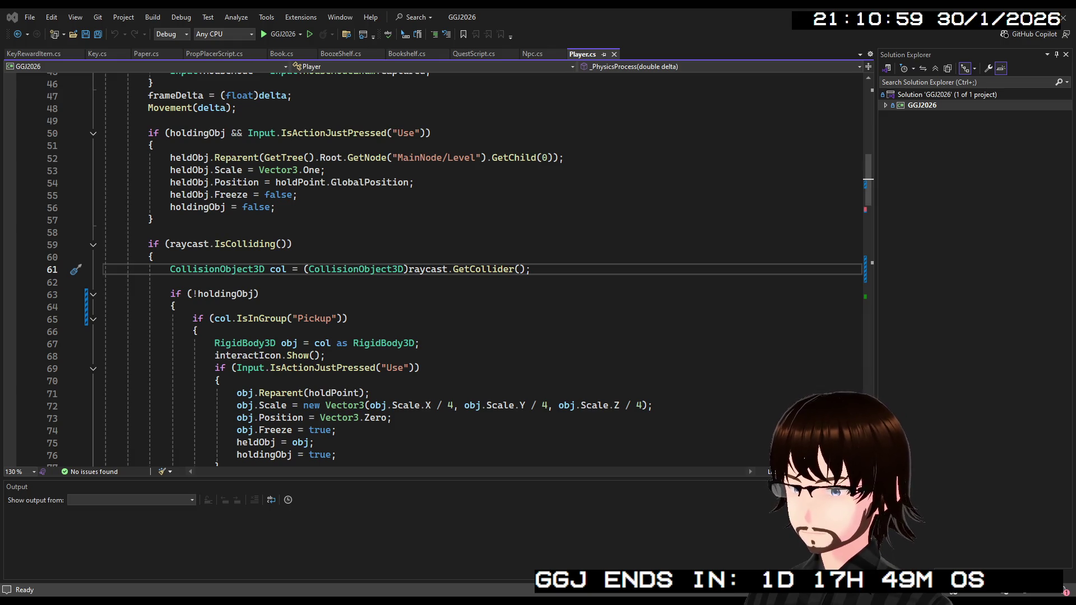
key("alt+Tab")
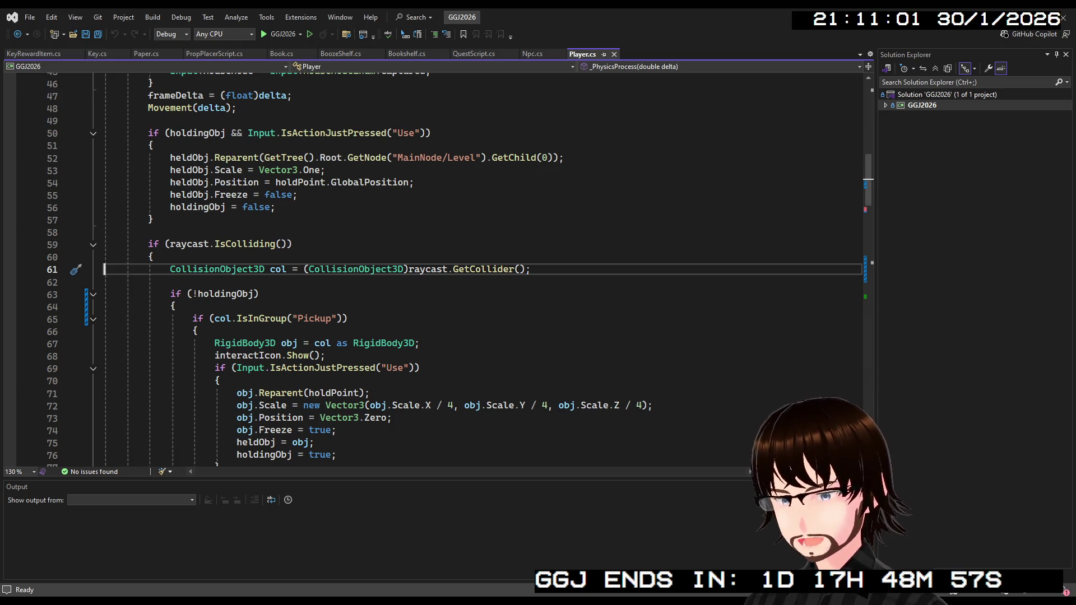
scroll(425, 334, "down", 6)
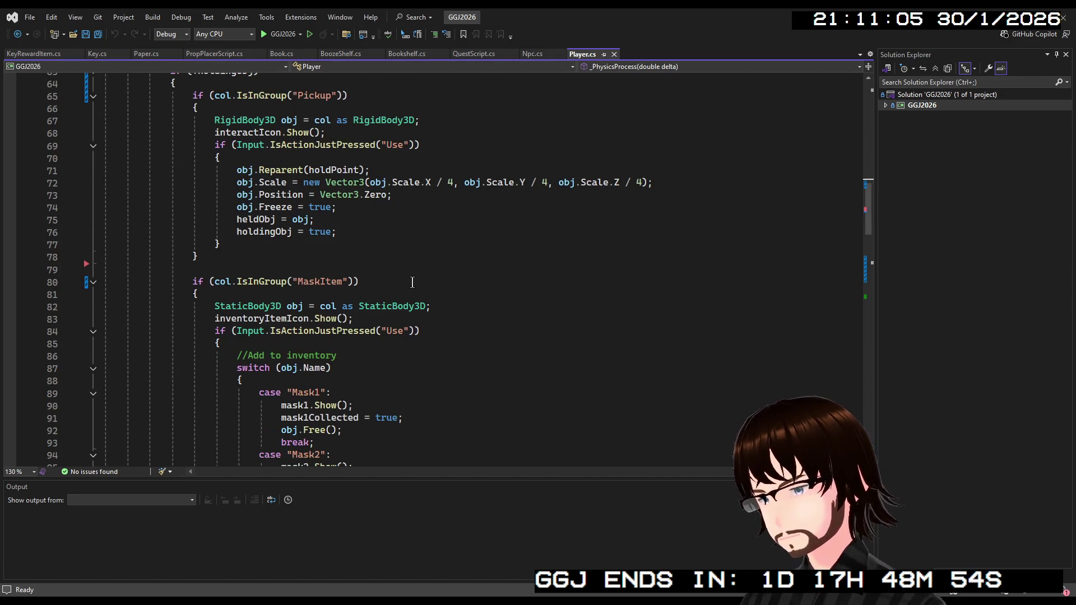
scroll(413, 282, "up", 4)
scroll(413, 282, "down", 3)
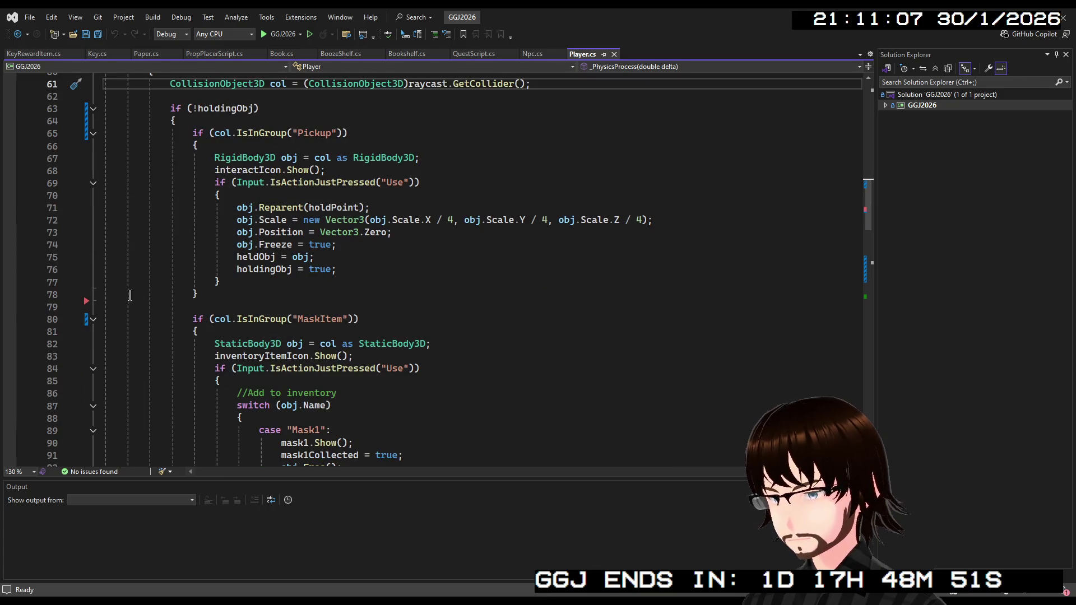
left_click(86, 304)
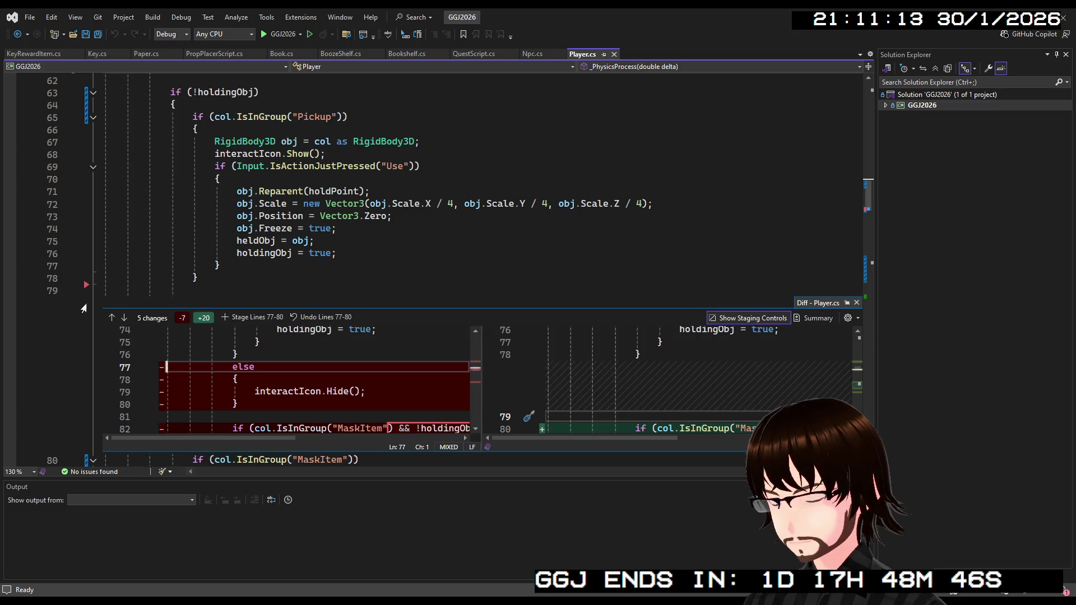
left_click(79, 289)
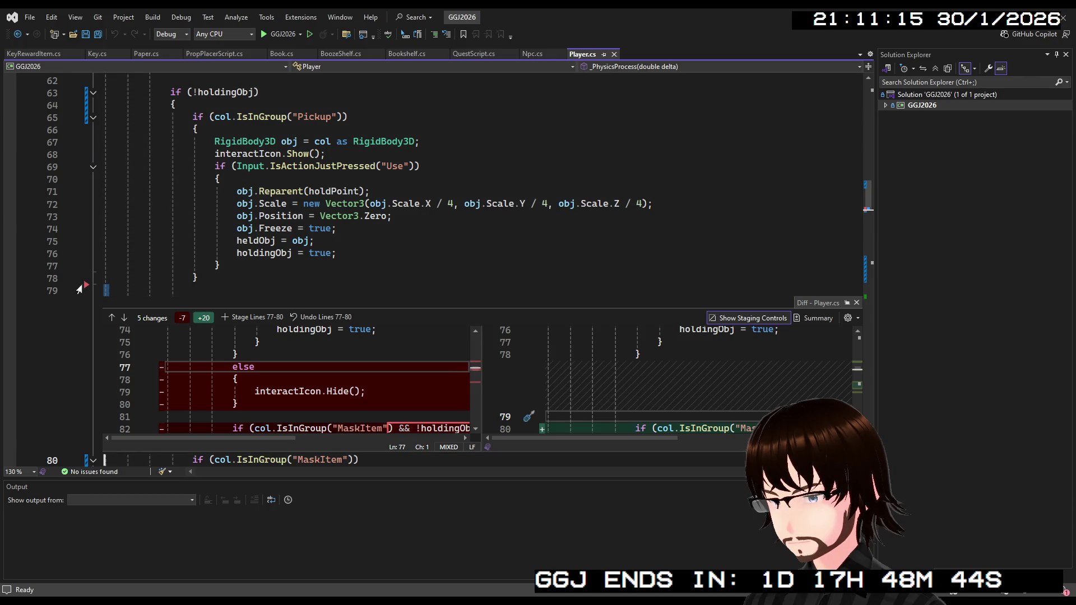
left_click(78, 284)
key("Escape")
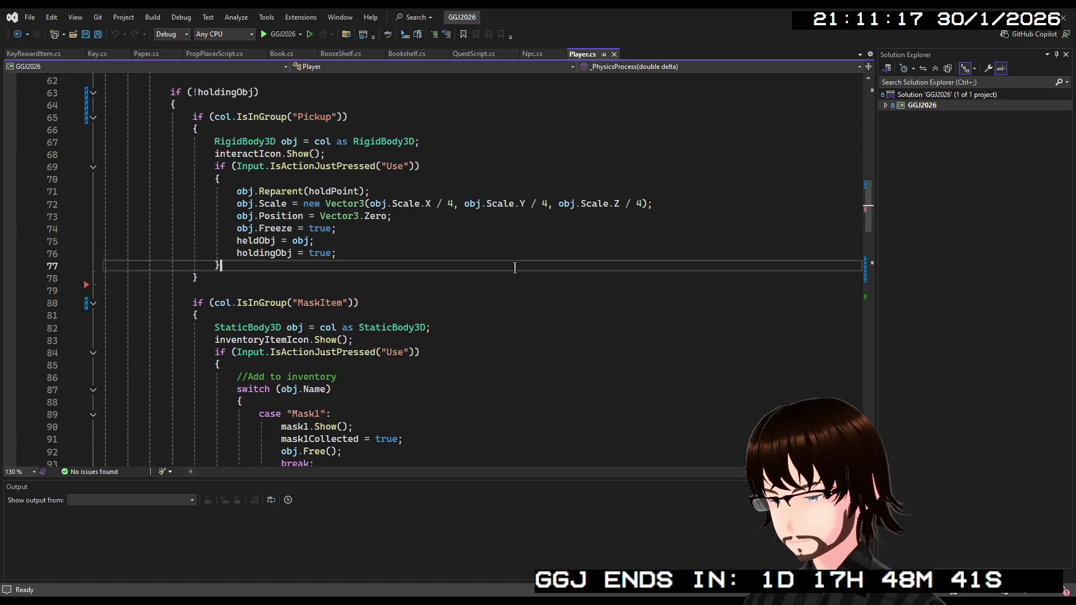
scroll(497, 268, "down", 2)
scroll(497, 267, "up", 7)
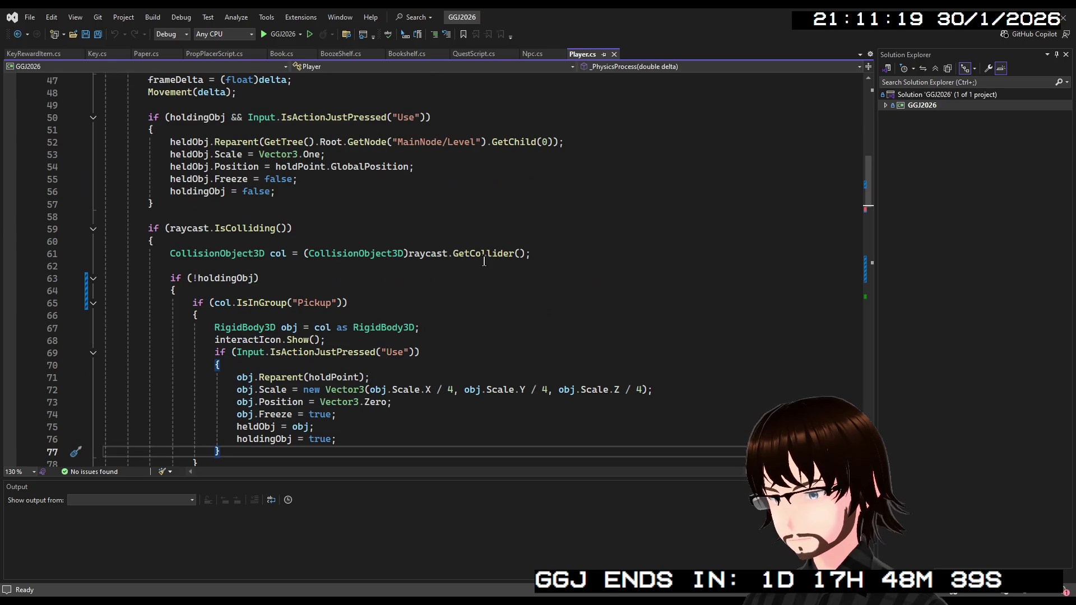
scroll(477, 274, "down", 5)
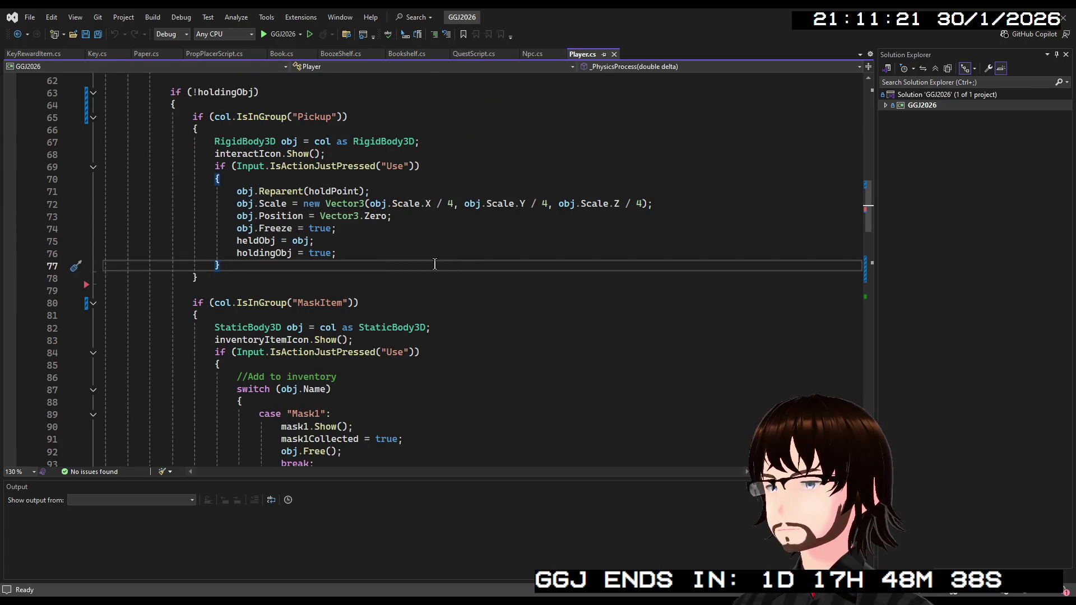
scroll(441, 267, "down", 12)
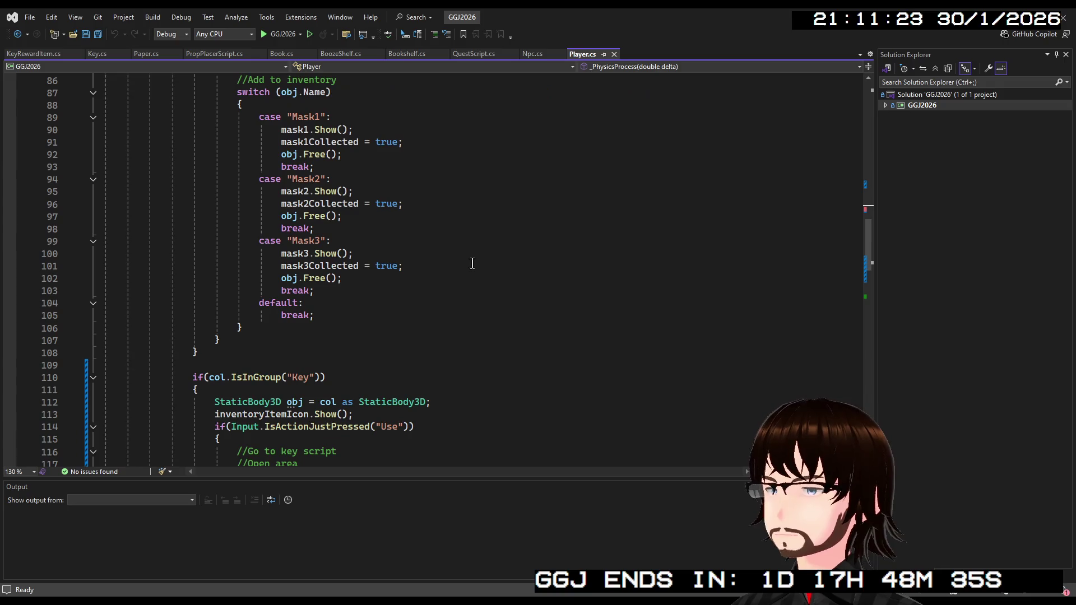
scroll(452, 249, "up", 12)
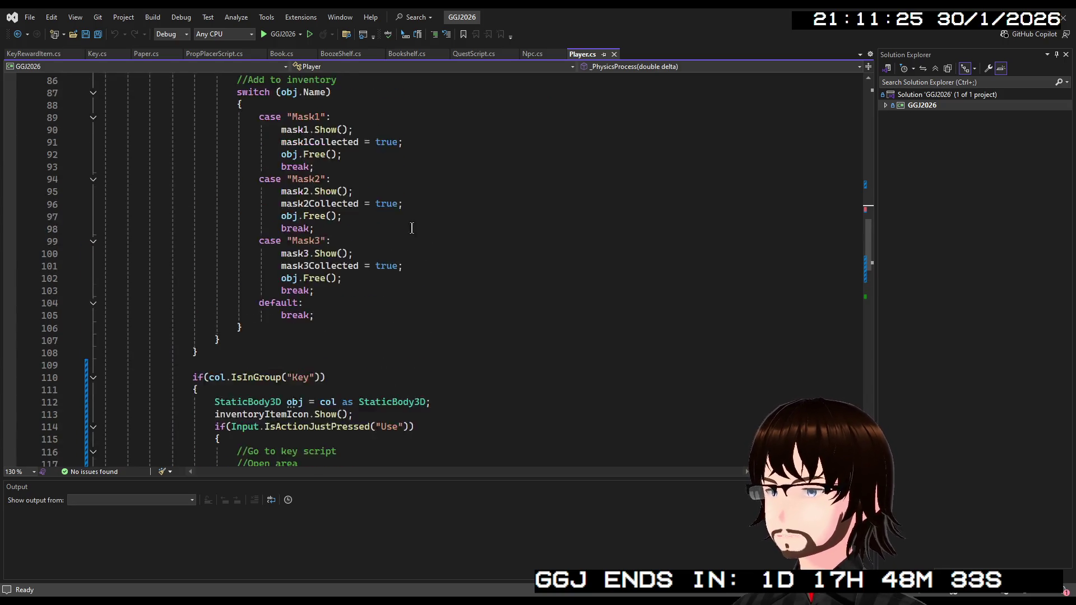
scroll(385, 217, "up", 3)
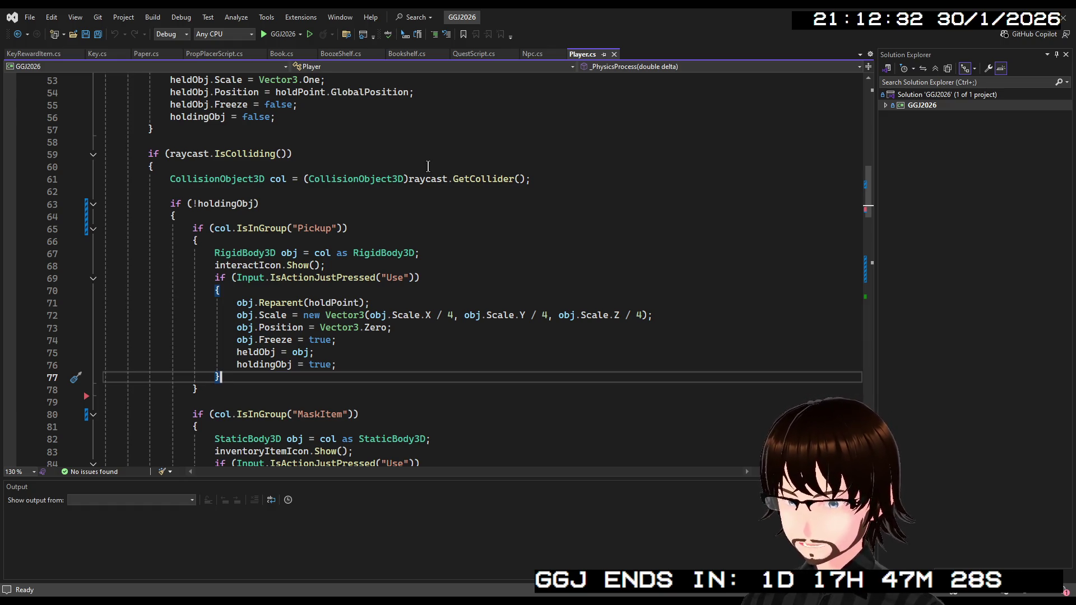
double_click(470, 179)
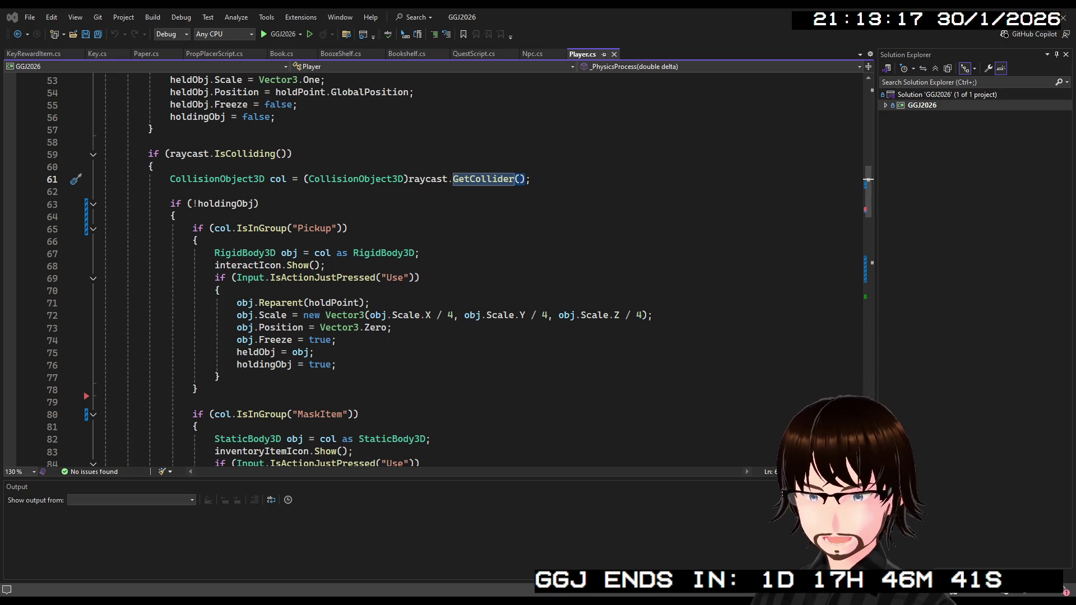
key("alt+Tab")
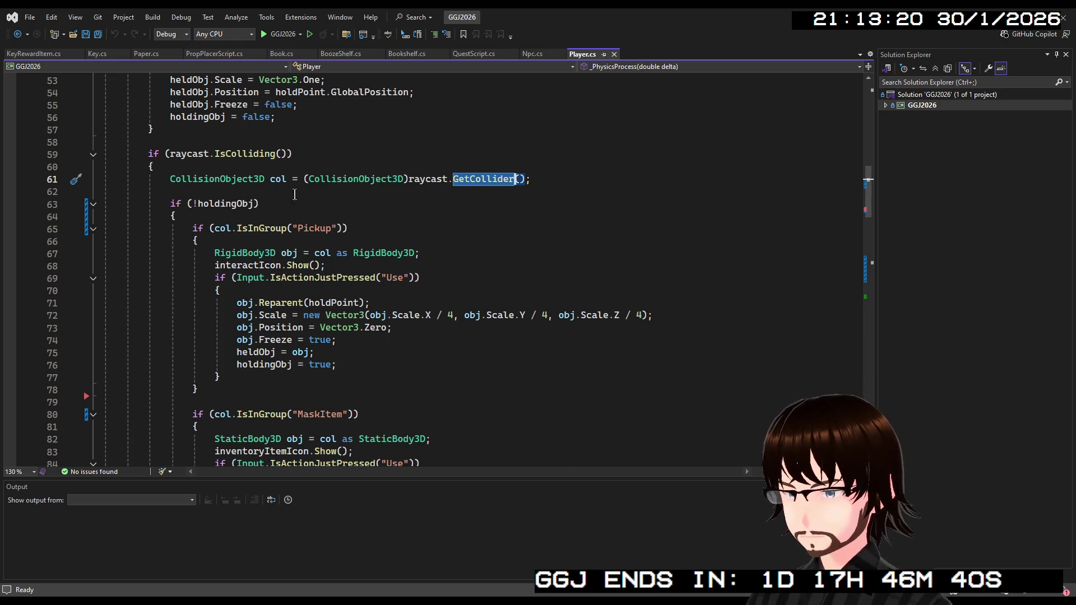
Insert GD.Print(raycast.GetCollider()); above the collider line in Player.cs and save.
left_click(238, 167)
key("Return")
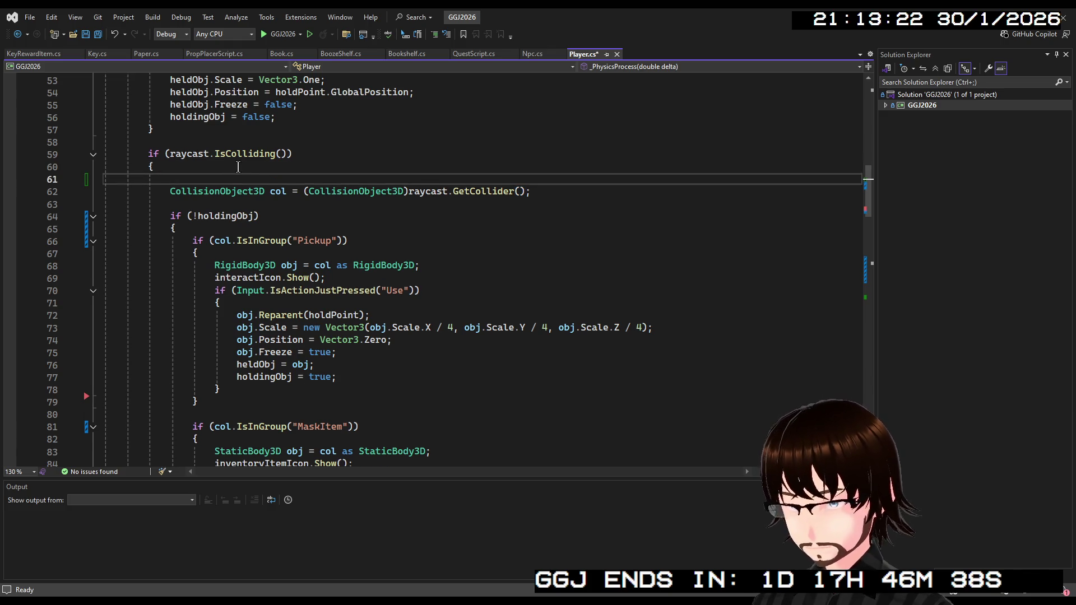
type("GD.Print(")
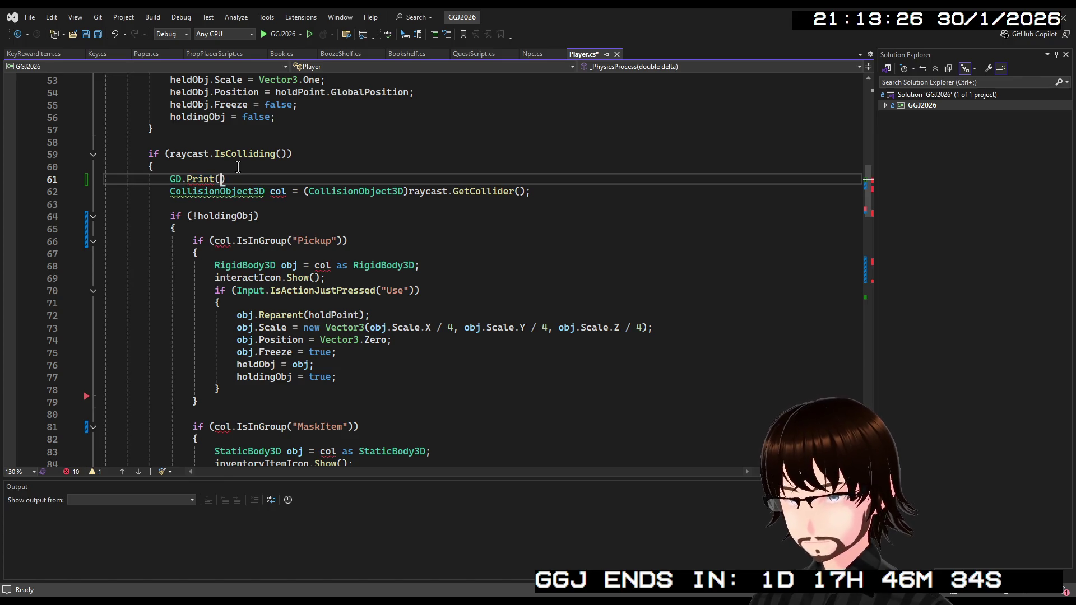
left_click(417, 142)
left_click_drag(525, 191, 409, 194)
key("ctrl+c")
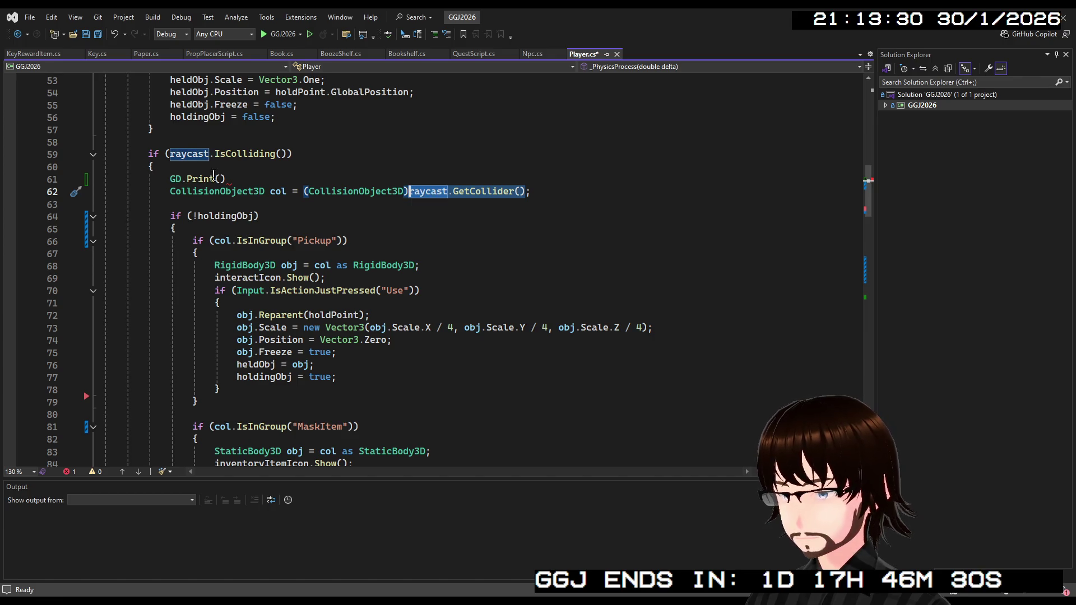
left_click(220, 179)
key("ctrl+v")
key("End")
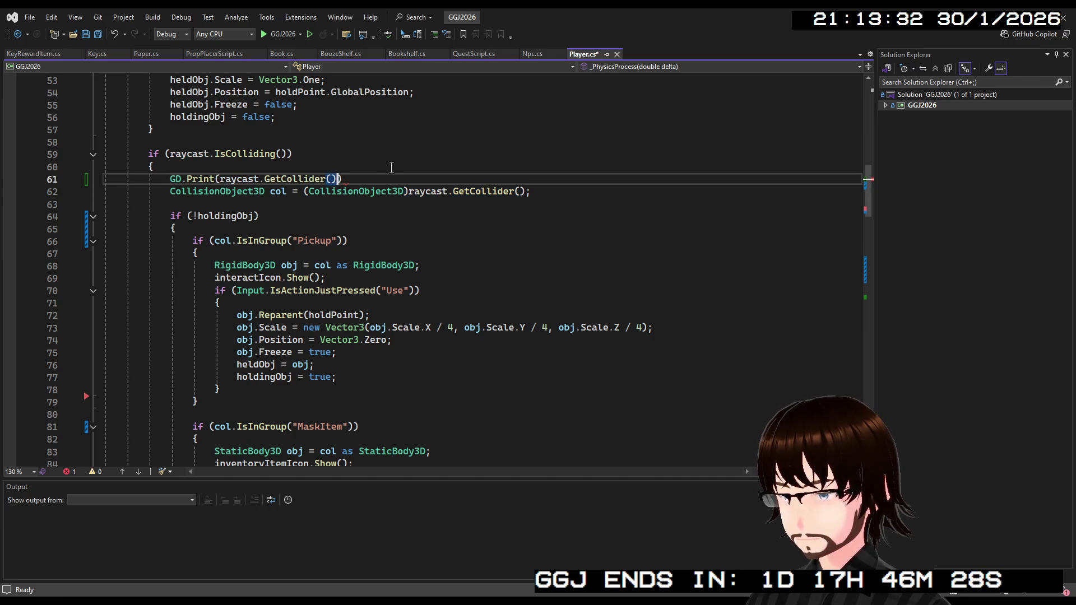
type(";")
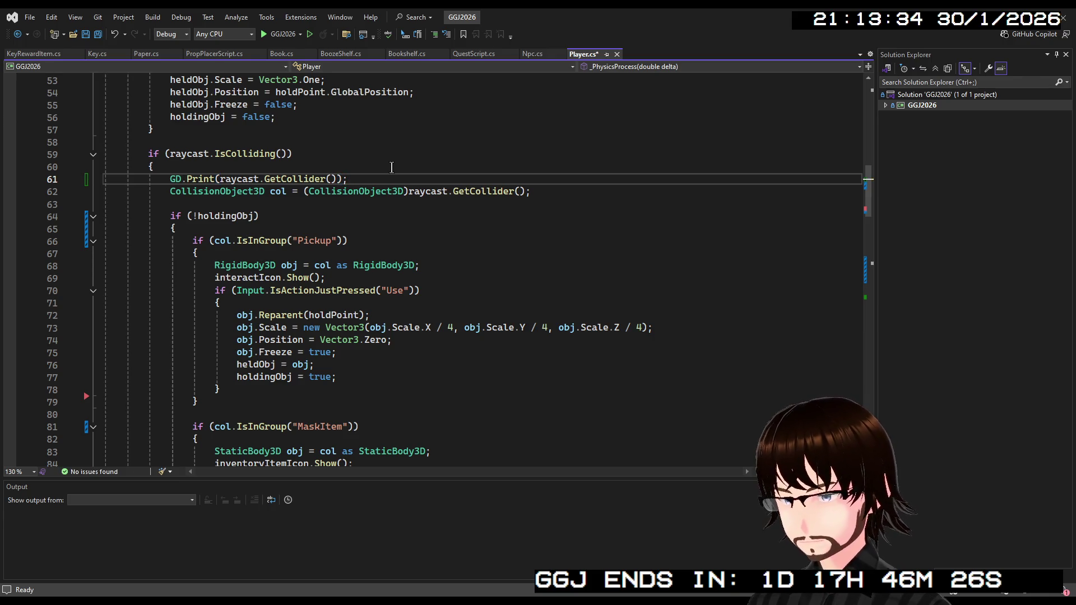
key("ctrl+s")
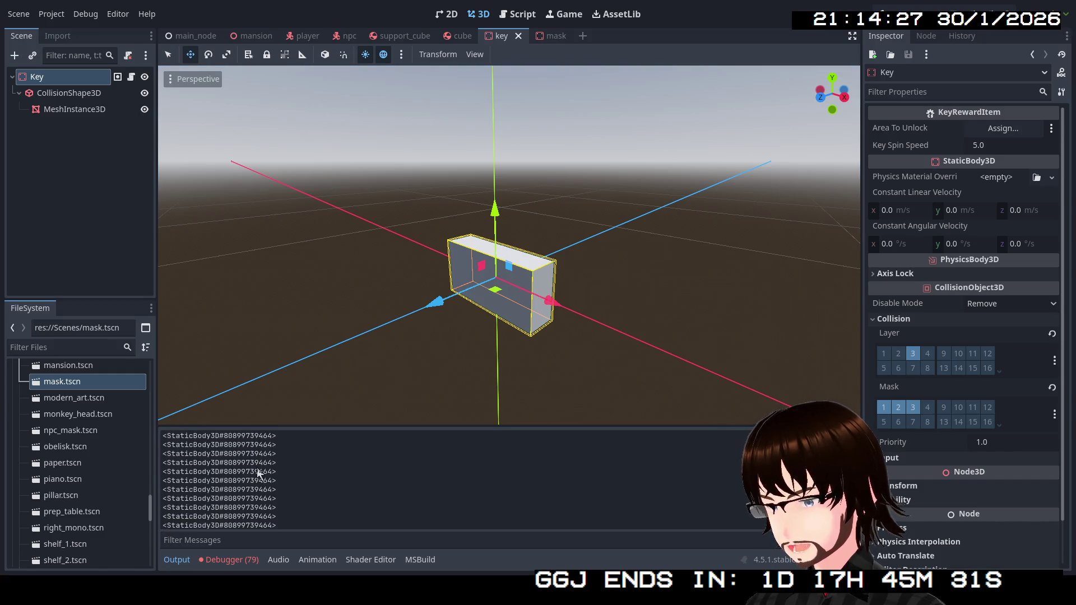
Stop the running game after checking the repeated StaticBody3D collider prints.
key("F8")
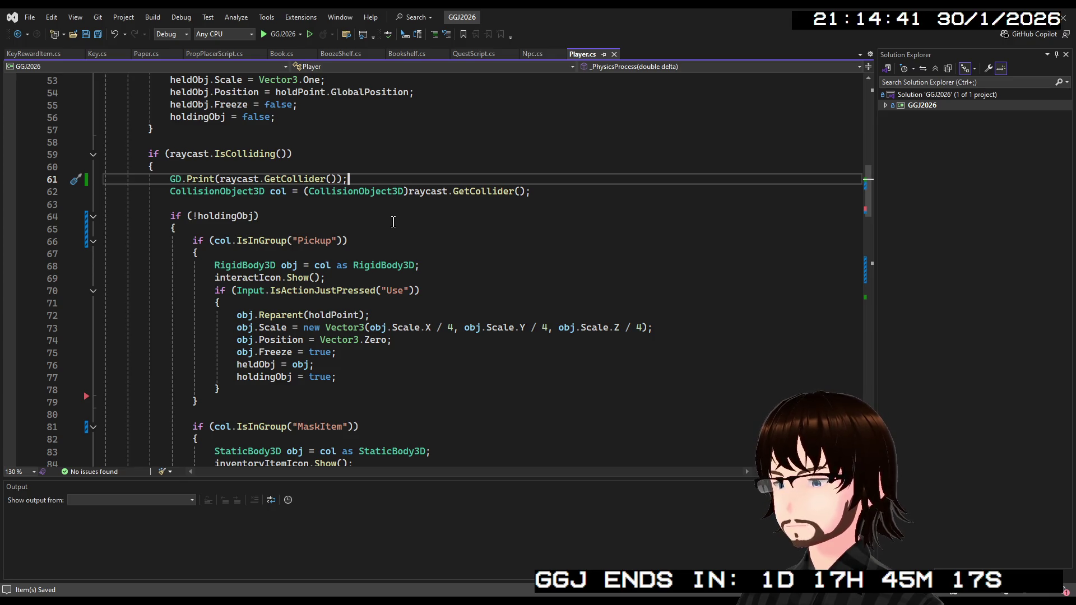
Append .GetClass() to the GetCollider() print on line 61 of Player.cs and save.
scroll(397, 224, "down", 1)
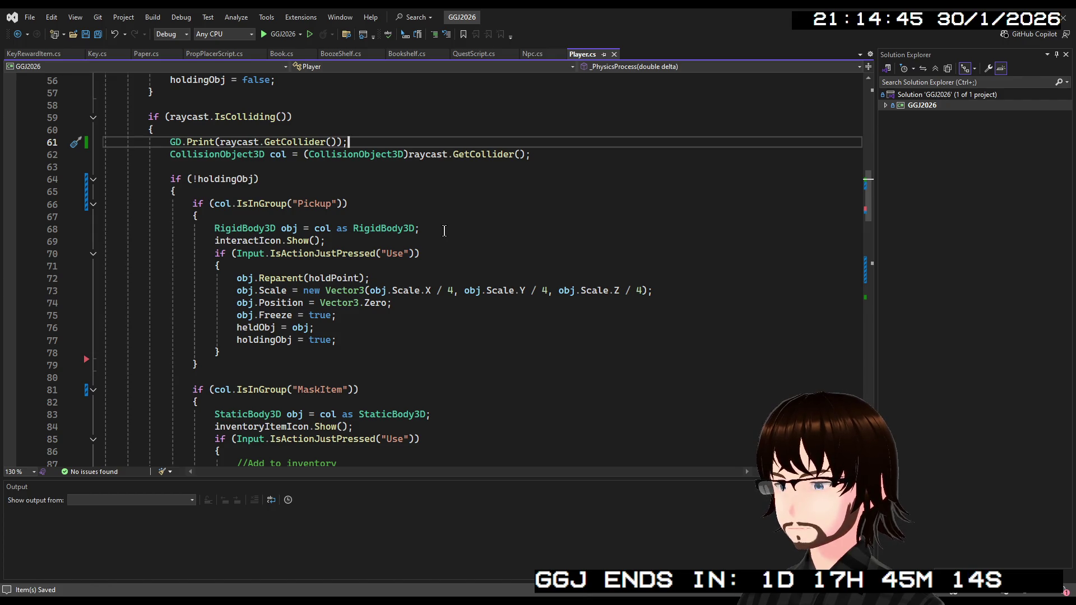
scroll(444, 231, "down", 2)
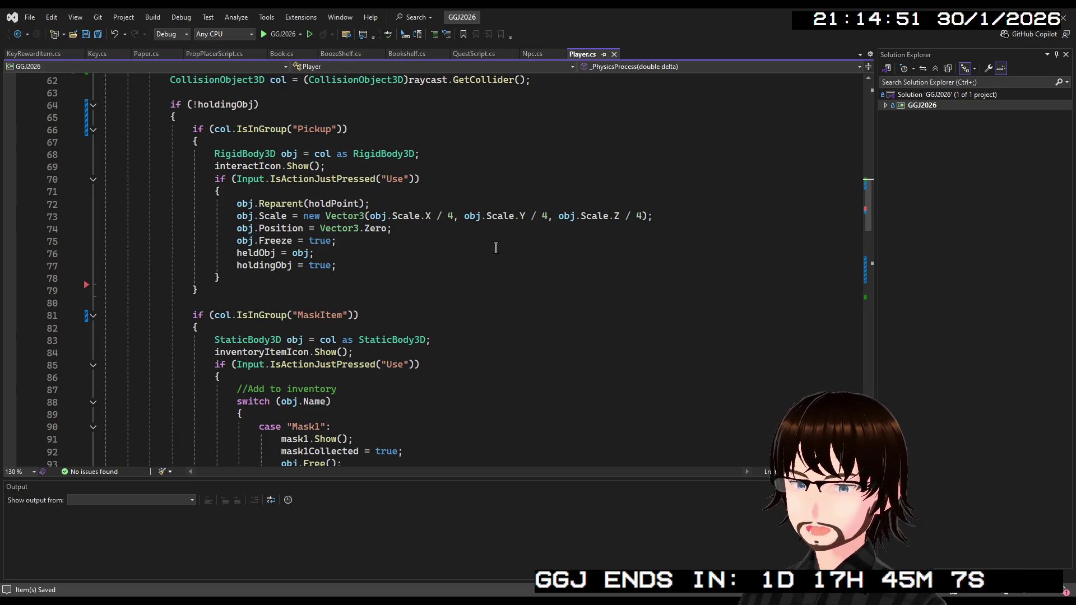
scroll(508, 228, "up", 5)
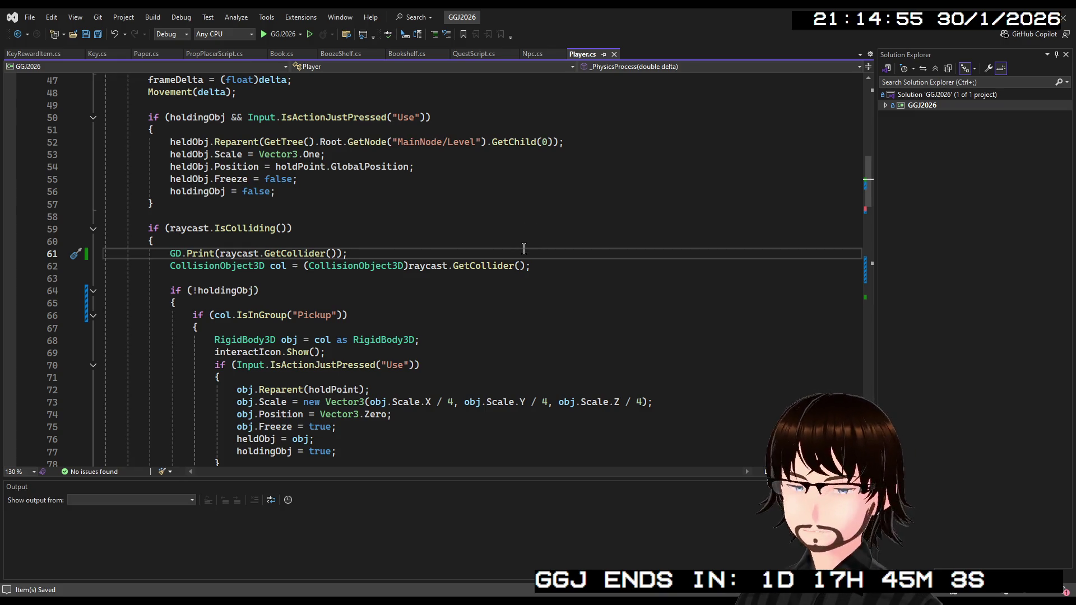
left_click_drag(379, 250, 169, 249)
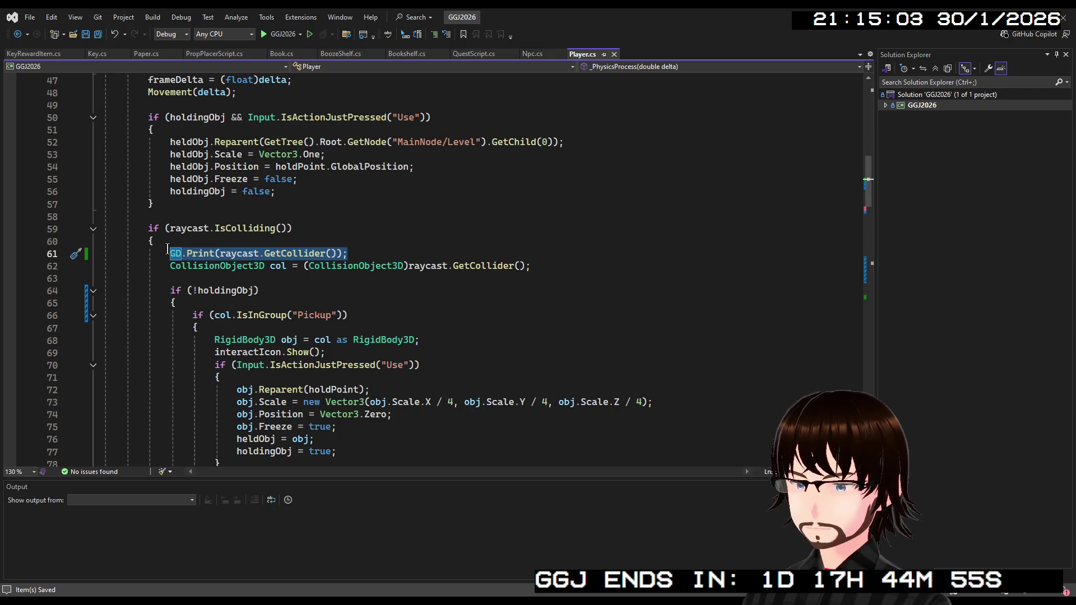
left_click(338, 252)
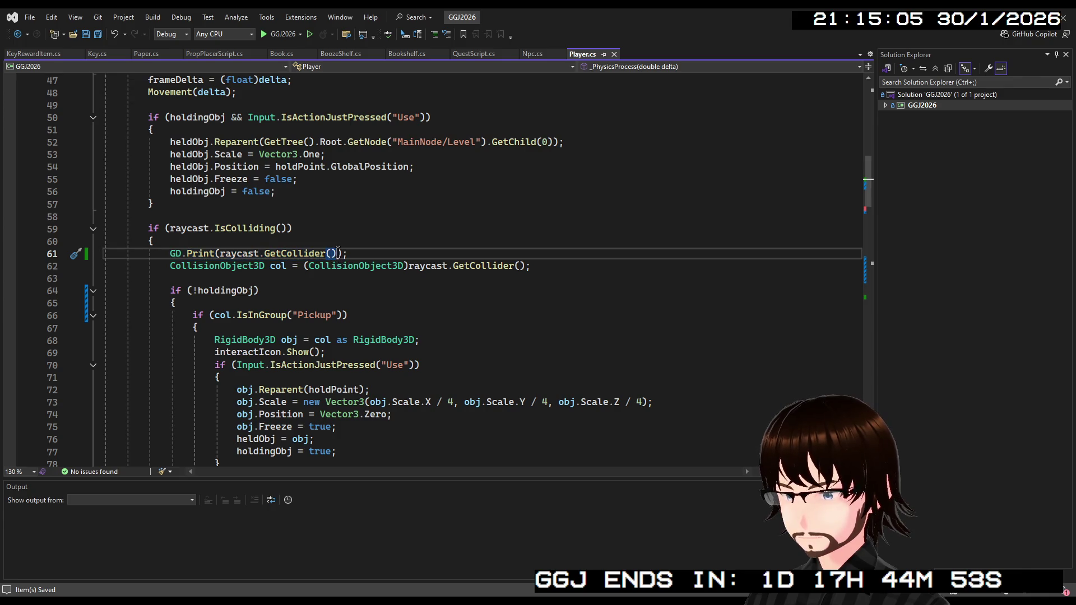
type(".N")
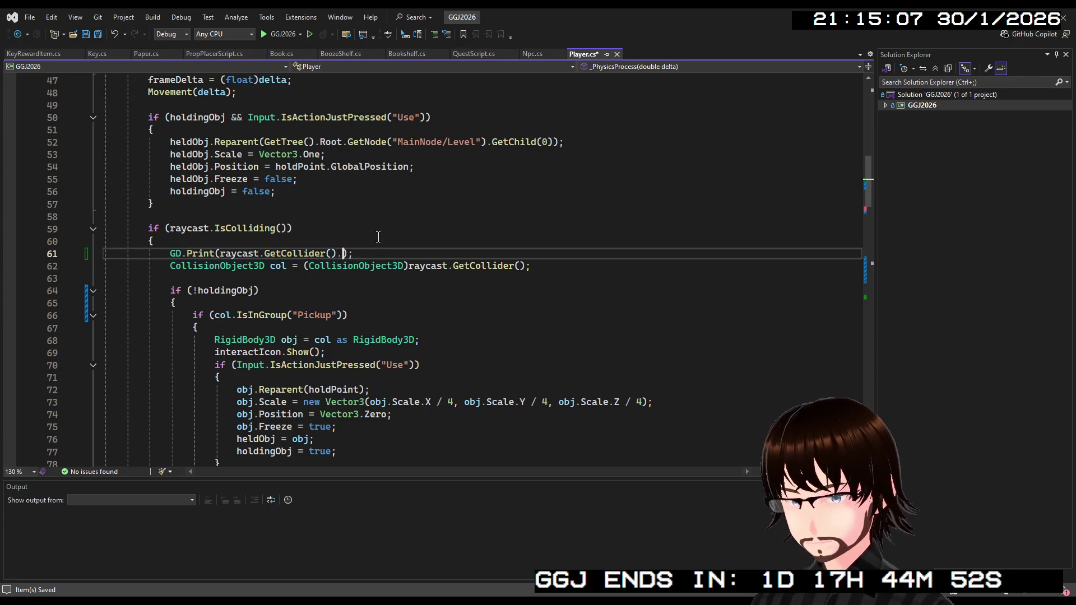
key("BackSpace")
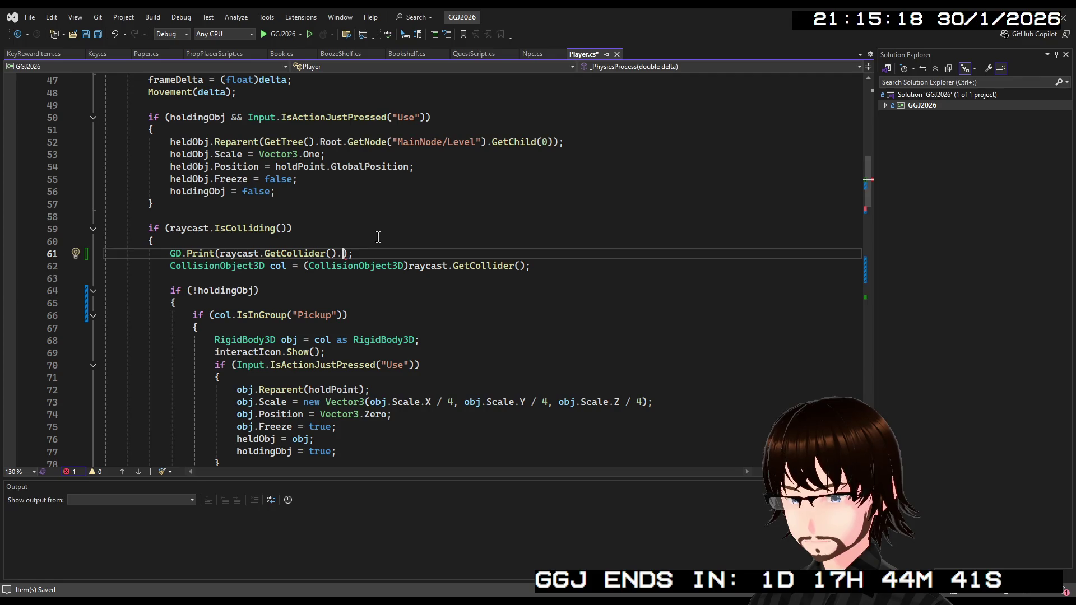
type("Ge")
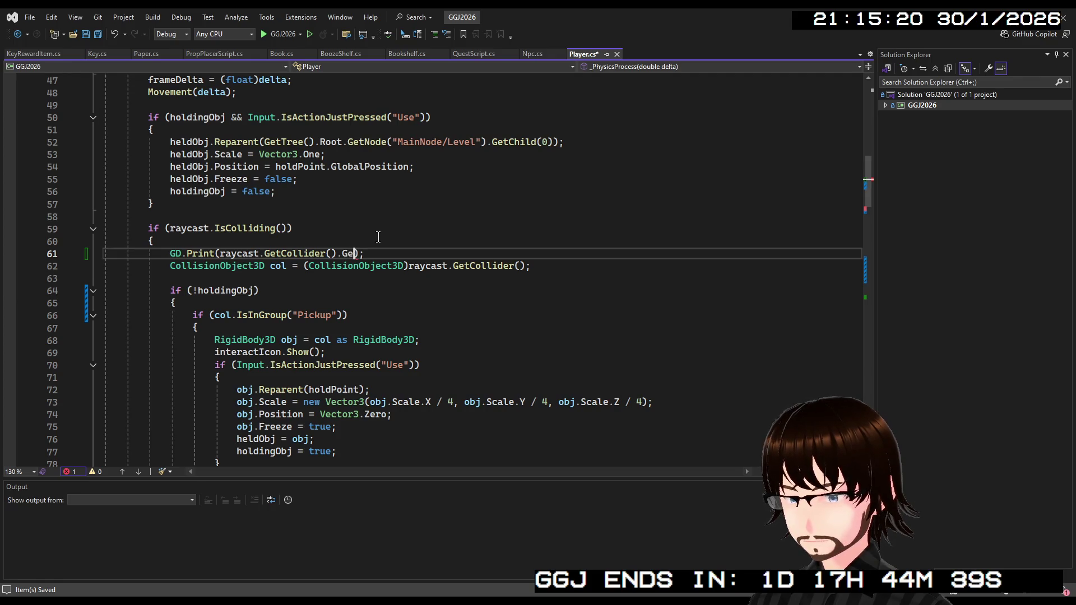
type("tClass()")
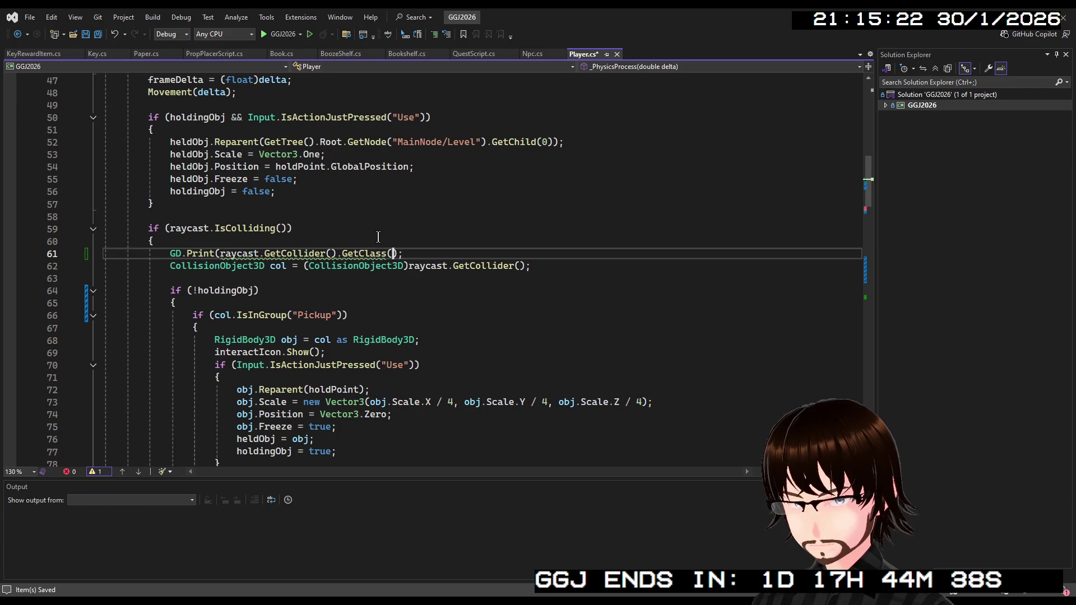
type(")")
left_click(379, 236)
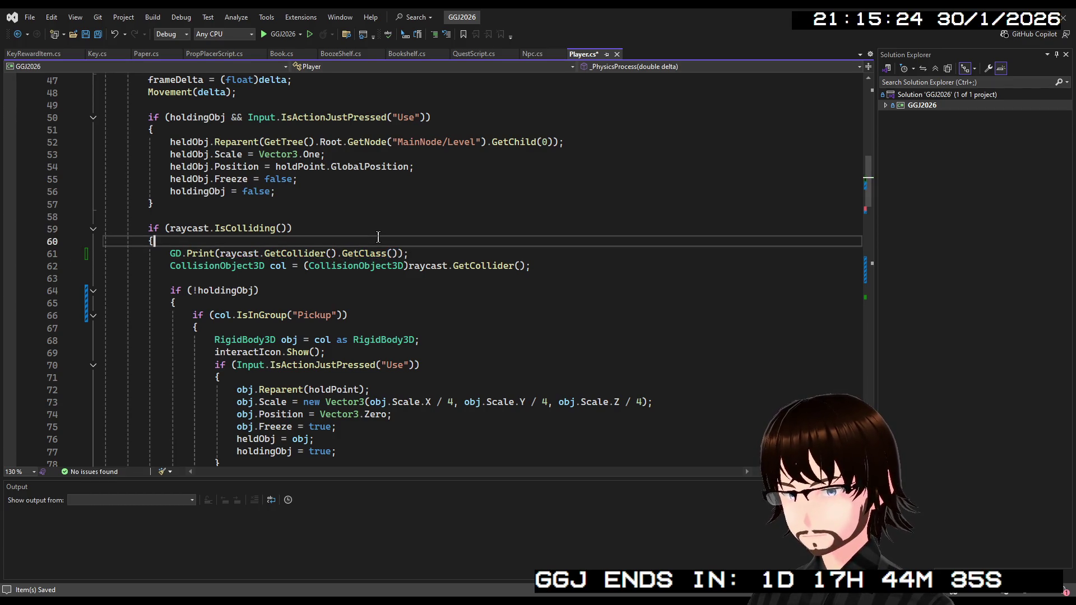
key("ctrl+s")
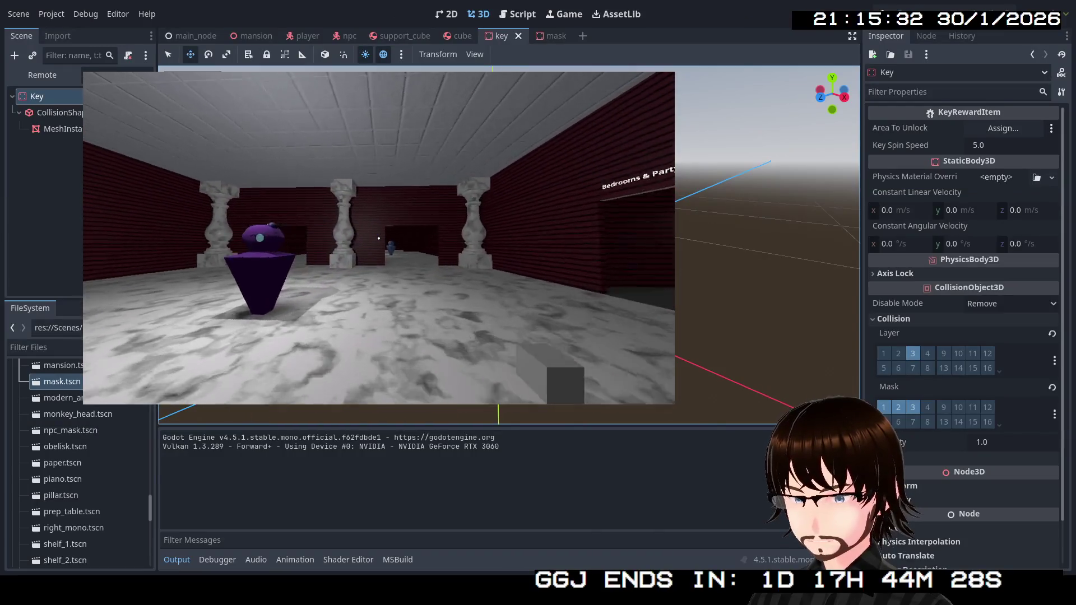
Walk through the pillared room toward the doorway and lamp post, then stop the game.
key("w")
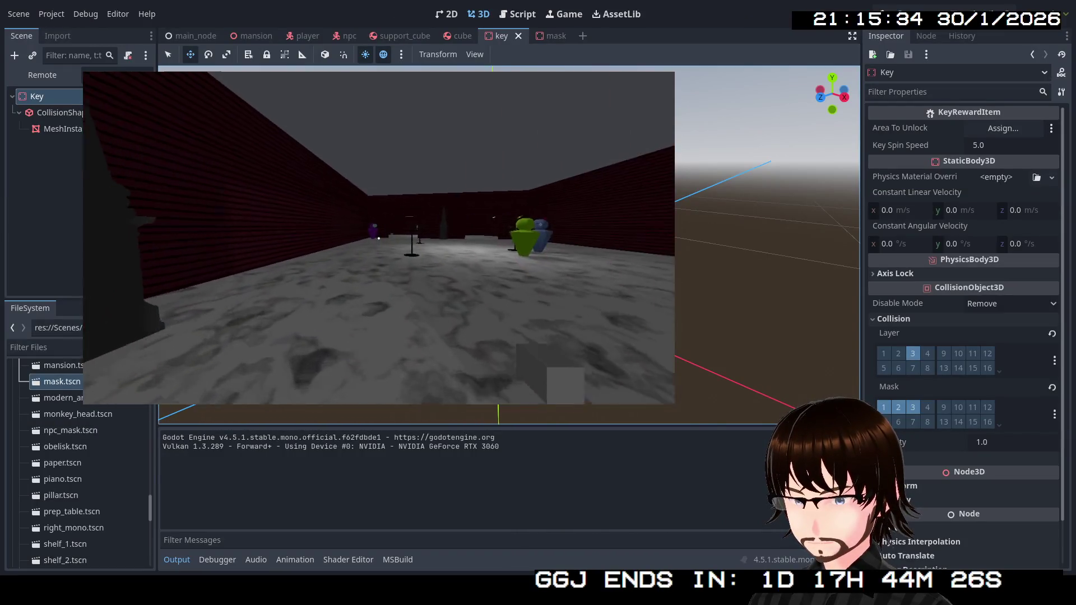
key("w")
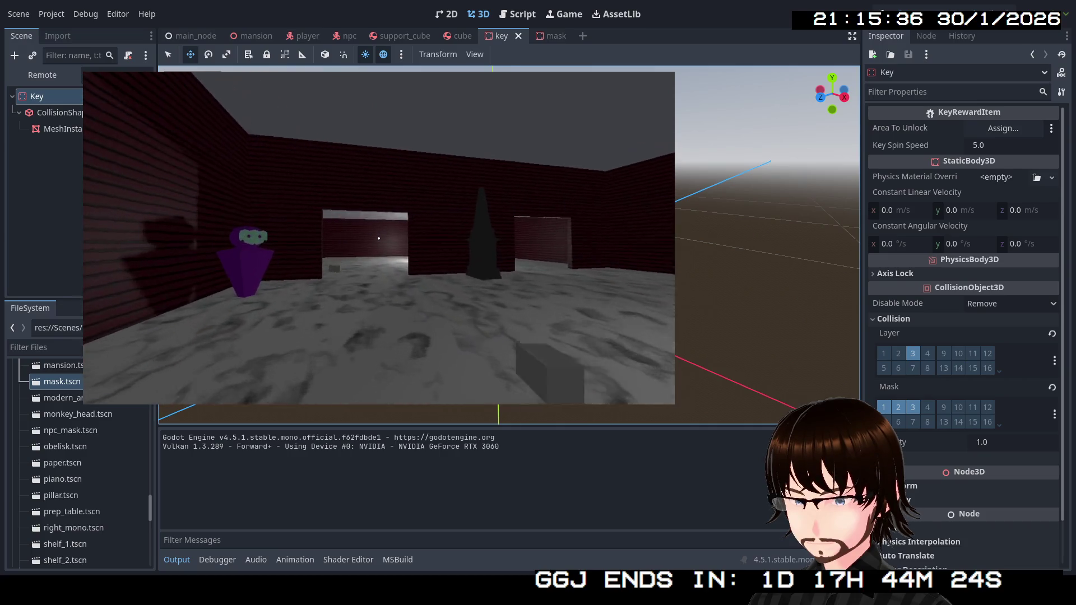
key("w")
key("e")
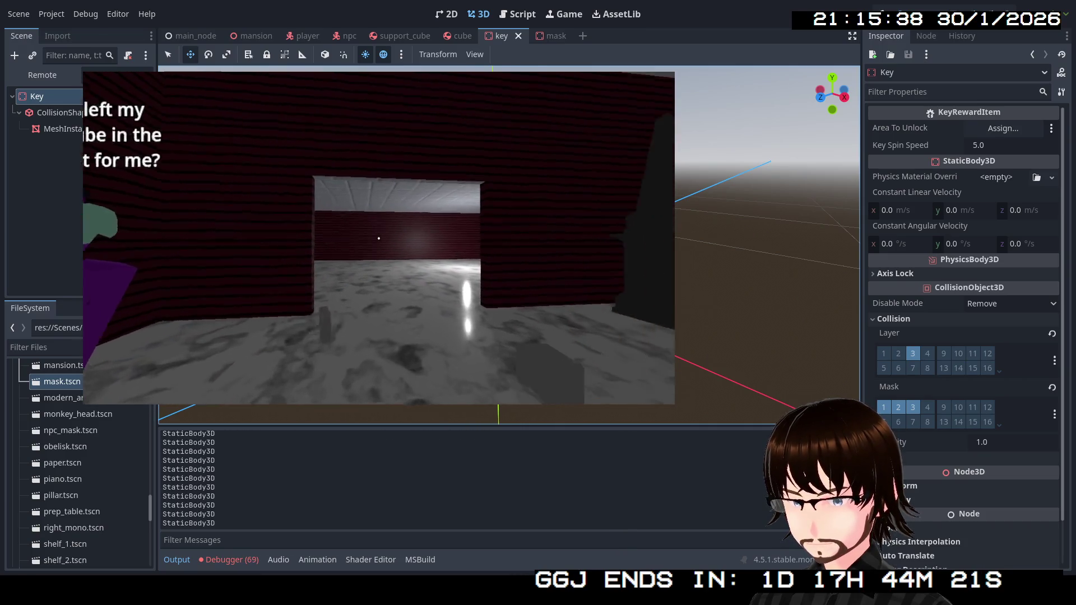
key("w")
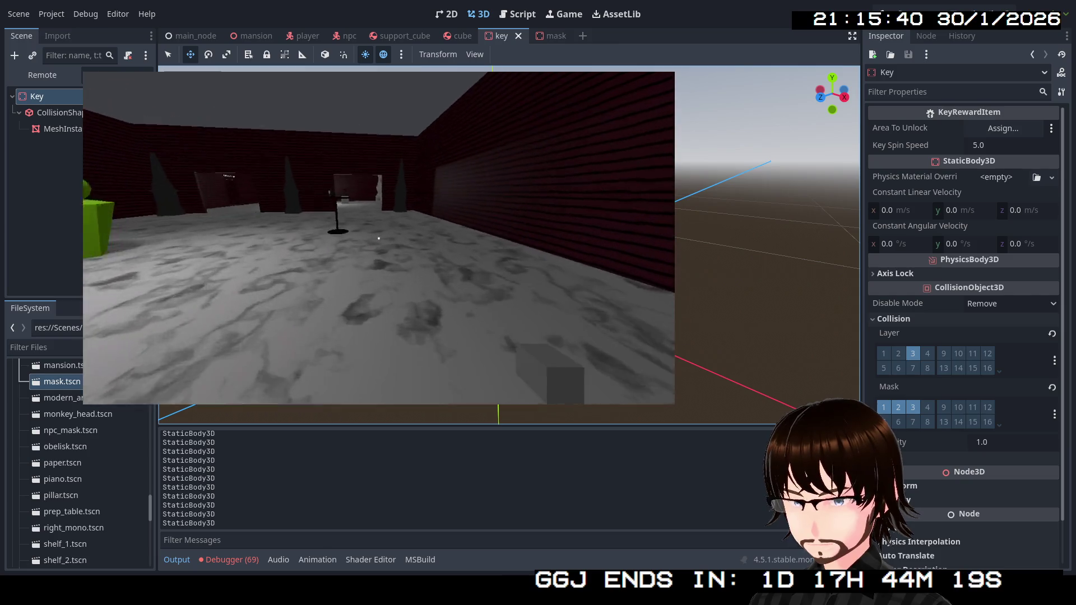
key("w")
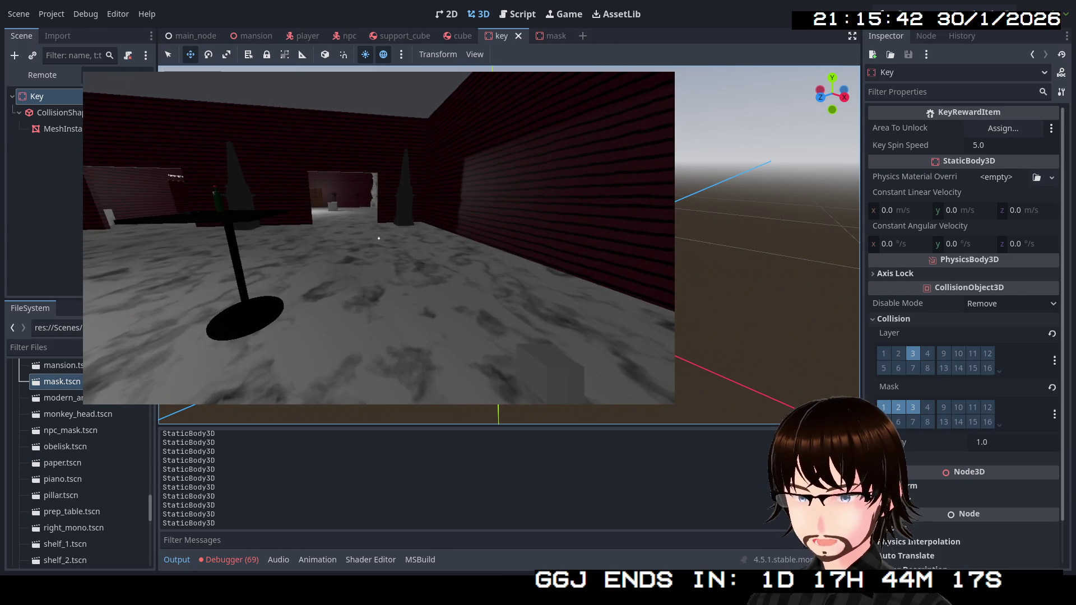
key("F8")
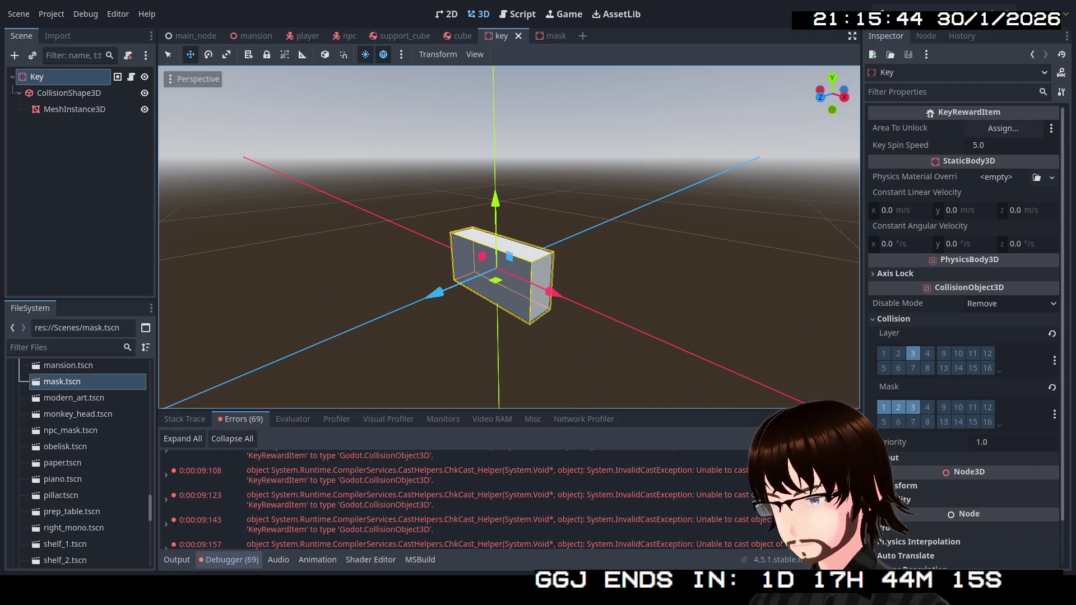
mouse_move(410, 481)
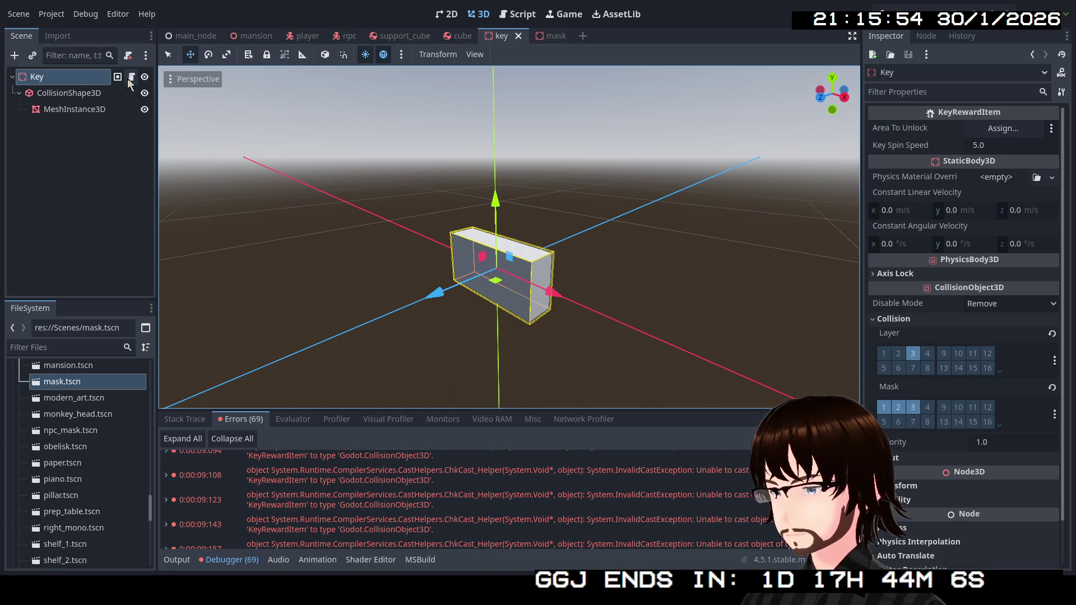
Detach the Key node's script, then play-test walking up to the key to get its prompt.
right_click(86, 72)
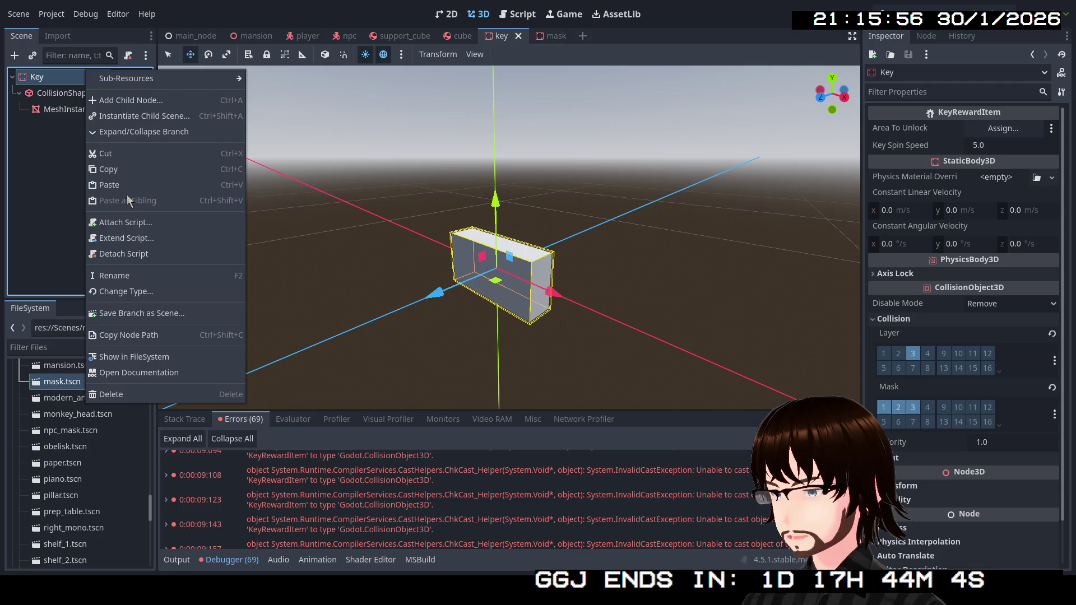
left_click(136, 253)
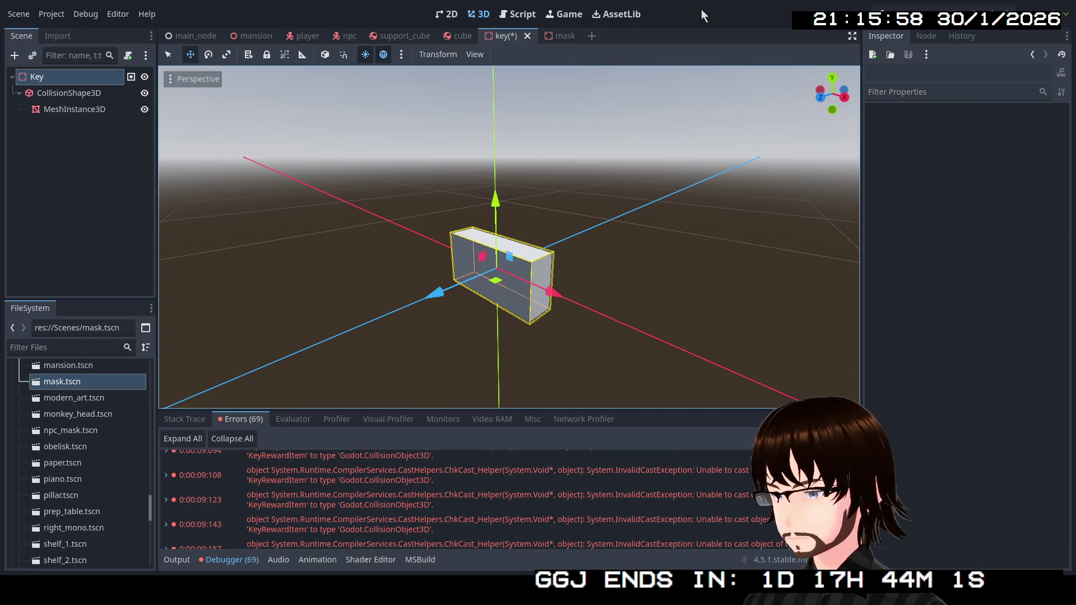
left_click(882, 9)
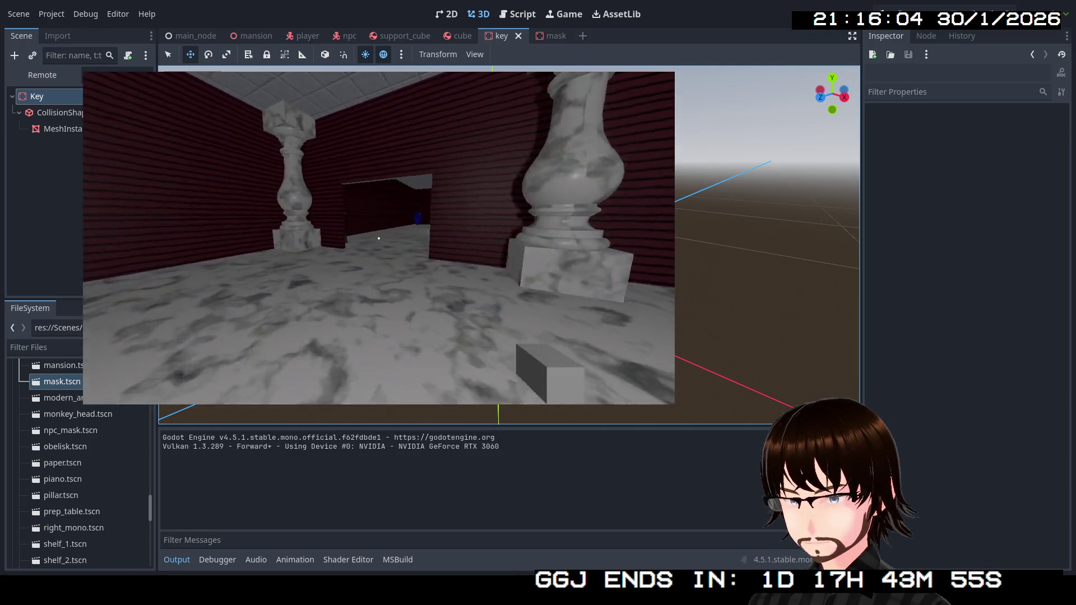
key("w")
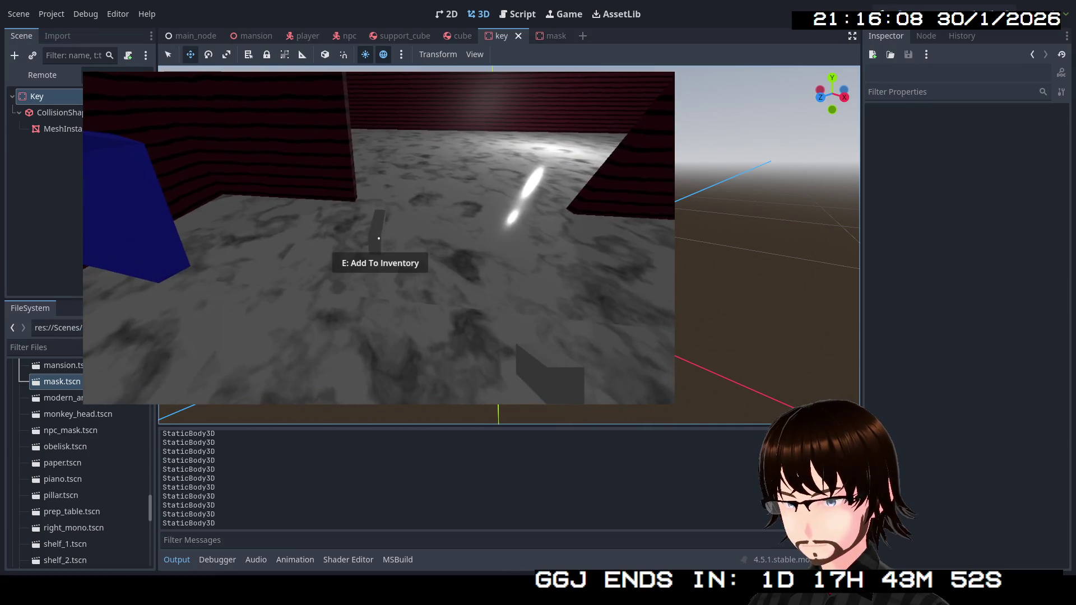
key("w")
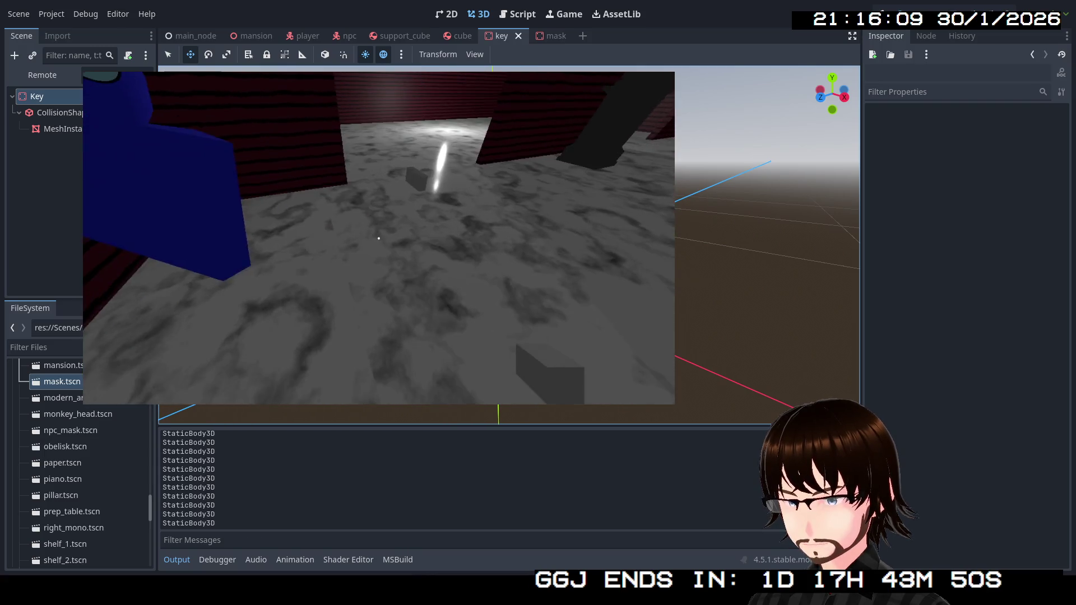
key("w")
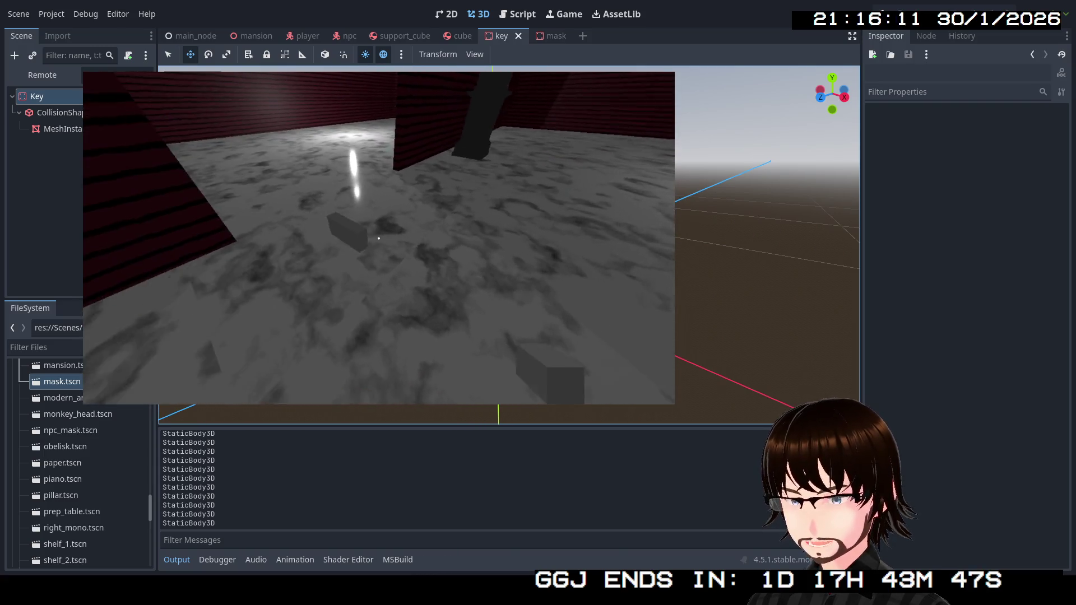
key("s")
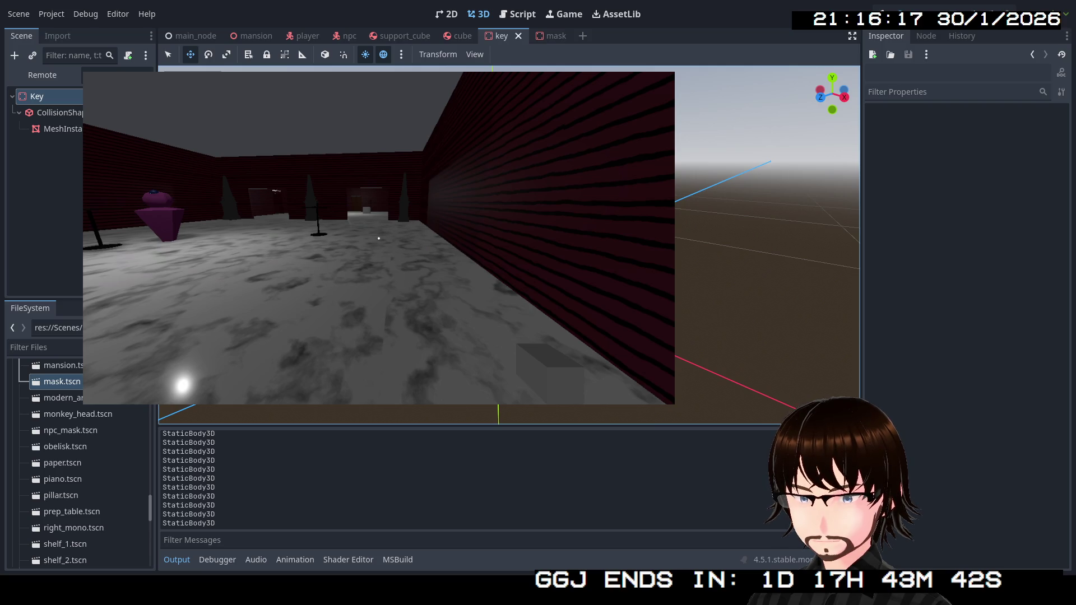
key("Escape")
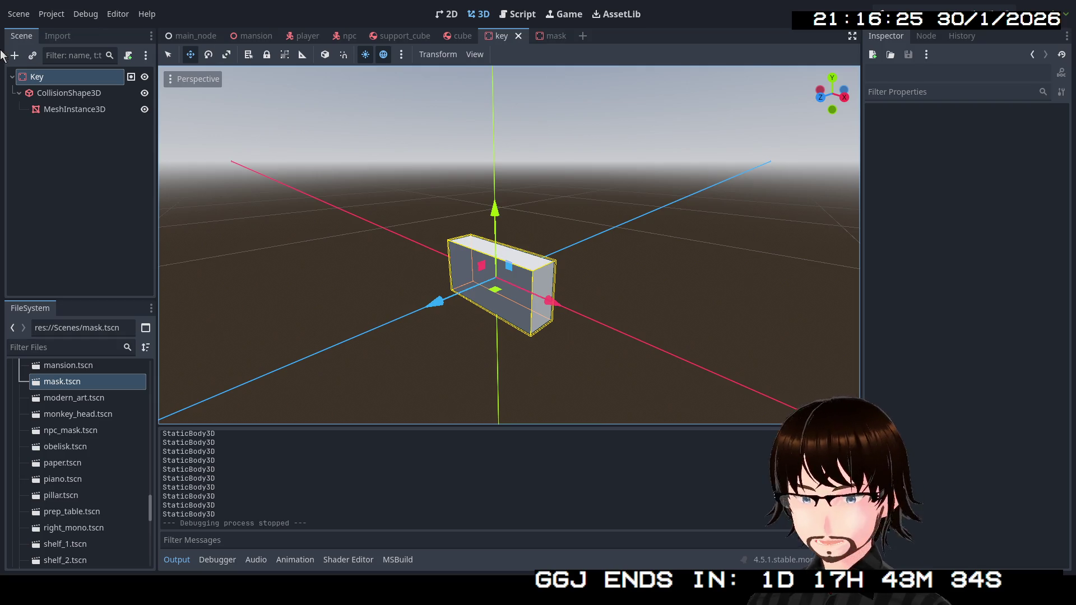
Add a Node3D child under Key and rename it KeyScript.
right_click(47, 80)
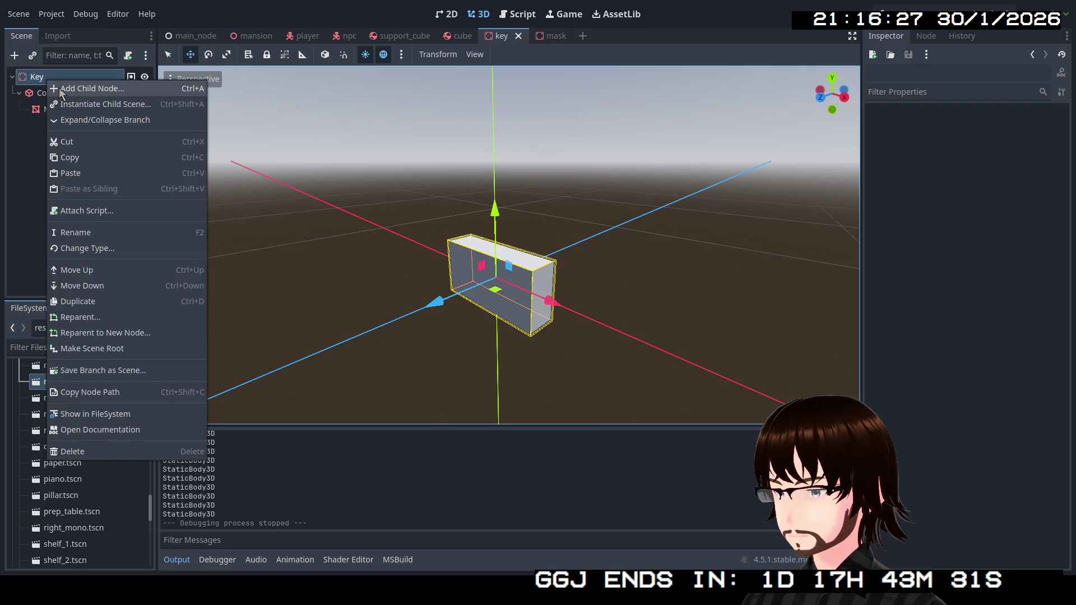
left_click(61, 90)
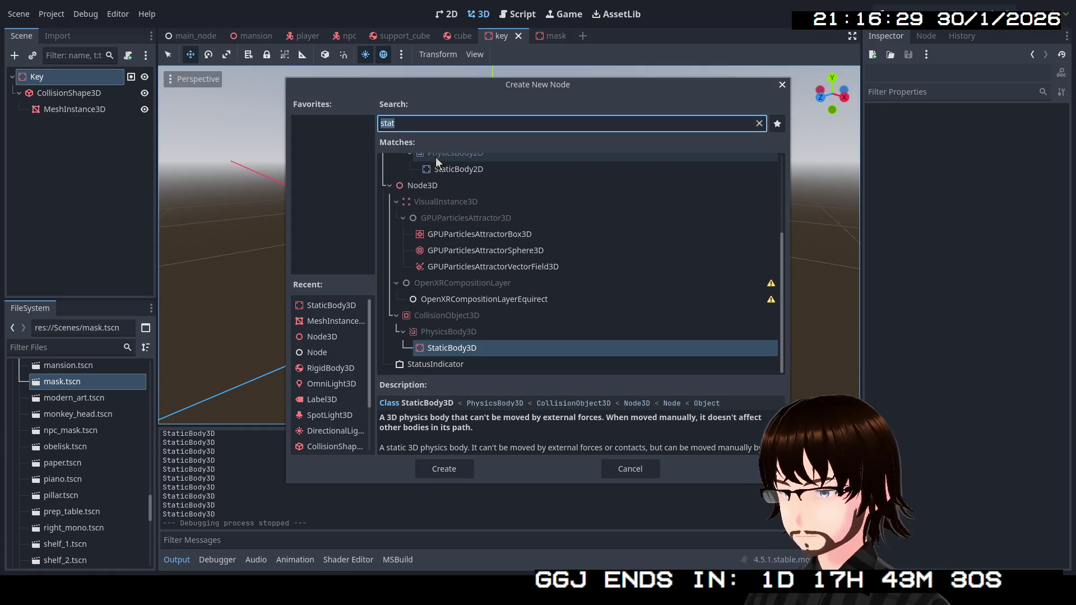
type("No")
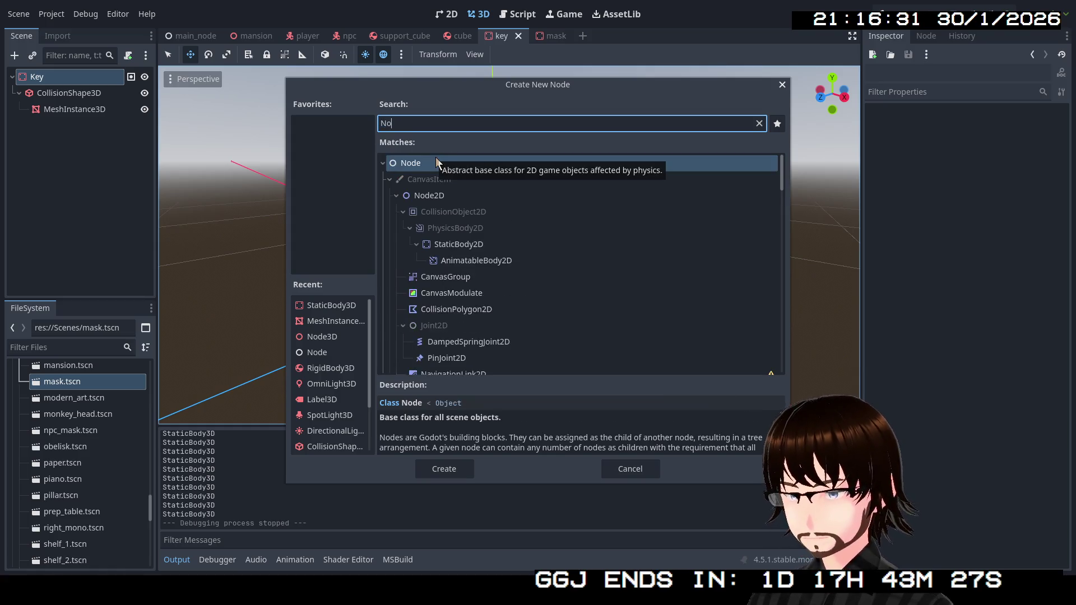
type("de")
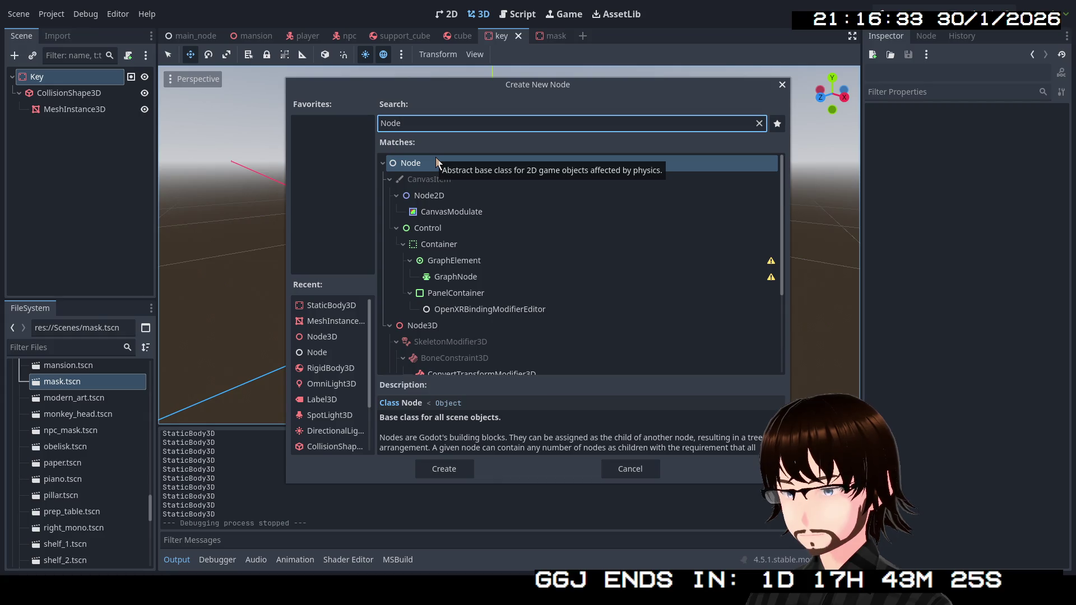
double_click(518, 328)
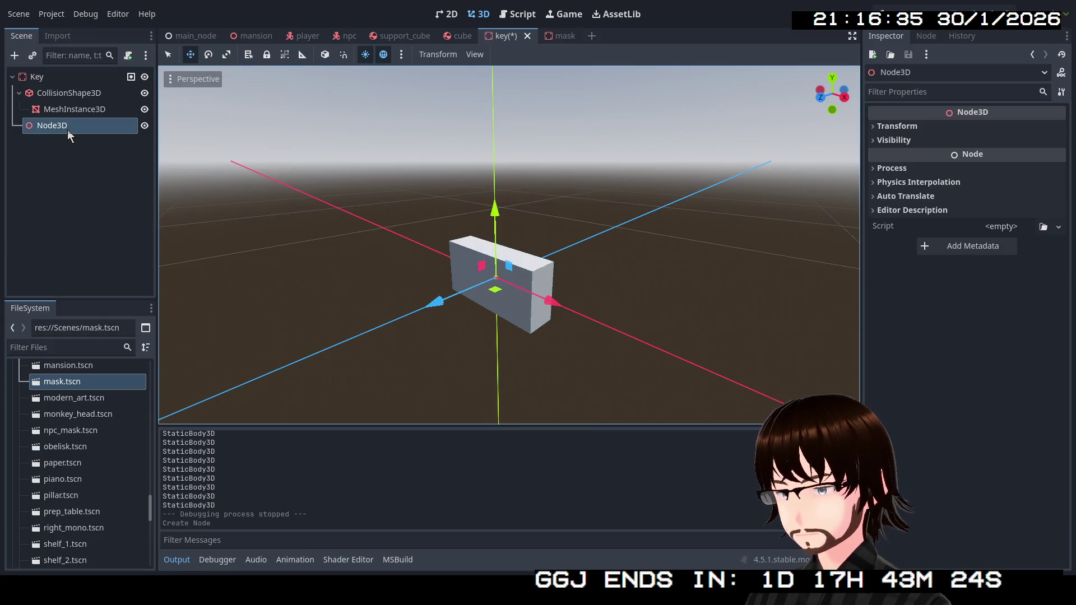
right_click(67, 130)
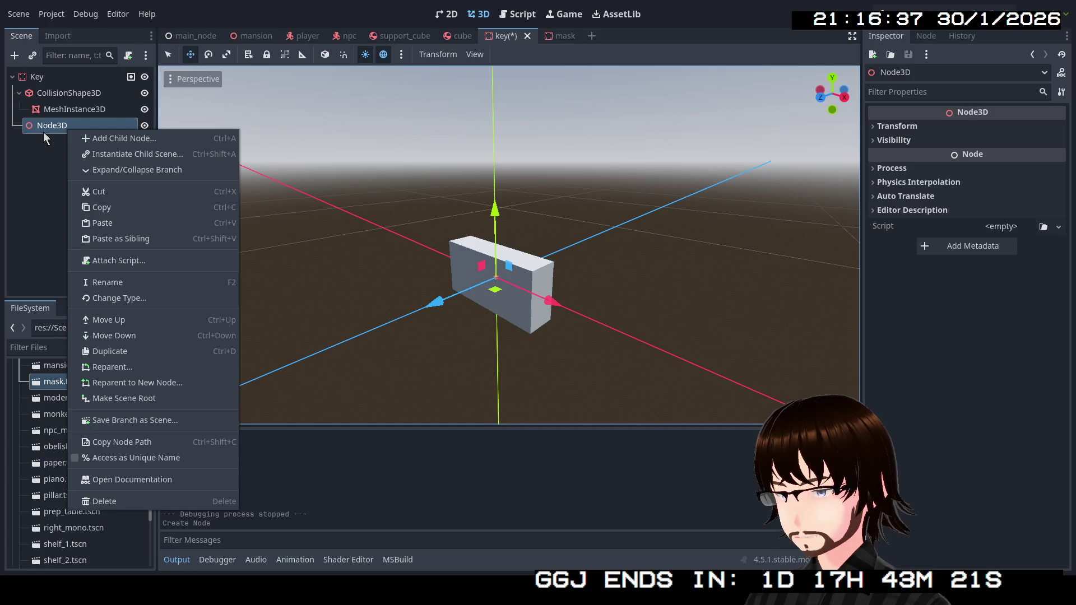
key("Escape")
key("F2")
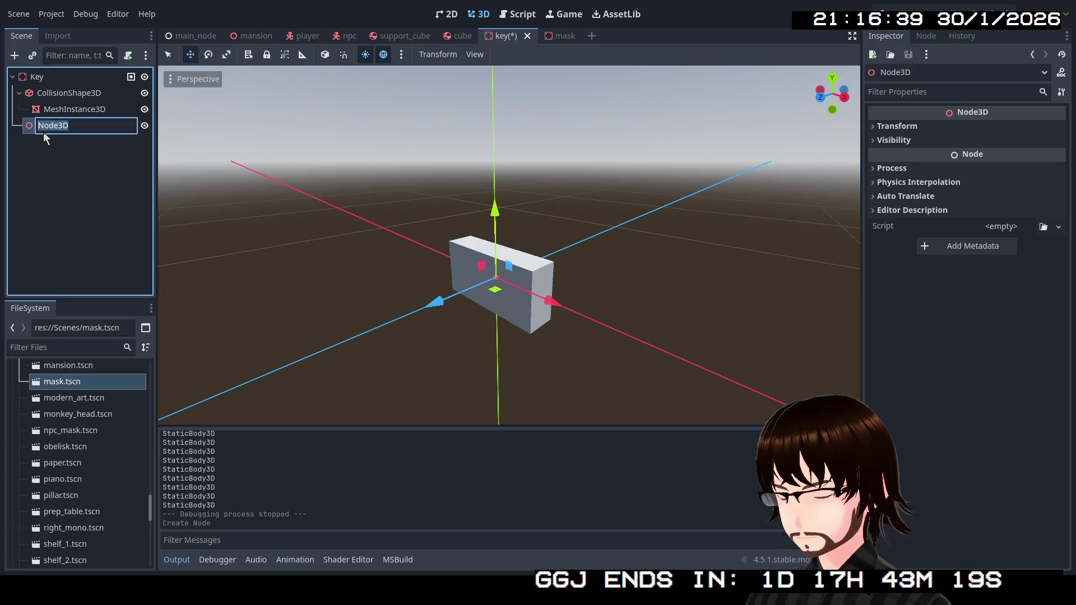
key("BackSpace")
type("Ke")
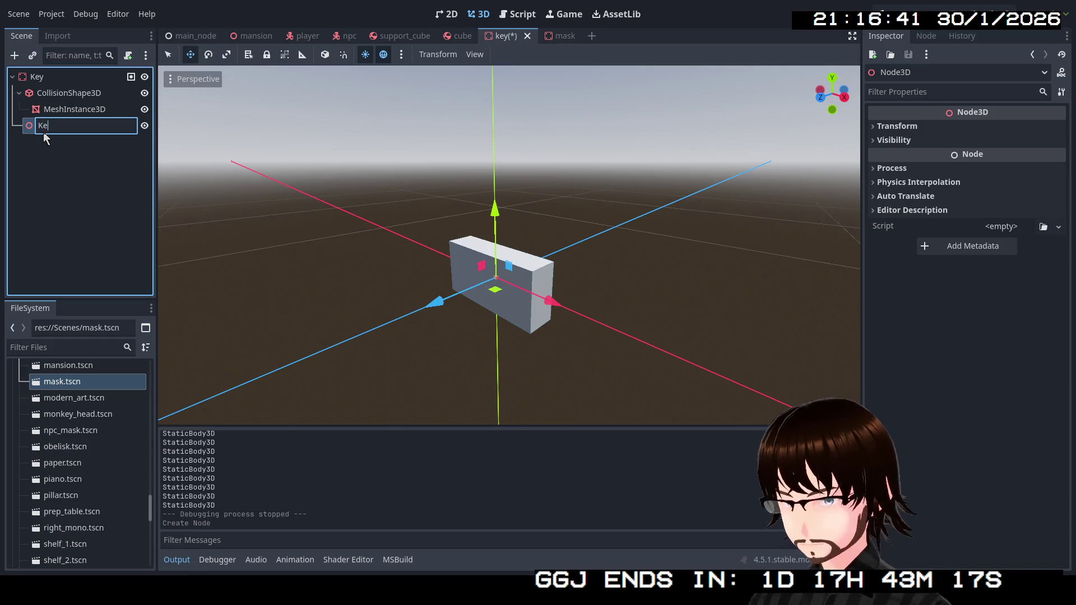
type("yScript")
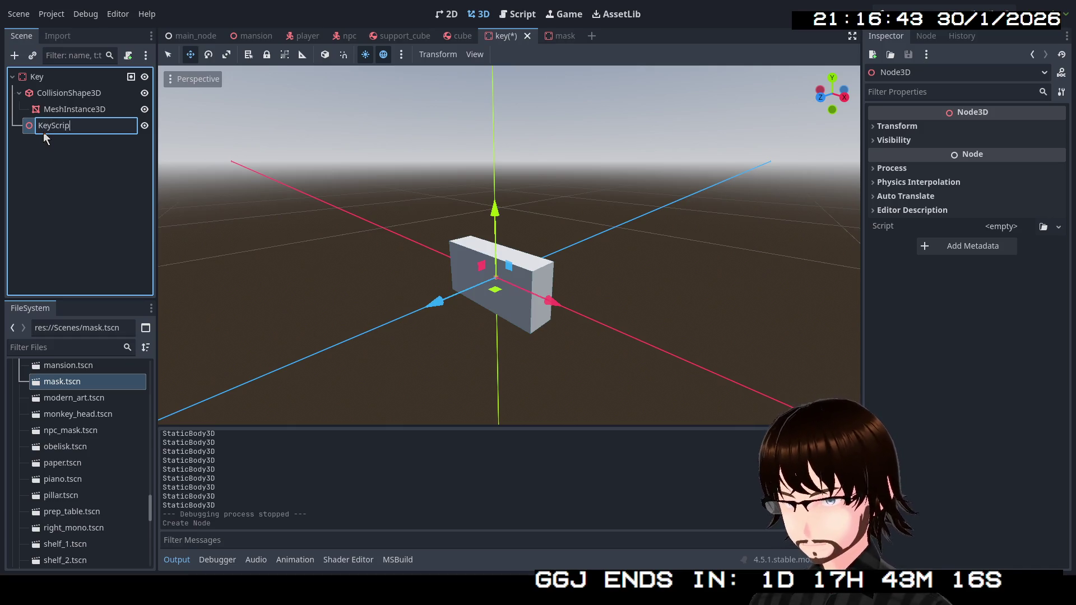
key("Return")
Load the existing Scripts/KeyRewardItem.cs onto KeyScript, save the scene and build.
right_click(57, 130)
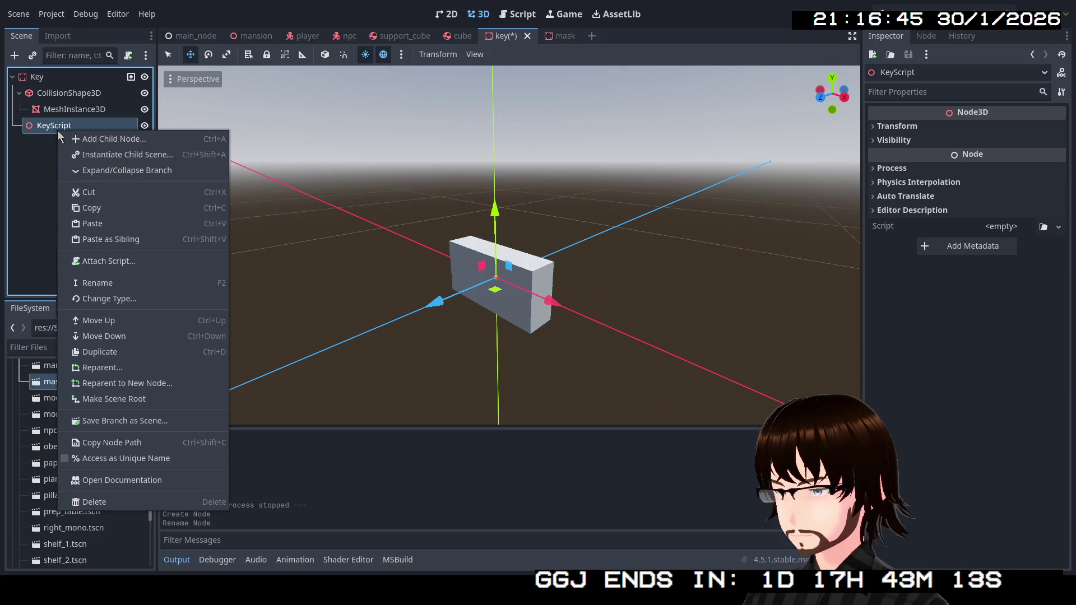
left_click(122, 266)
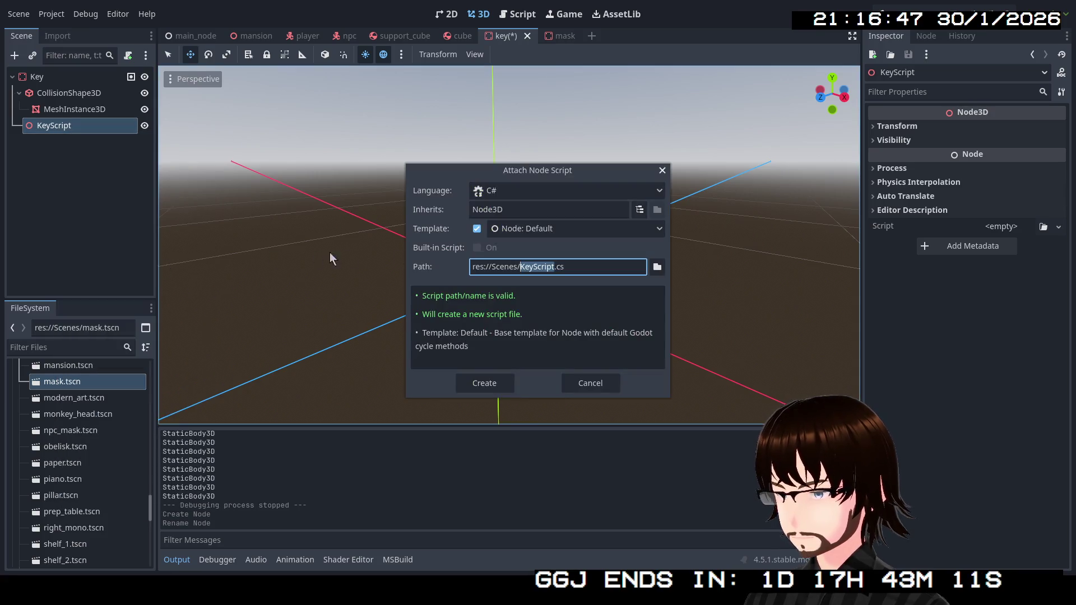
left_click(657, 267)
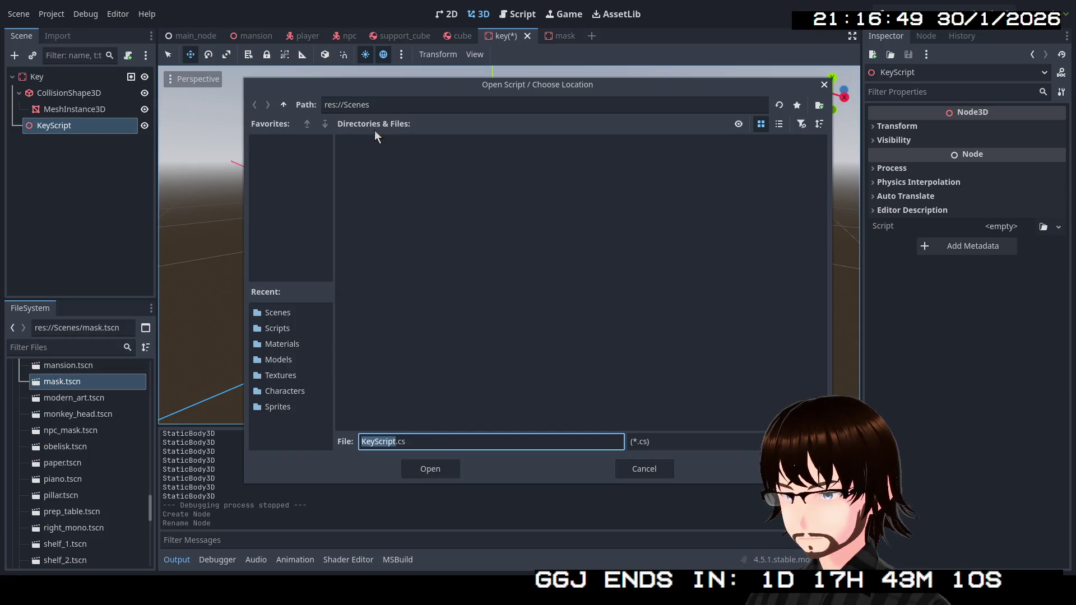
left_click(284, 105)
left_click(640, 177)
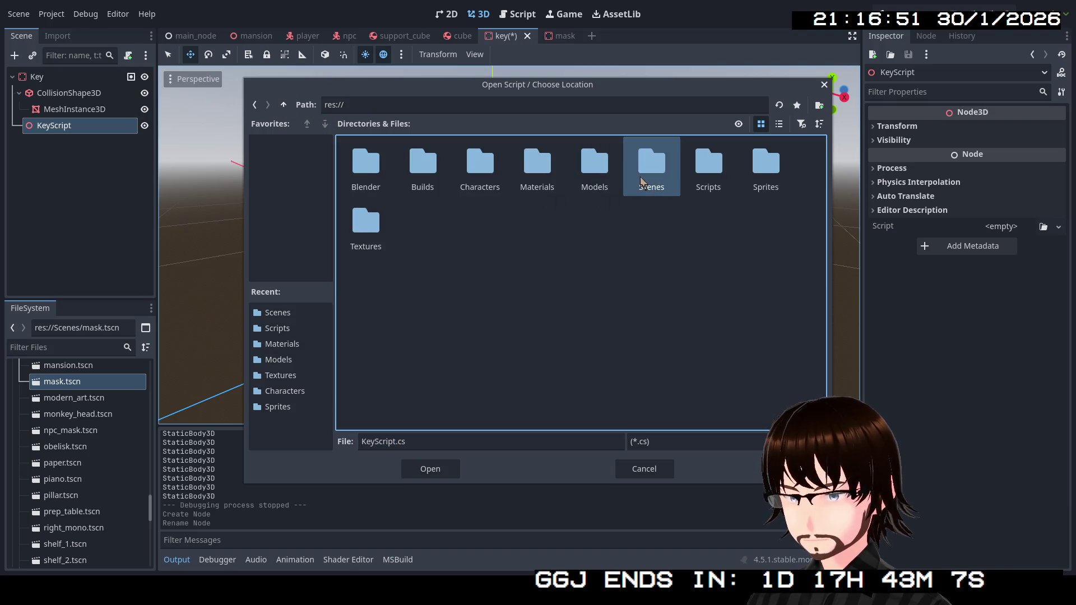
left_click(707, 173)
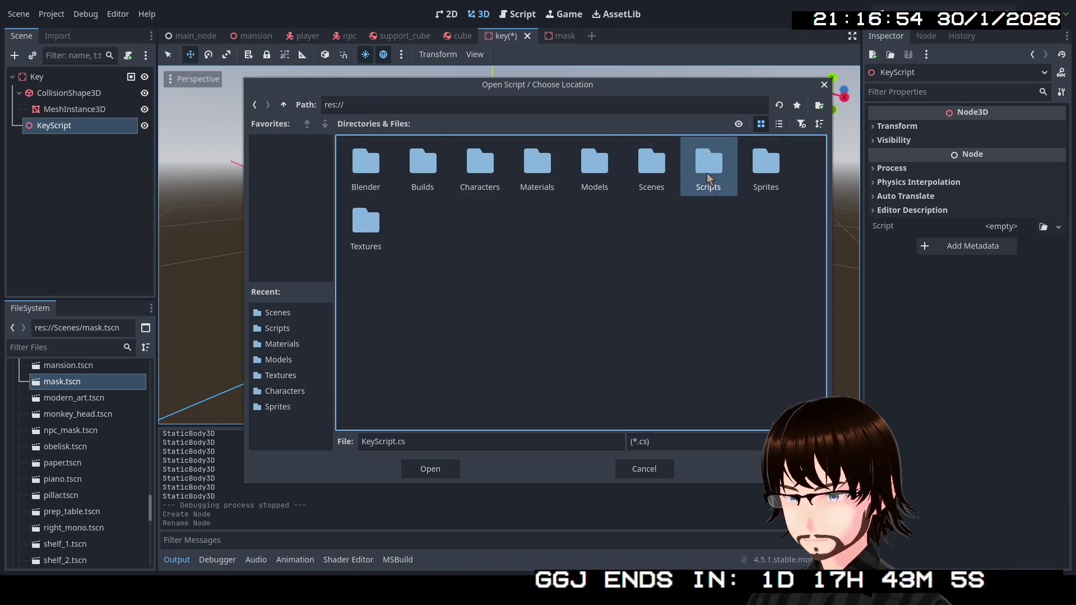
double_click(707, 172)
left_click(597, 168)
double_click(599, 166)
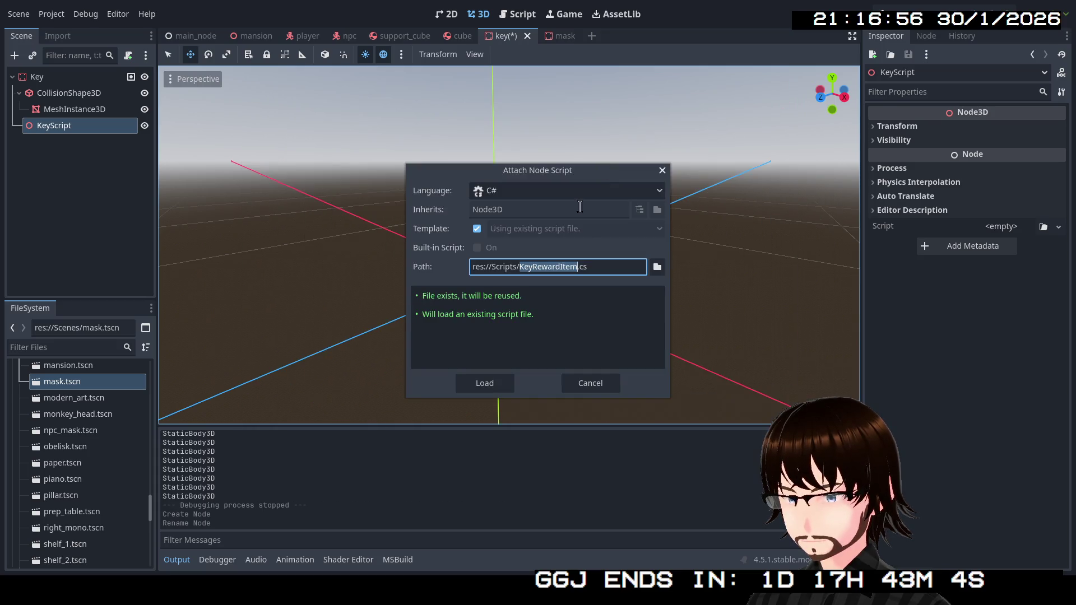
left_click(485, 381)
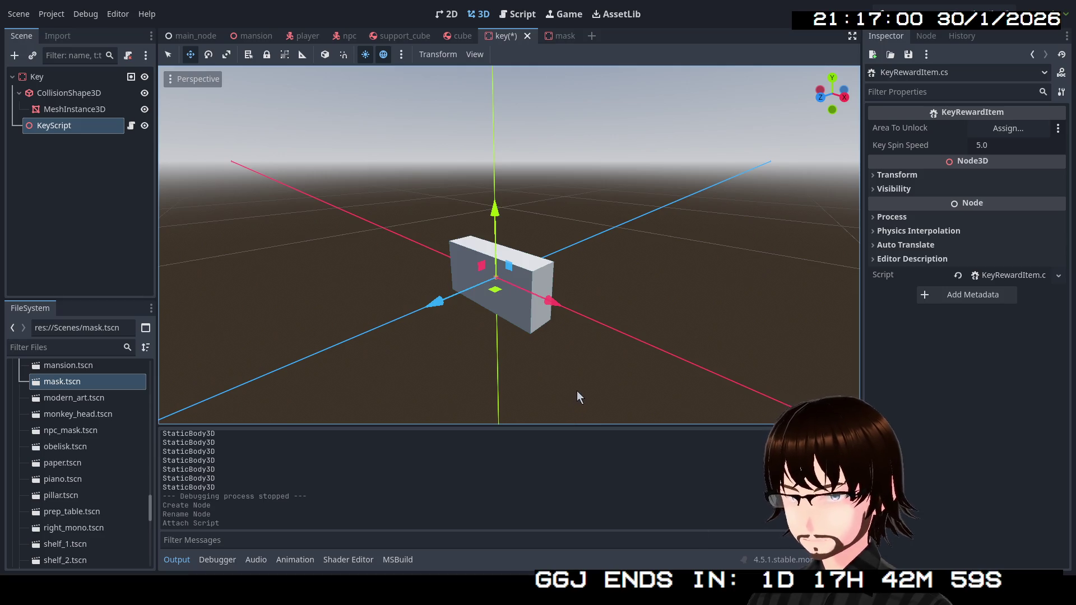
key("ctrl+s")
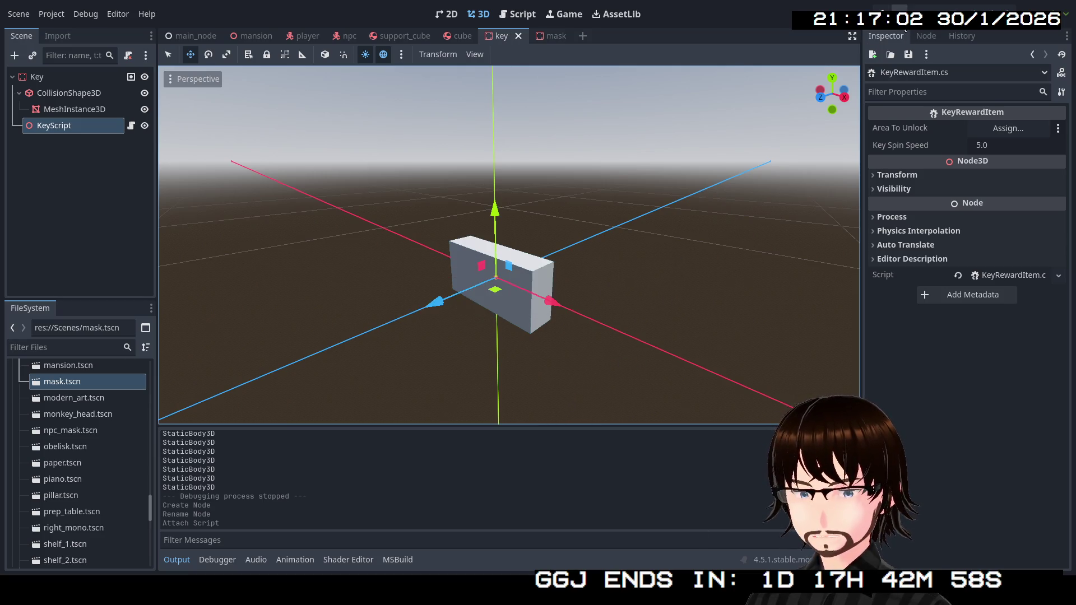
key("F5")
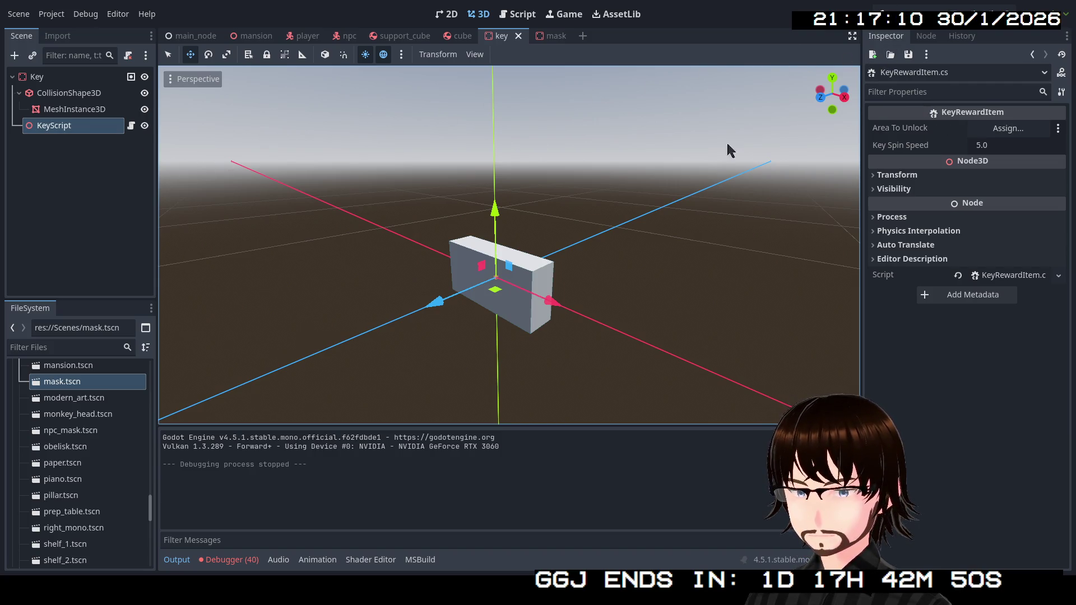
Copy the MeshInstance3D node's path from the Scene dock.
right_click(96, 107)
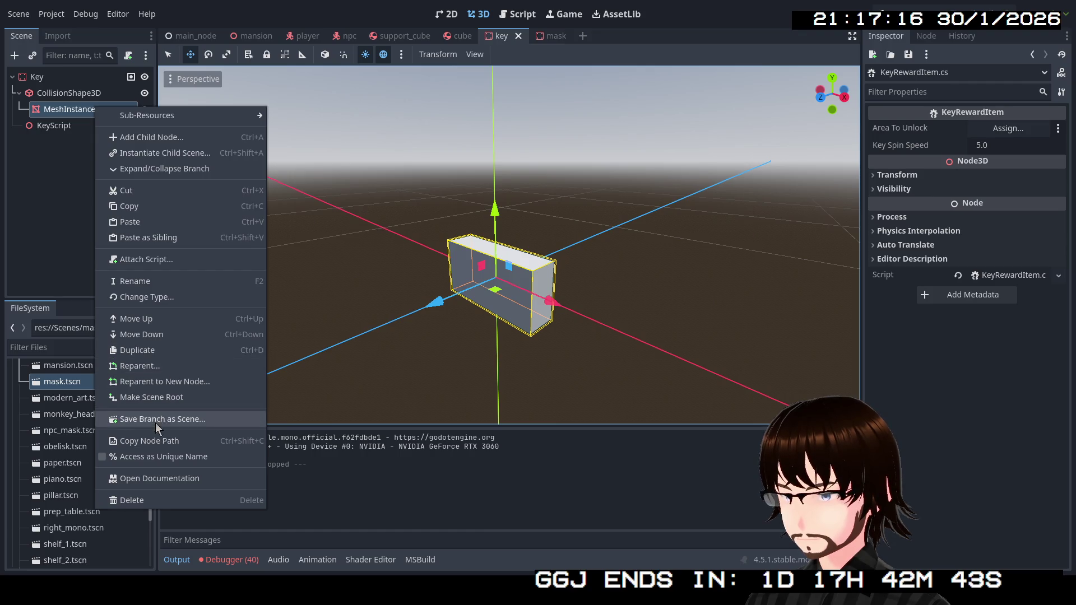
left_click(150, 444)
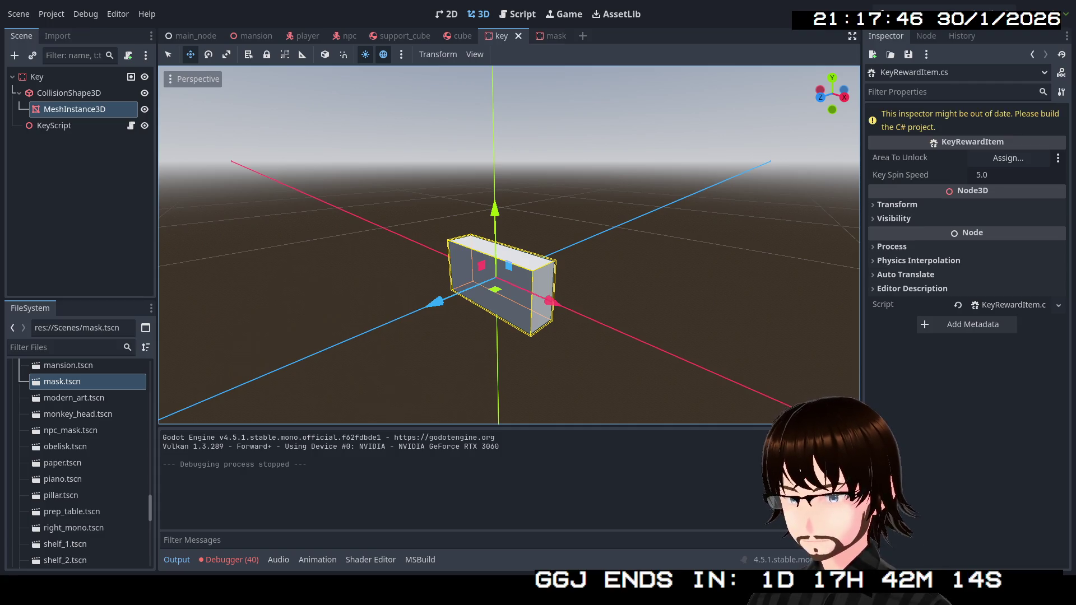
Run the game, walk through the hall to the key on the floor, then stop it.
key("F5")
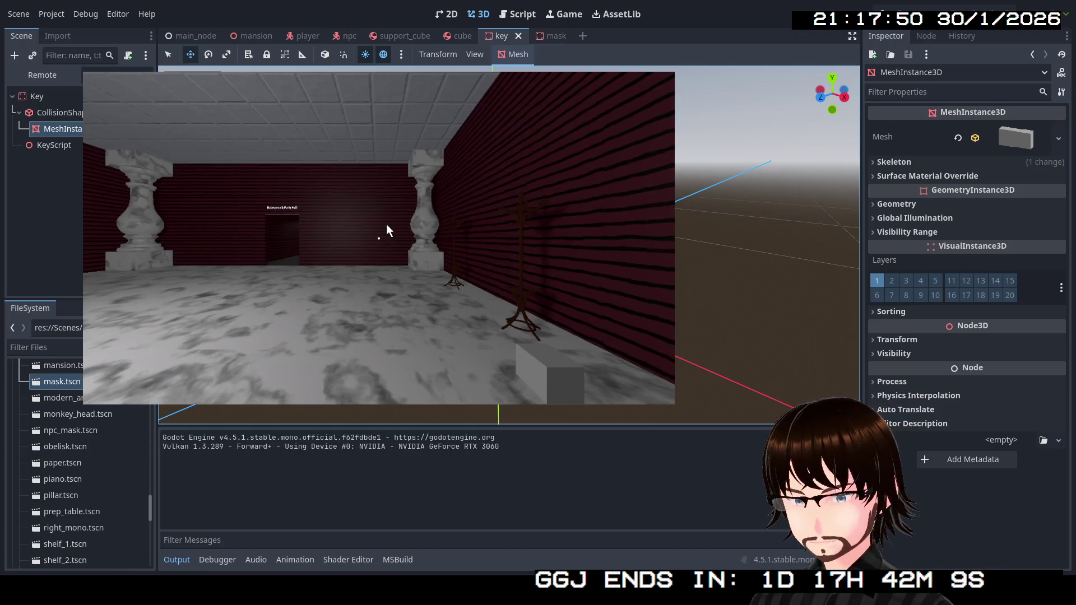
key("w")
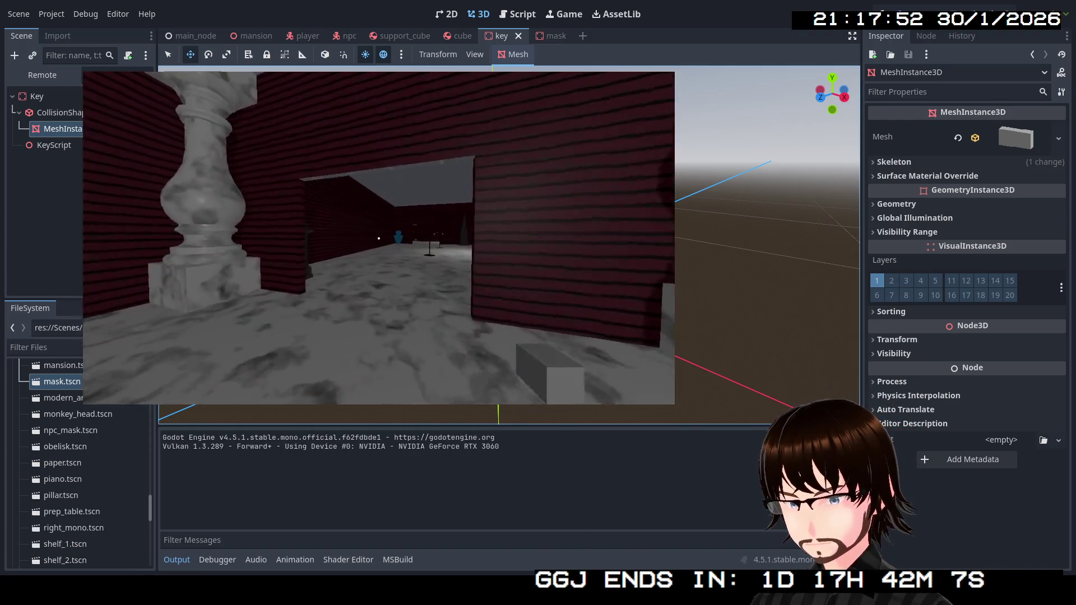
key("w")
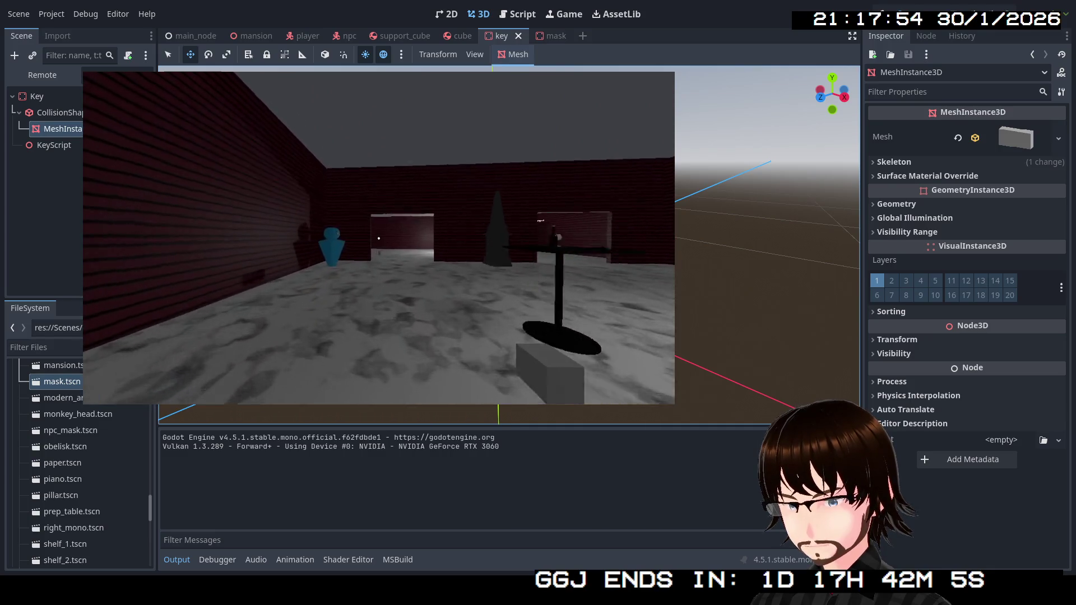
key("w")
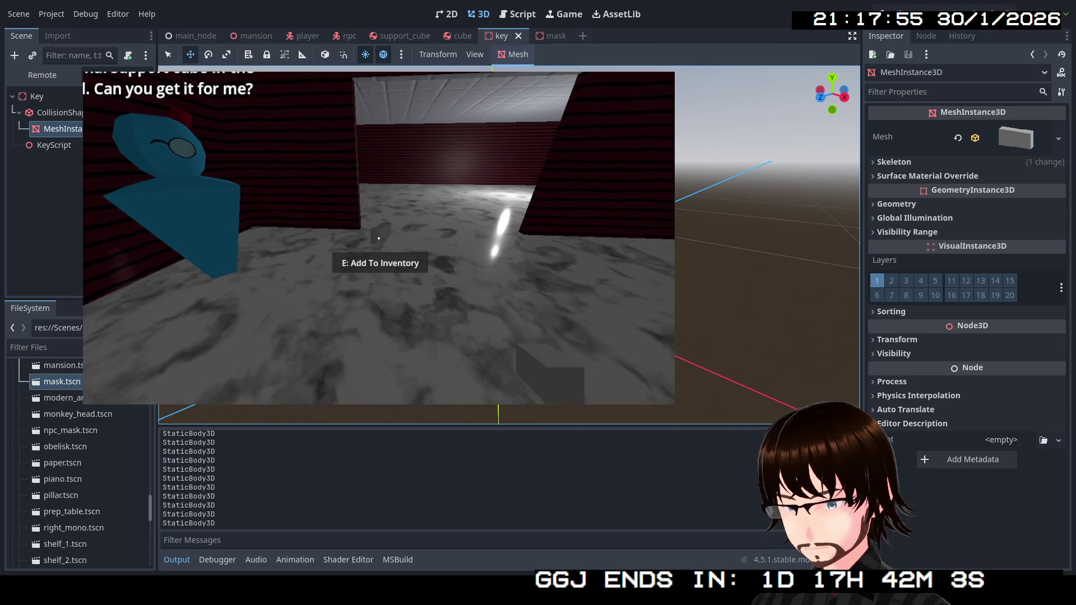
key("w")
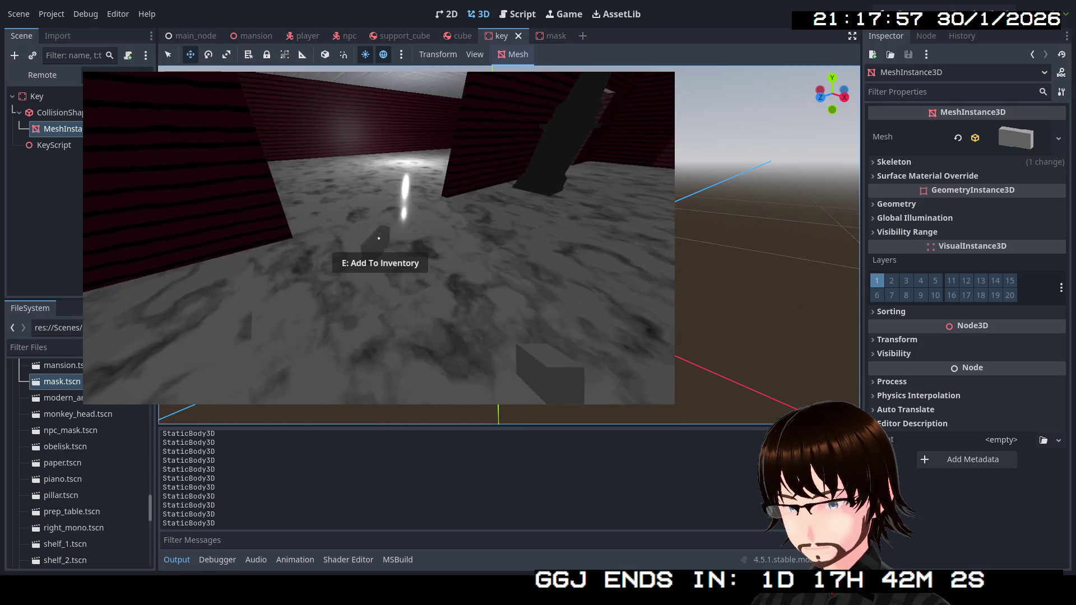
key("Escape")
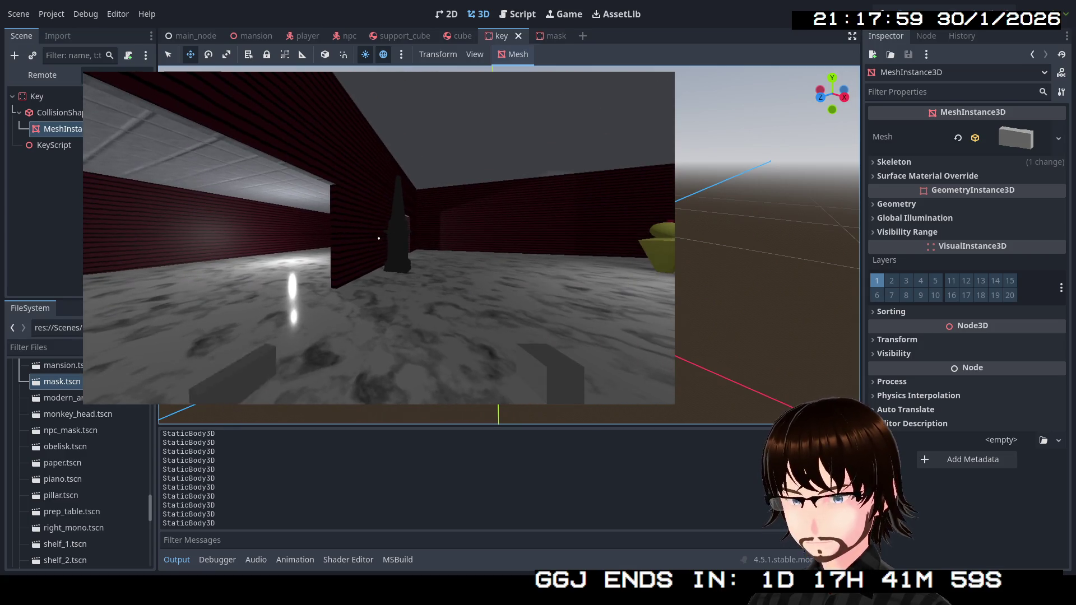
key("Escape")
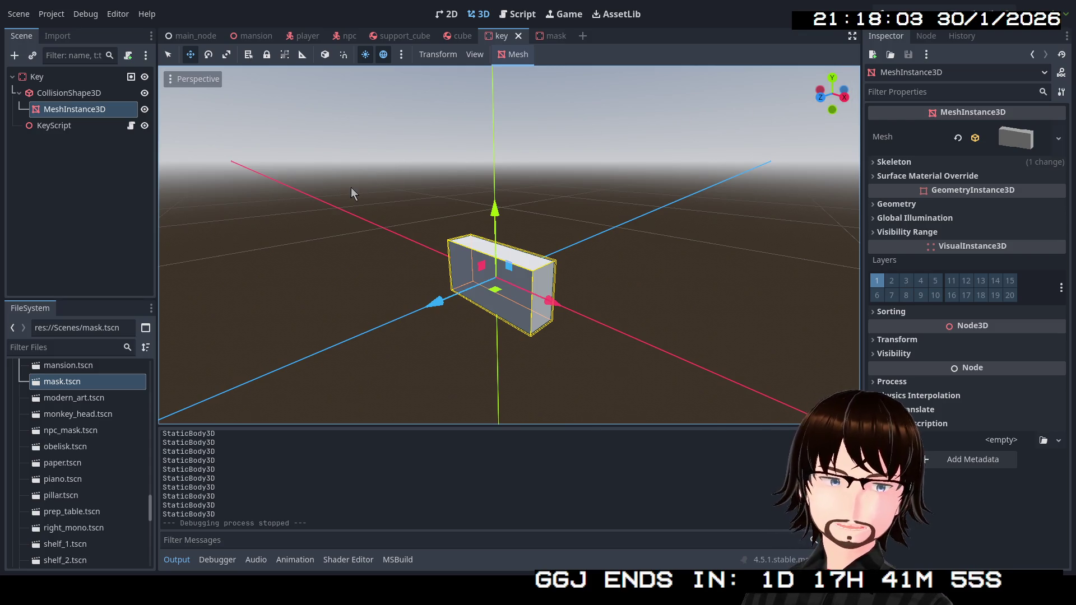
Select the KeyScript node and enter 2.5 for Key Spin Speed in the Inspector.
left_click(43, 82)
left_click(51, 125)
left_click(1006, 140)
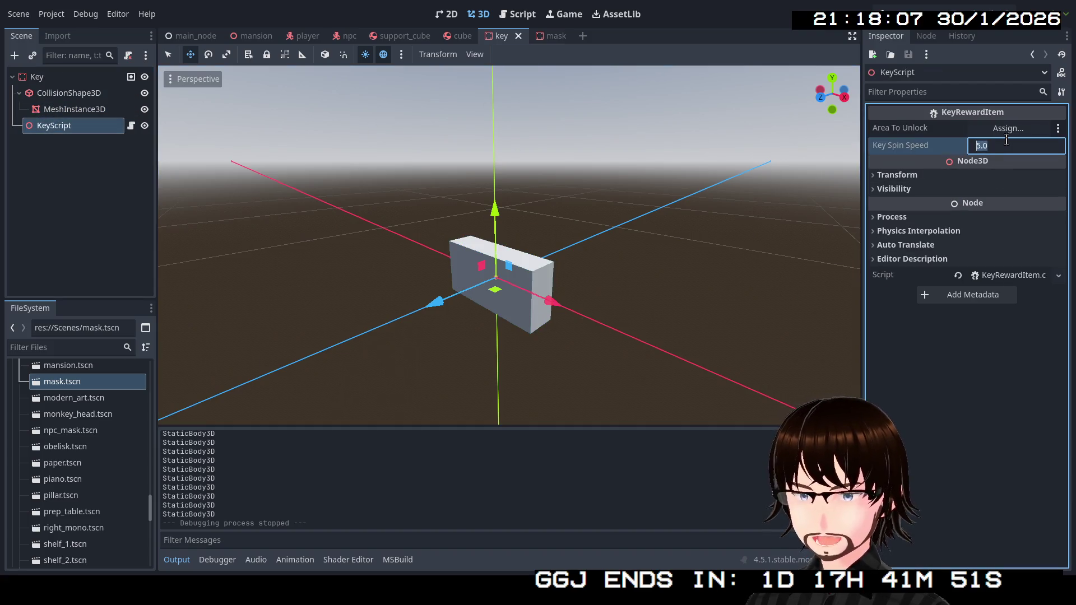
type("2.5")
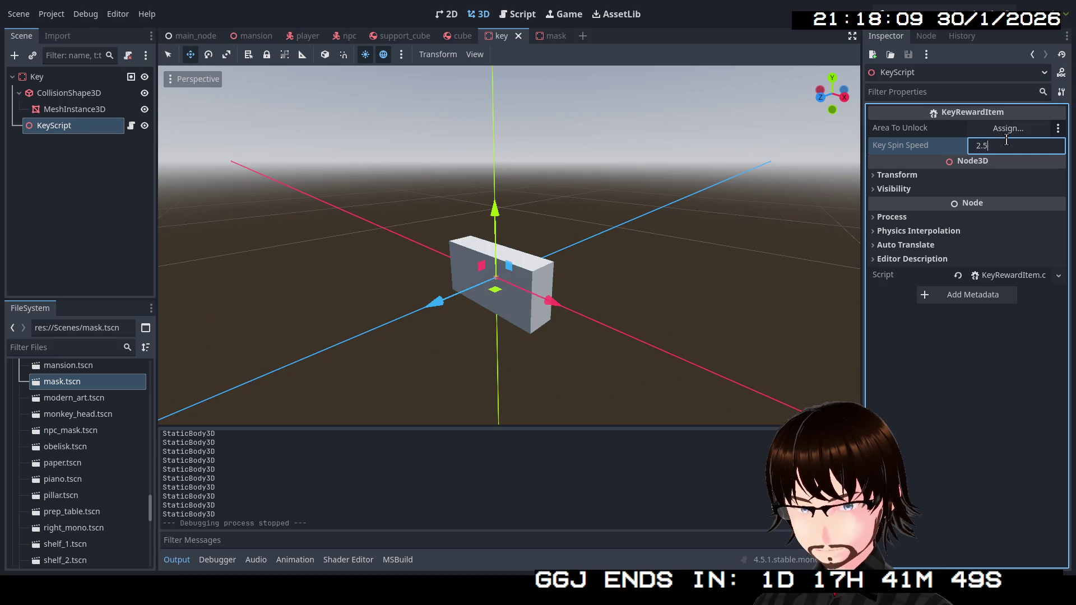
key("Return")
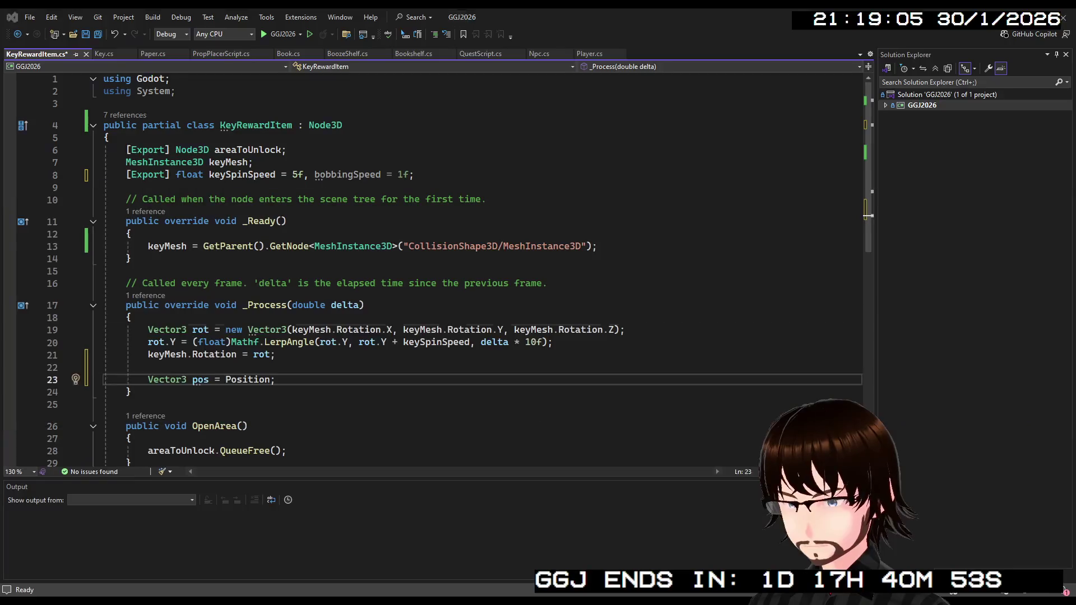
Reduce line 19's new Vector3(...) in KeyRewardItem.cs to keyMesh.Rotation;.
left_click(339, 329)
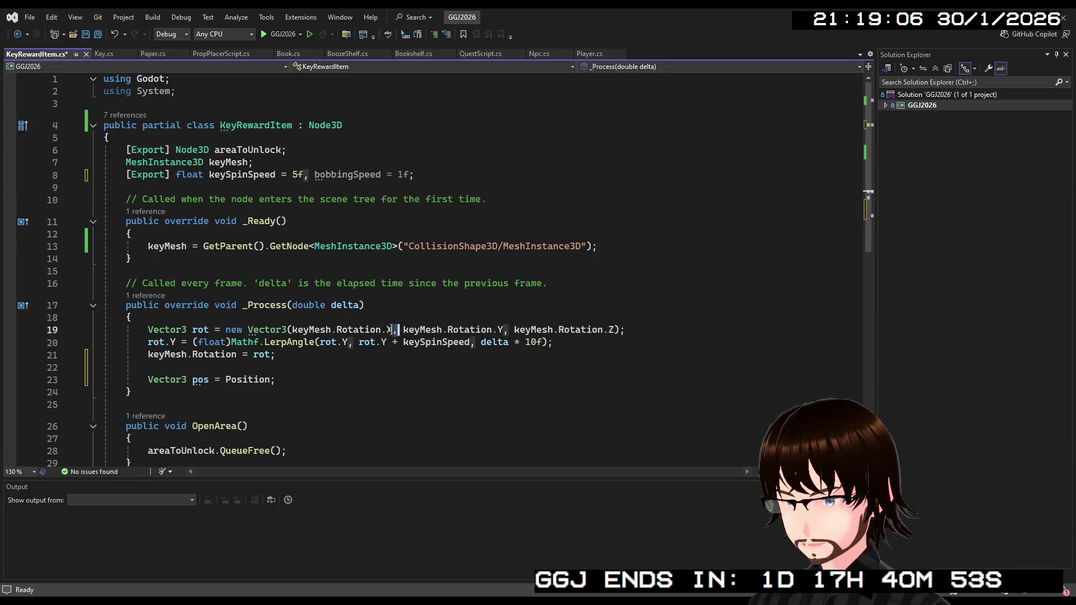
left_click(289, 329)
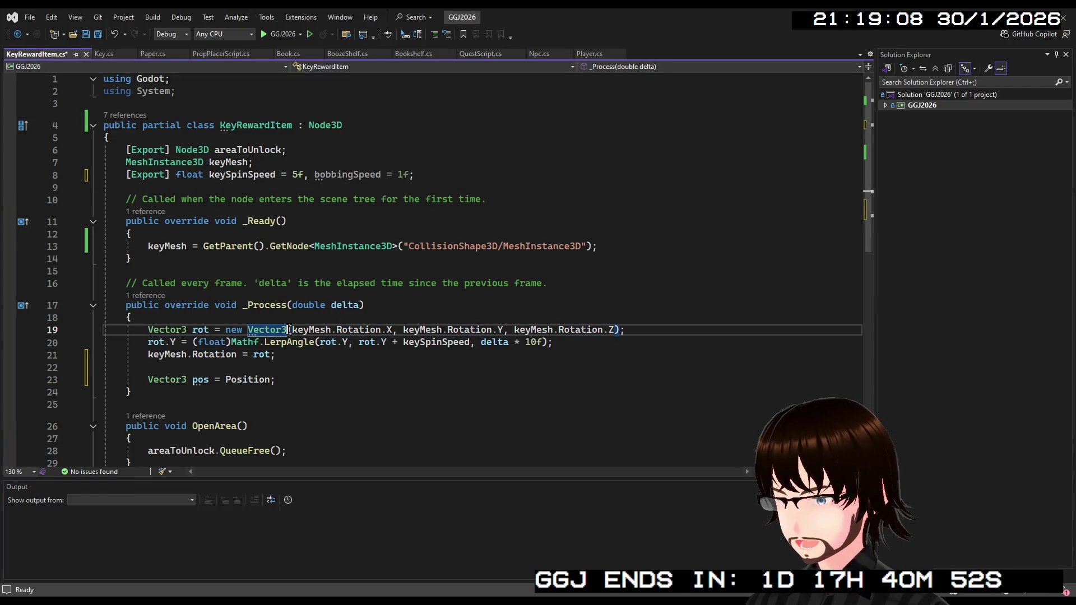
left_click_drag(290, 330, 226, 330)
key("Delete")
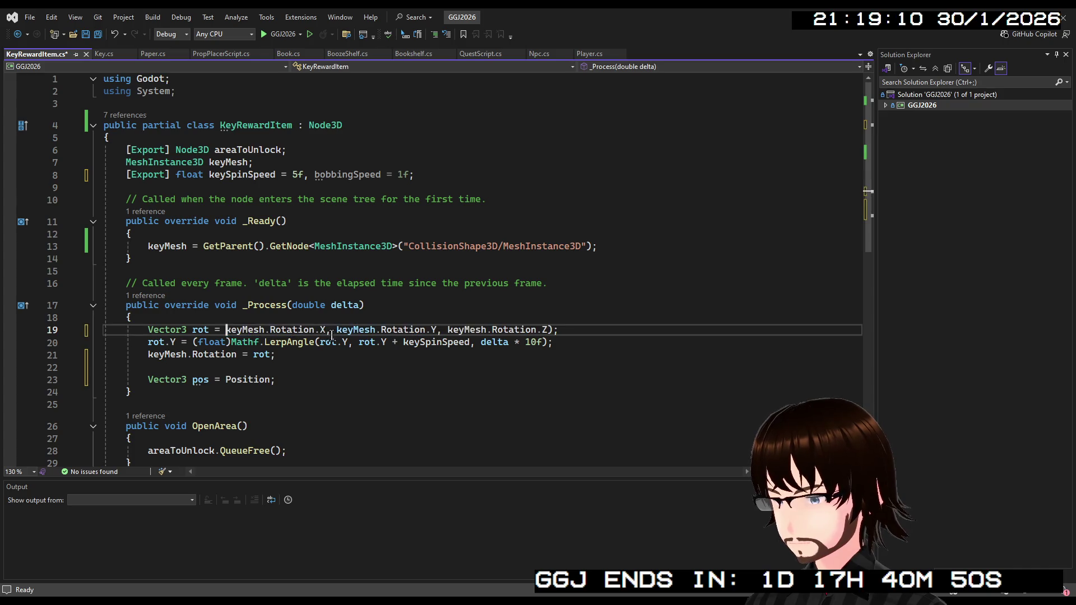
left_click_drag(314, 329, 561, 329)
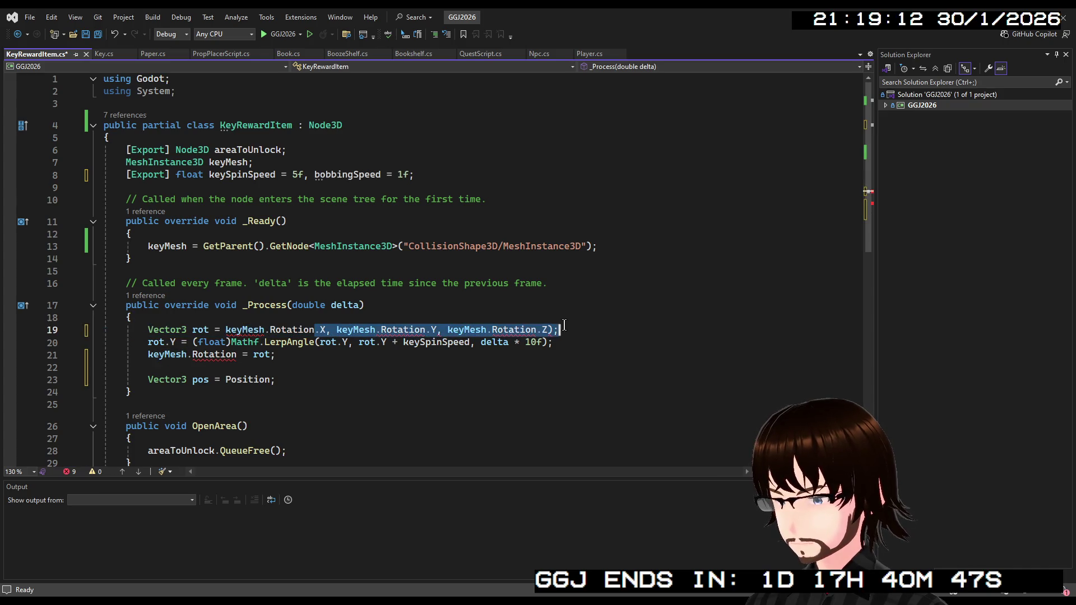
key("Delete")
type(";")
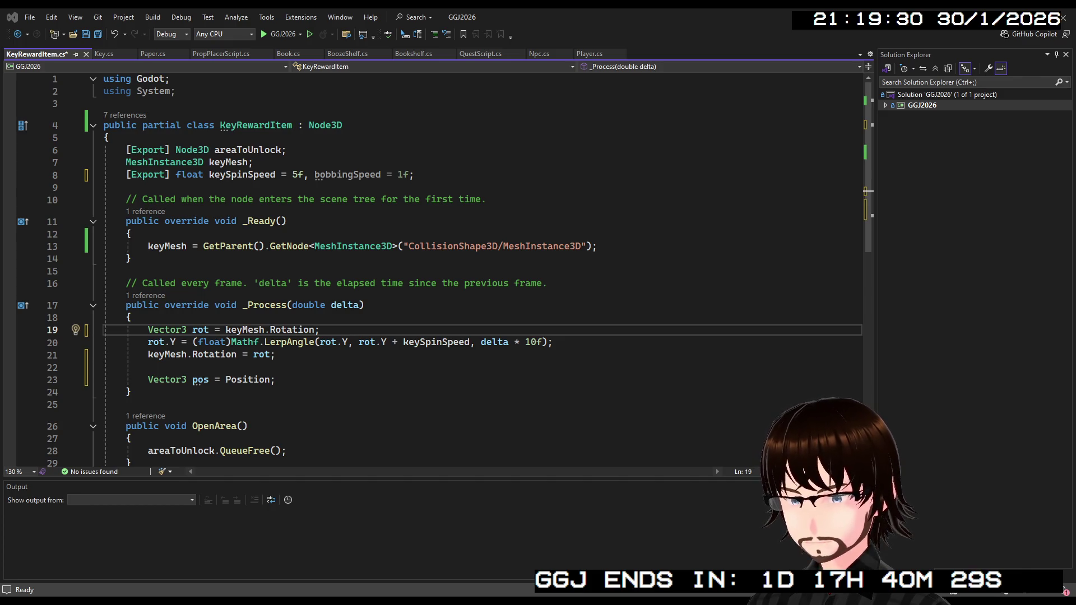
Delete the GD.Print debug line and its leftover blank line from Player.cs and save.
key("alt+Tab")
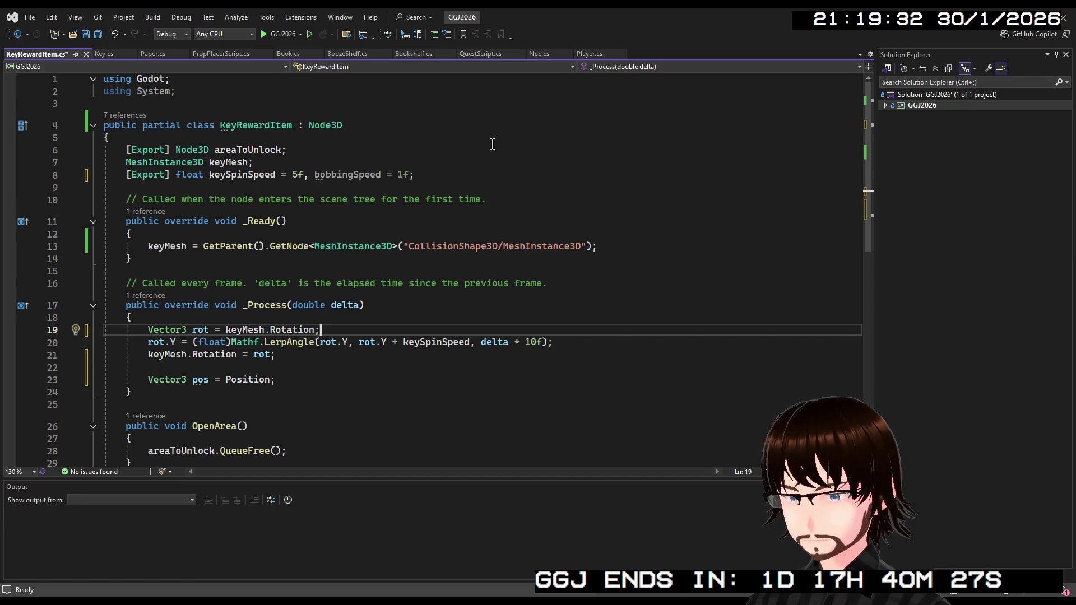
left_click(588, 53)
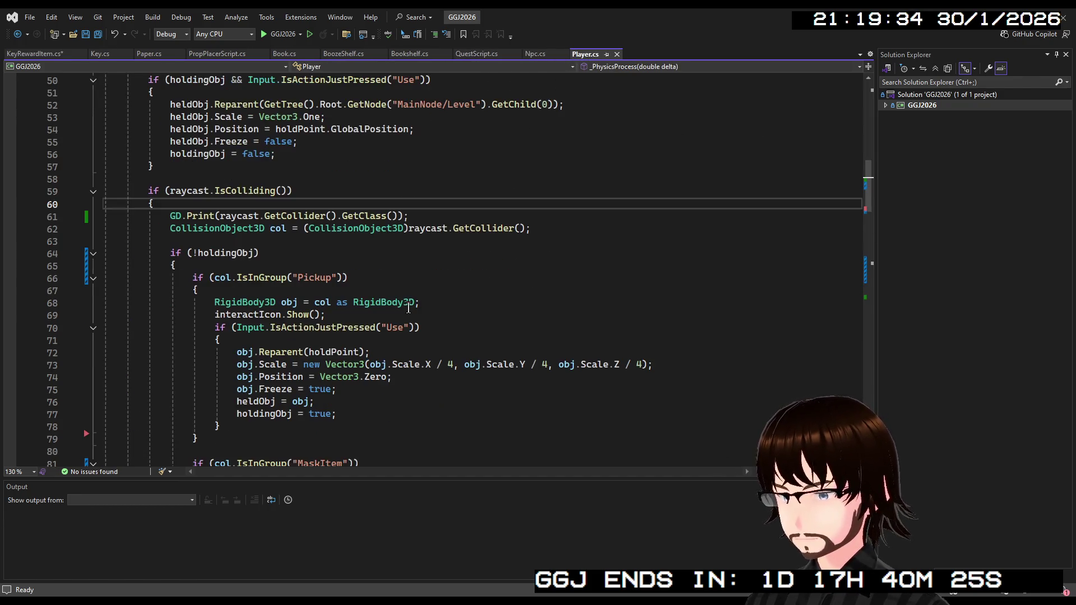
left_click_drag(409, 217, 168, 222)
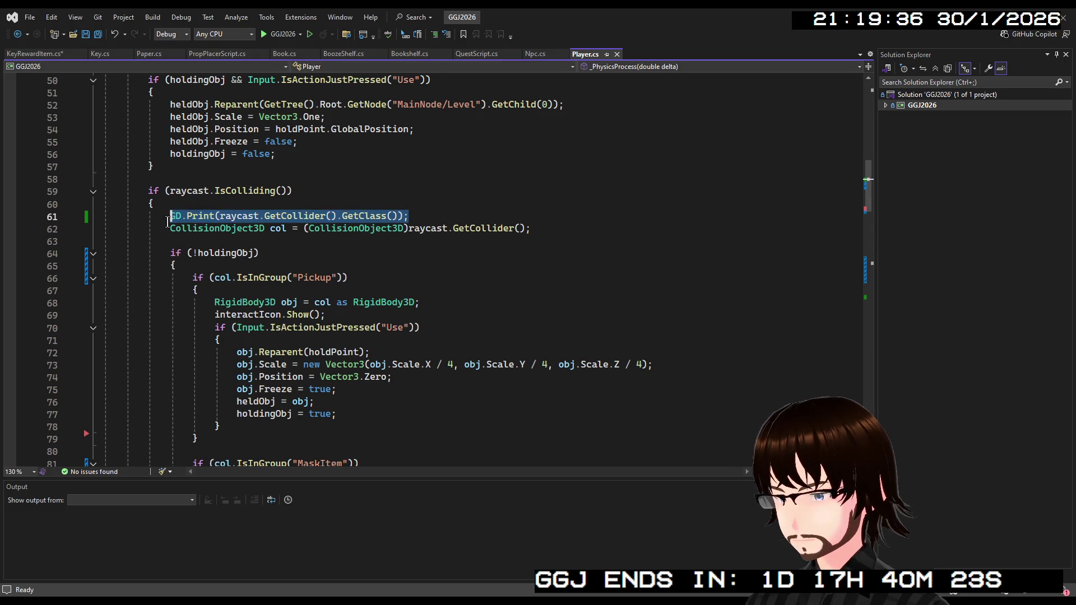
key("Delete")
left_click(177, 203)
key("Delete")
key("ctrl+s")
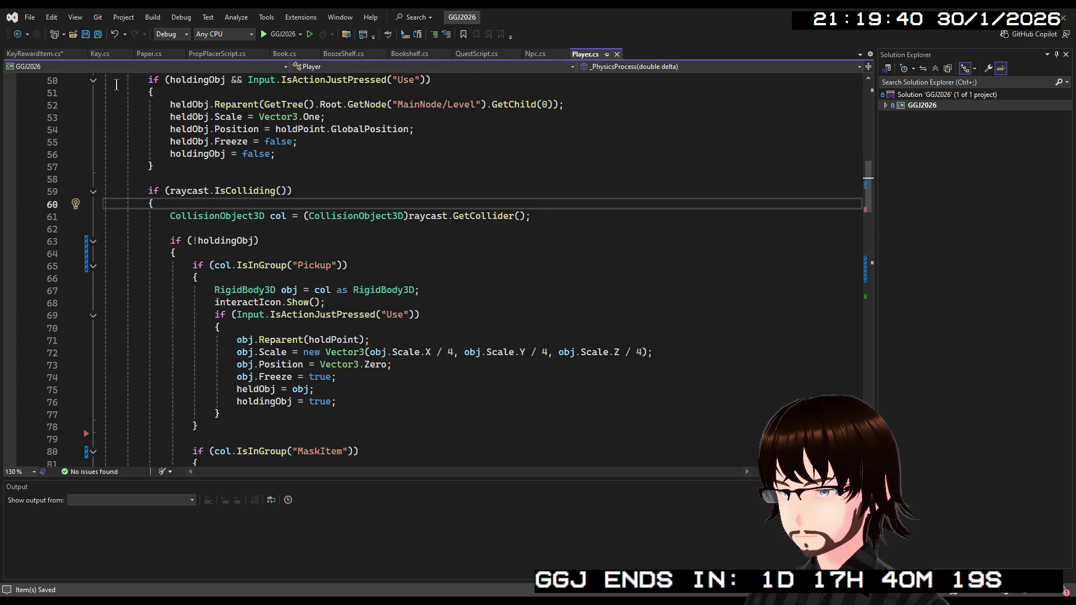
left_click(50, 54)
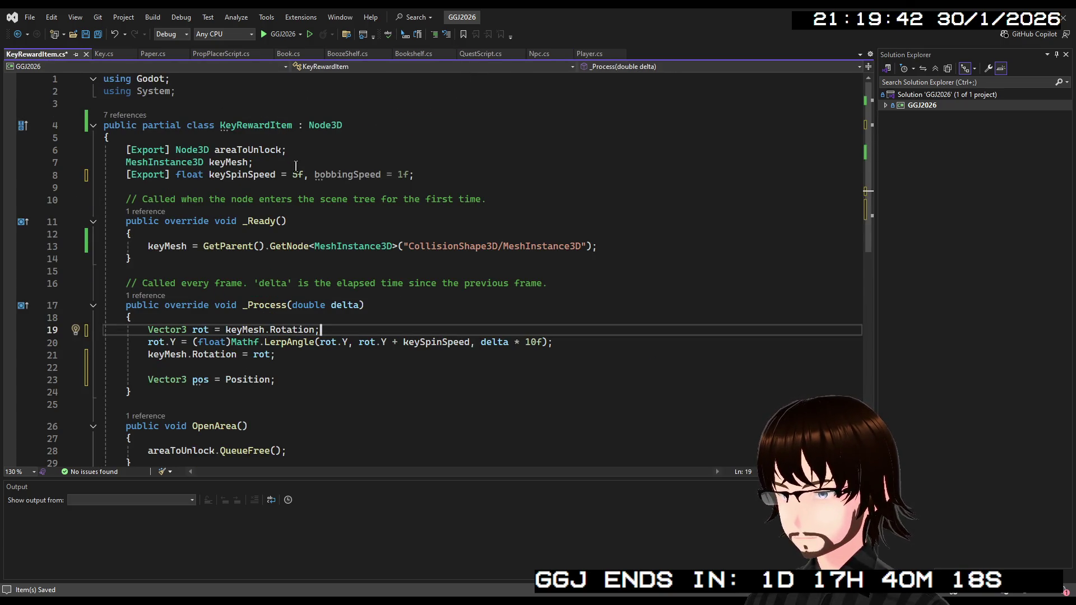
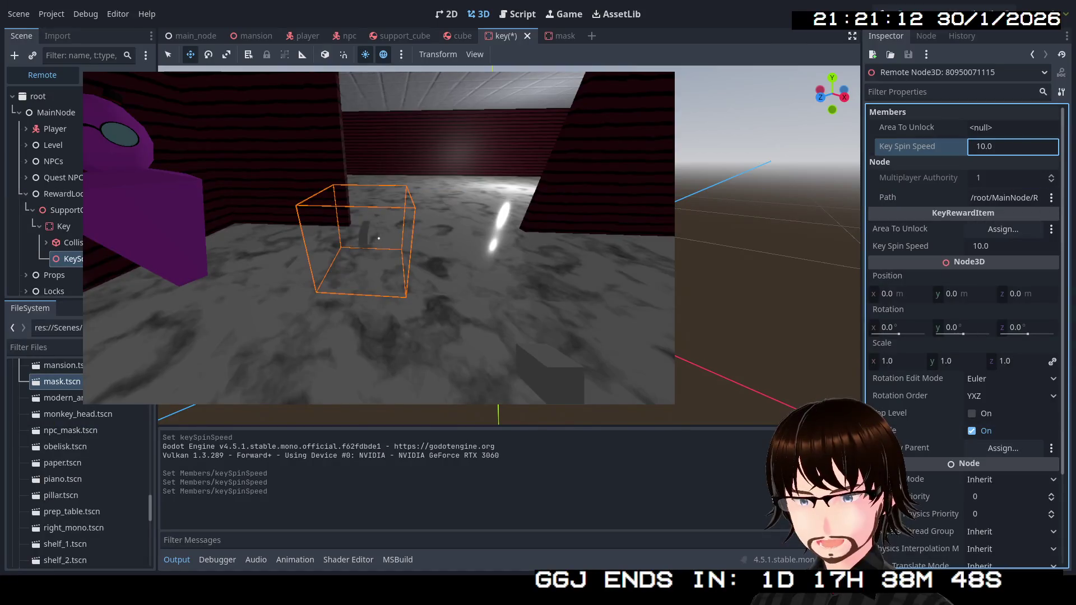
Try Key Spin Speed values 25, 15, 20, 25 and 21 on the running key.
left_click(1000, 147)
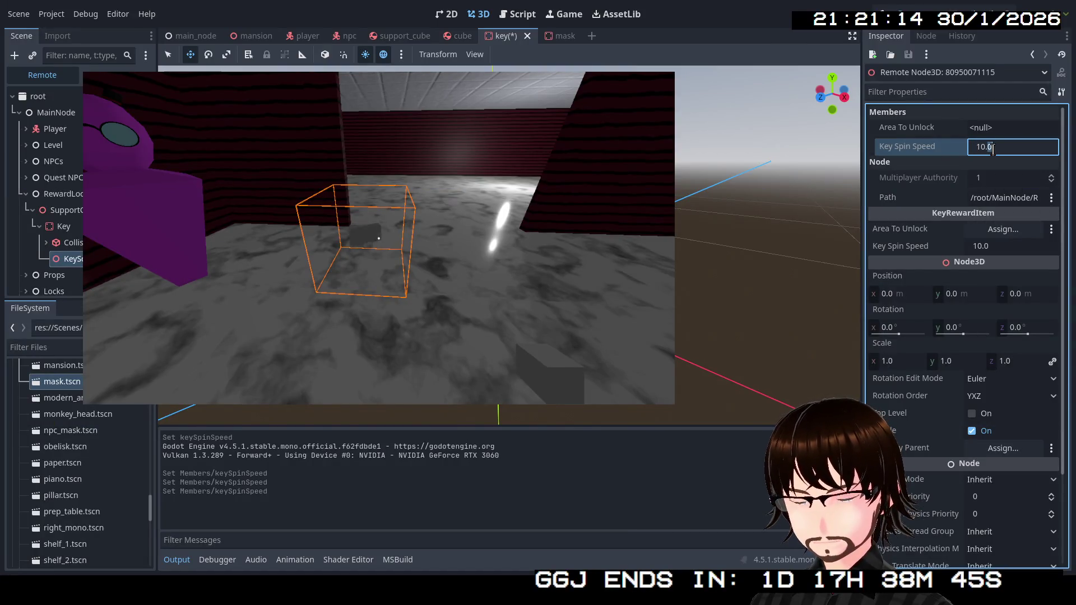
type("25")
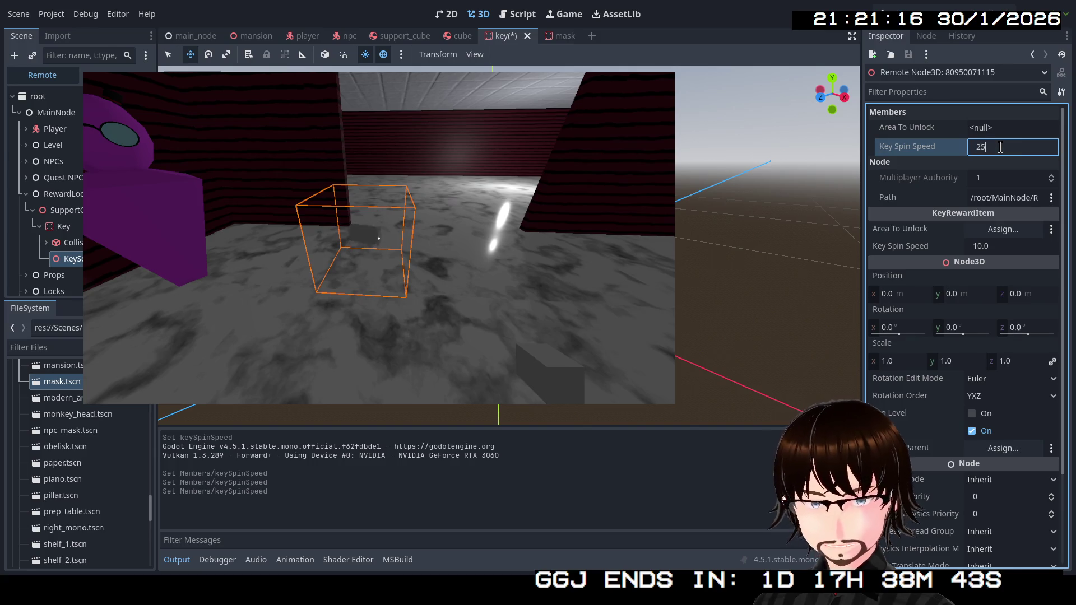
key("Return")
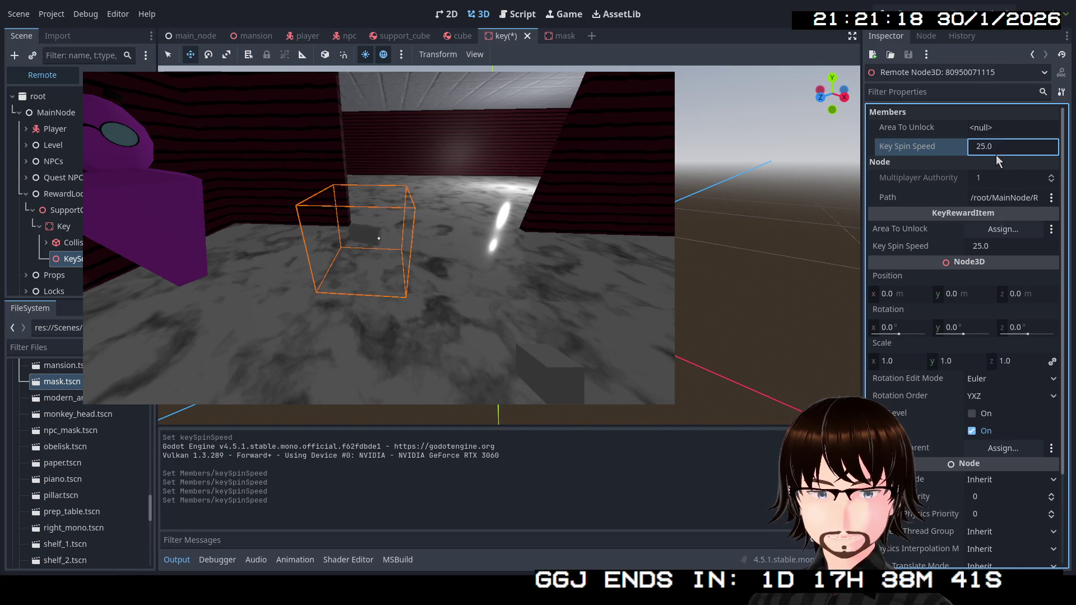
left_click(999, 148)
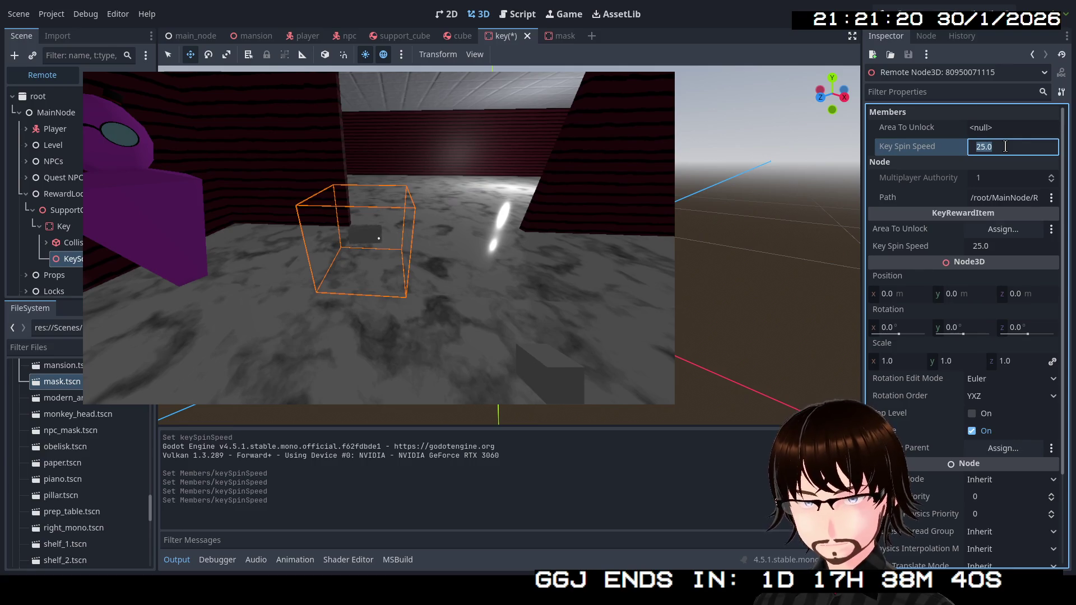
type("15")
key("Return")
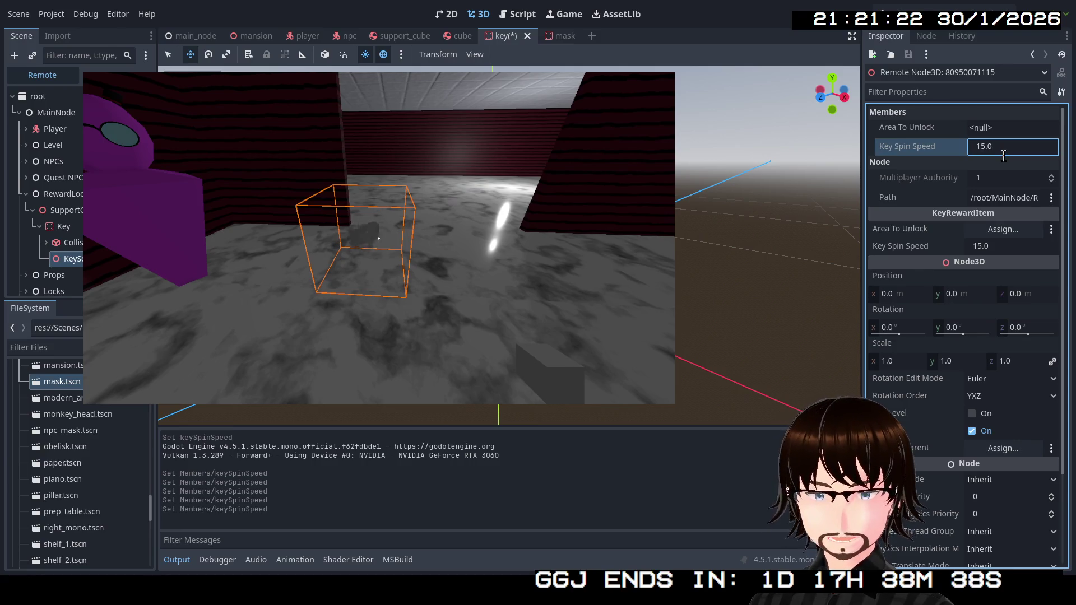
left_click(1003, 148)
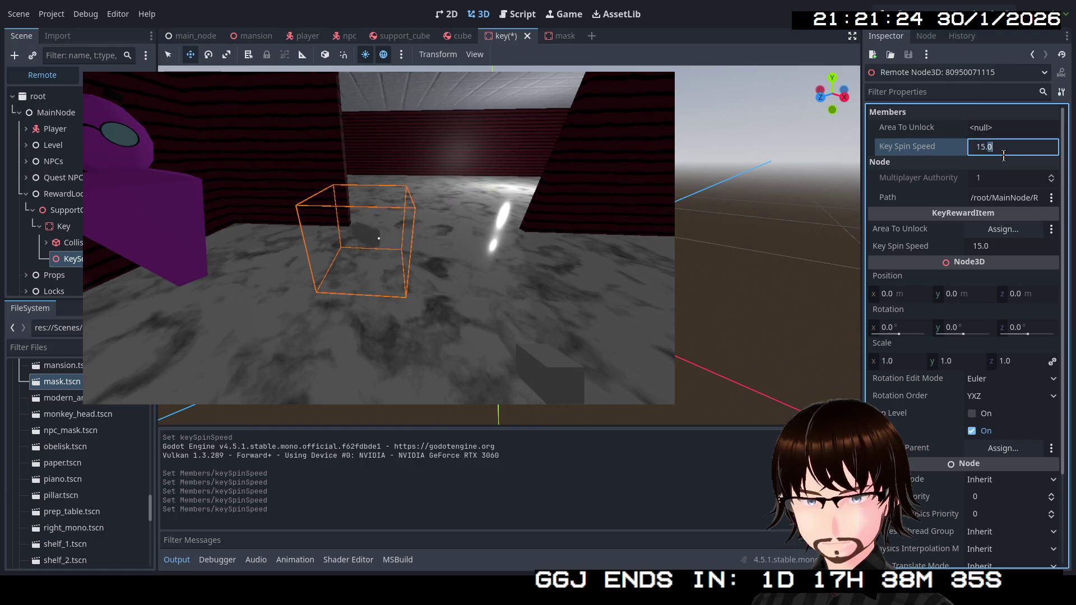
type("20")
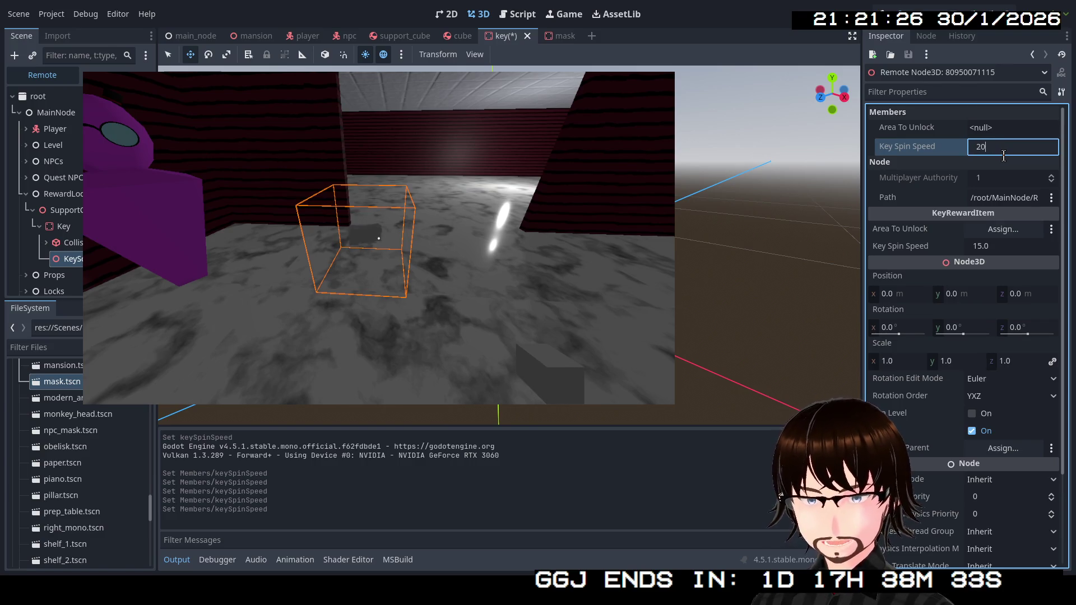
key("Return")
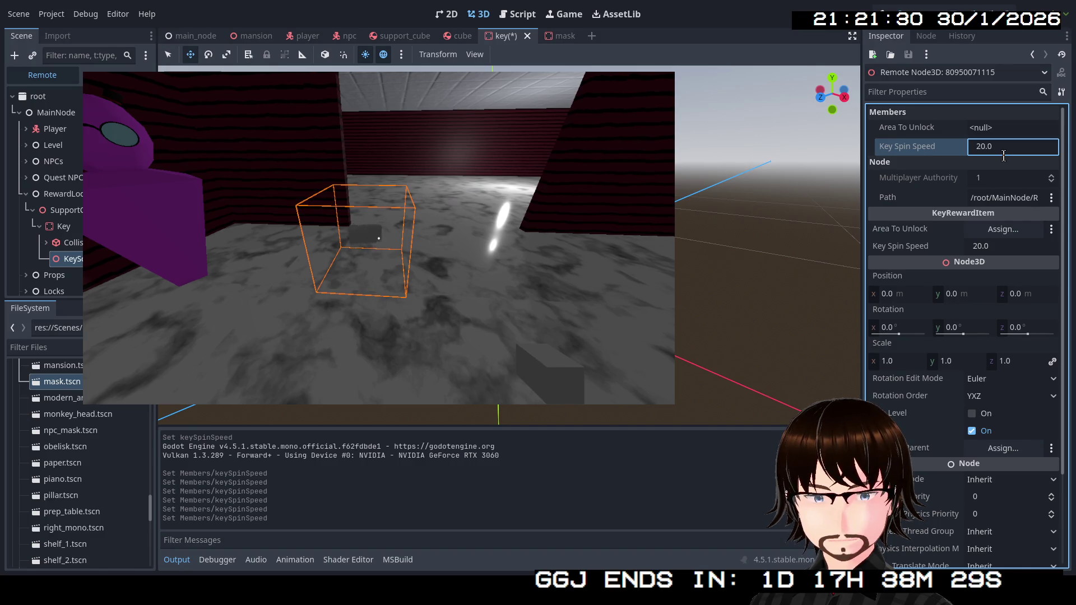
double_click(1004, 155)
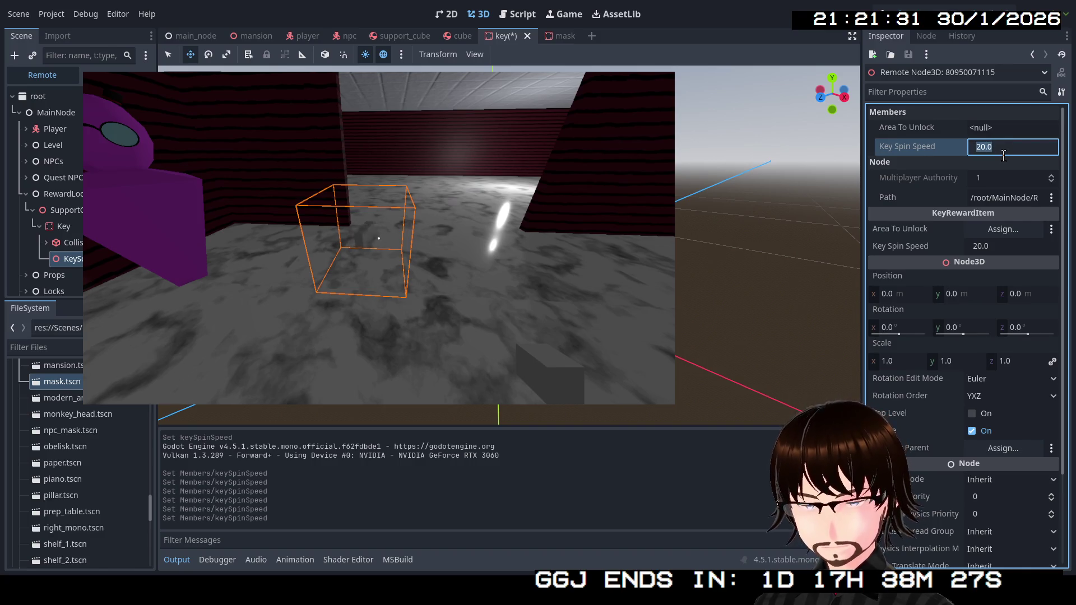
type("25")
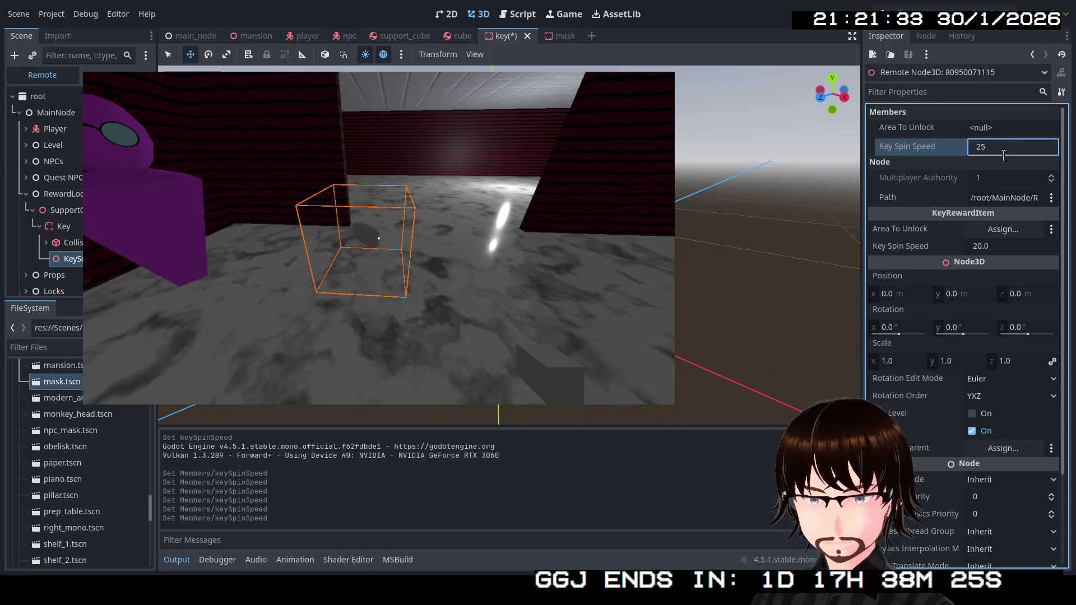
key("Return")
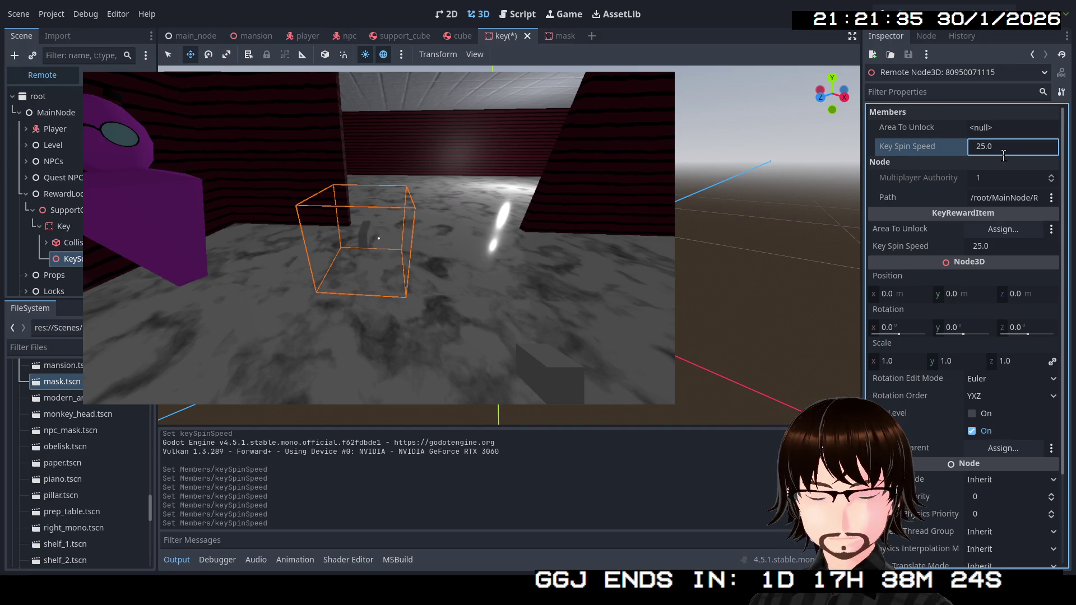
left_click(1003, 156)
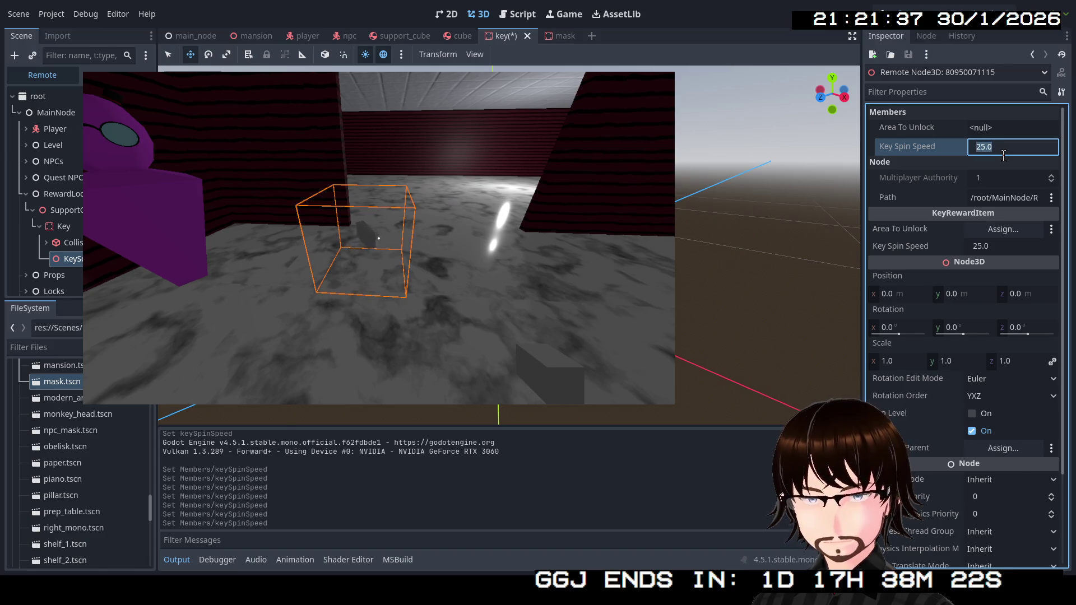
type("21")
key("Return")
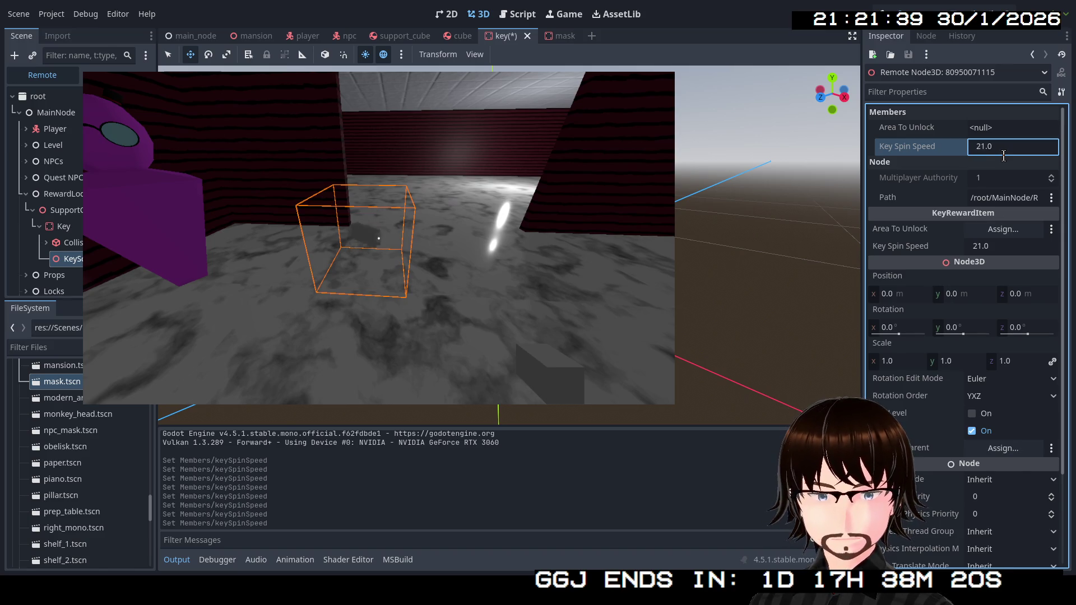
Raise Key Spin Speed one step at a time from 22 up to 27.
left_click(1003, 156)
type("22")
key("Return")
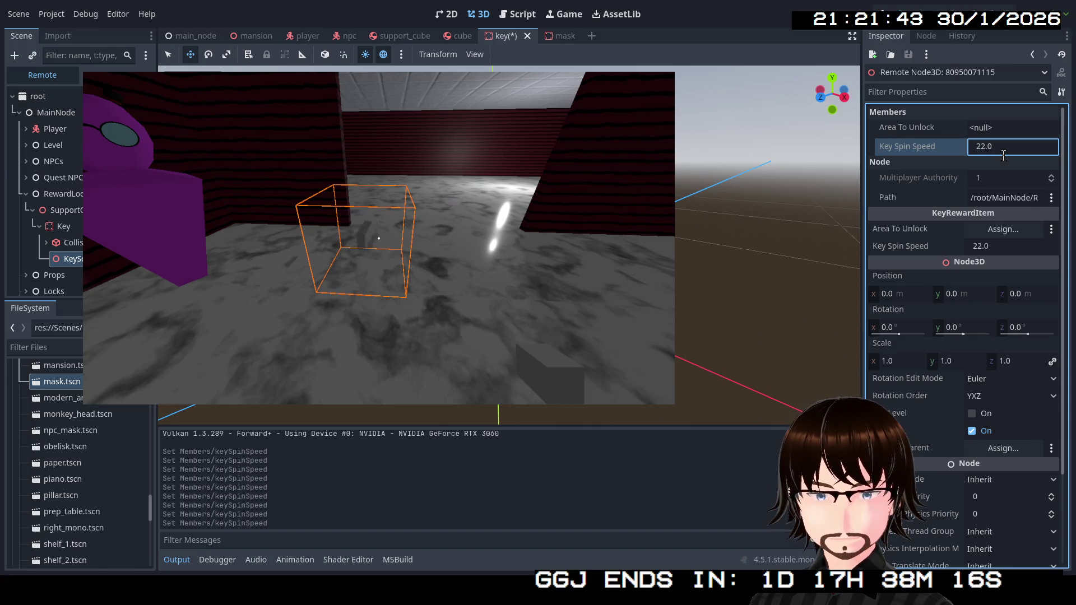
left_click(1003, 156)
type("23")
key("Return")
left_click(1003, 155)
type("24")
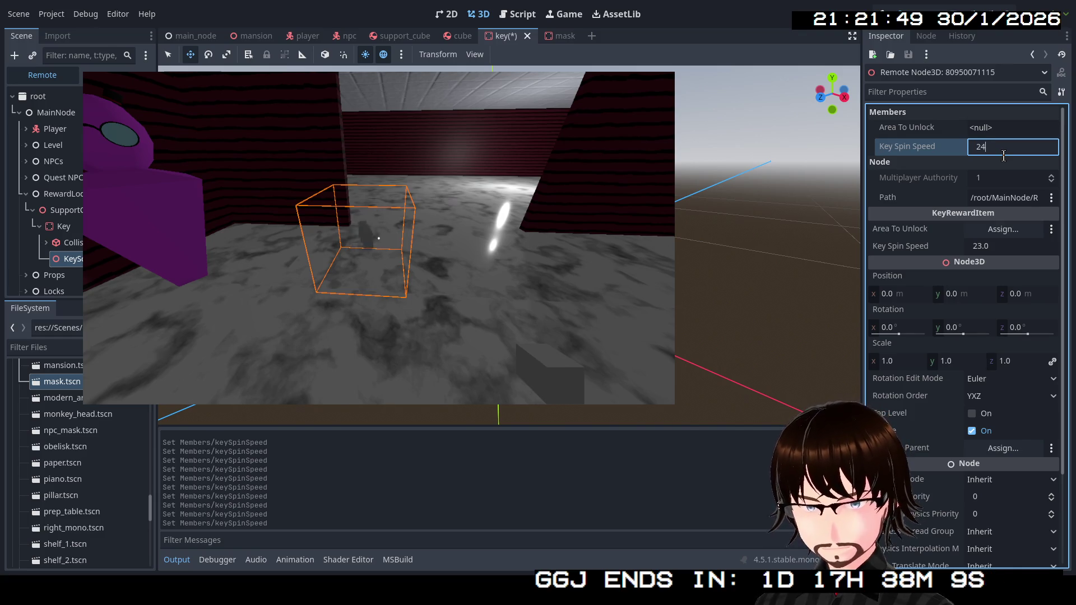
key("Return")
left_click(1003, 156)
type("25")
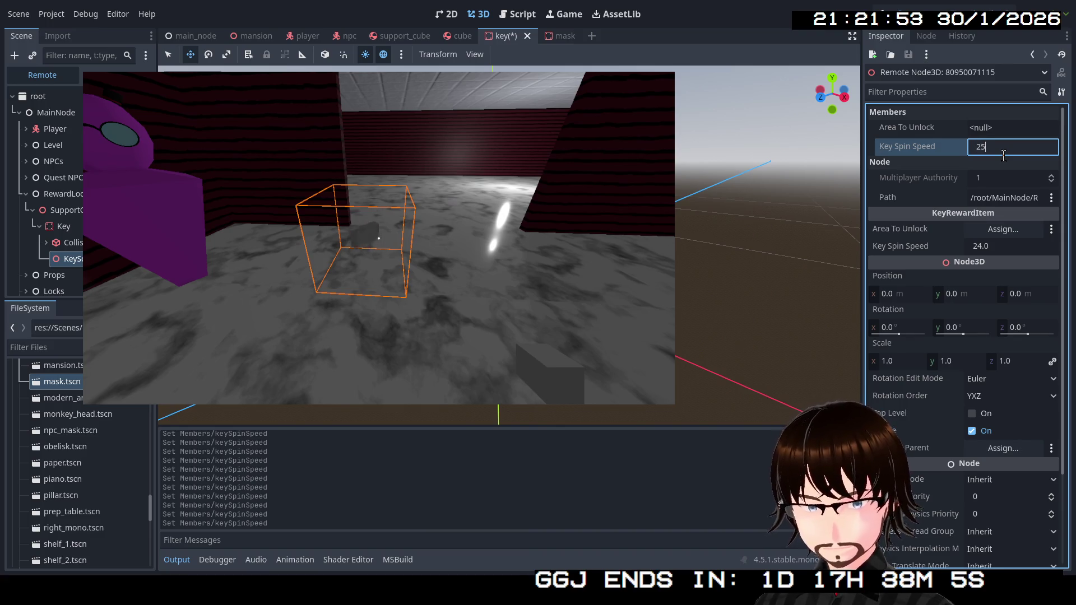
key("Return")
left_click(1003, 155)
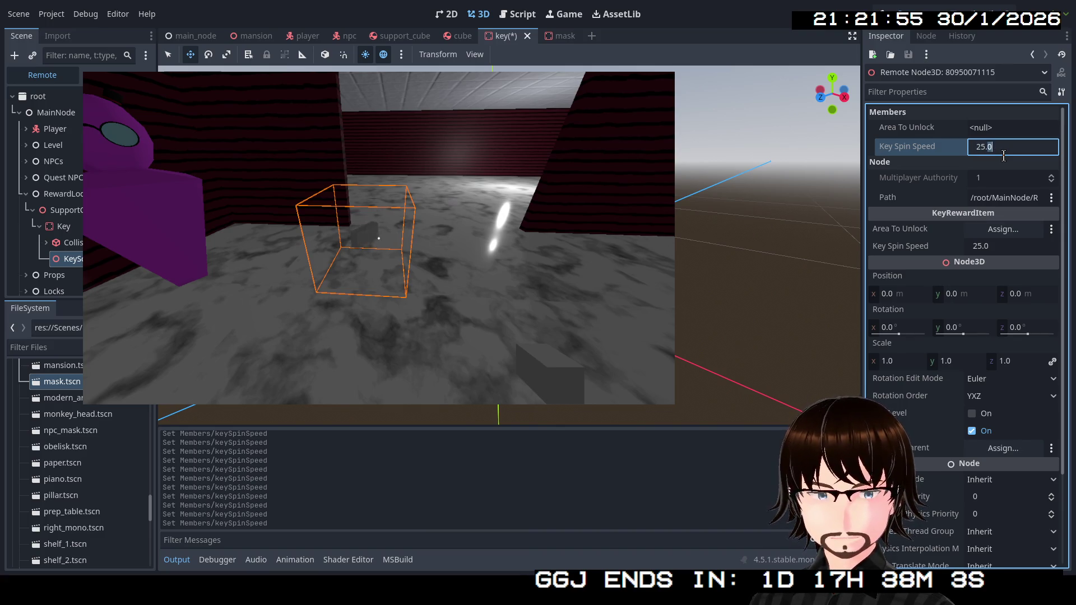
type("26")
key("Return")
left_click(1003, 155)
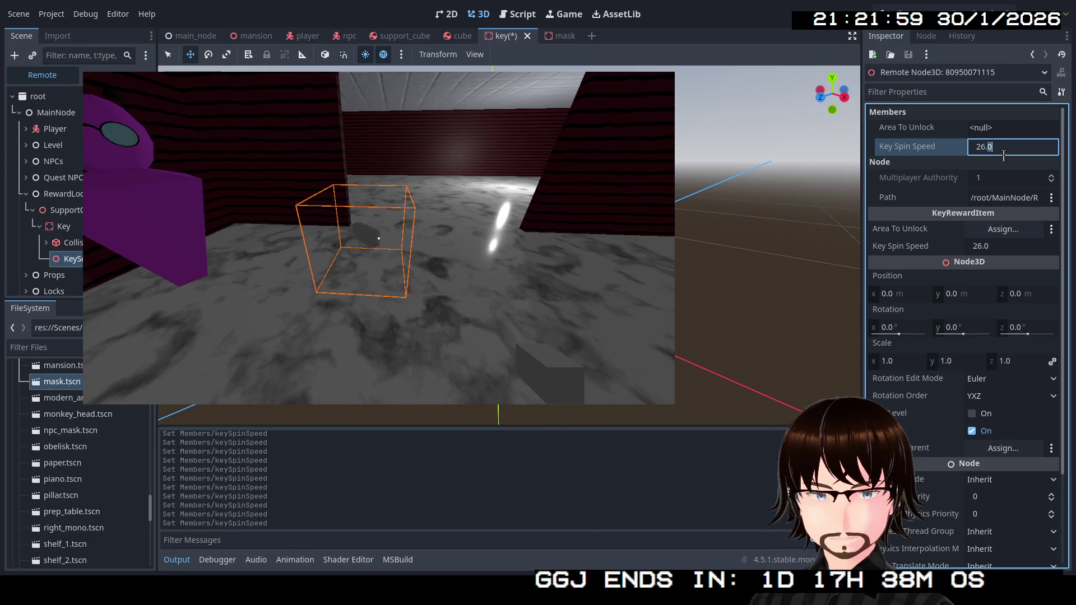
type("27")
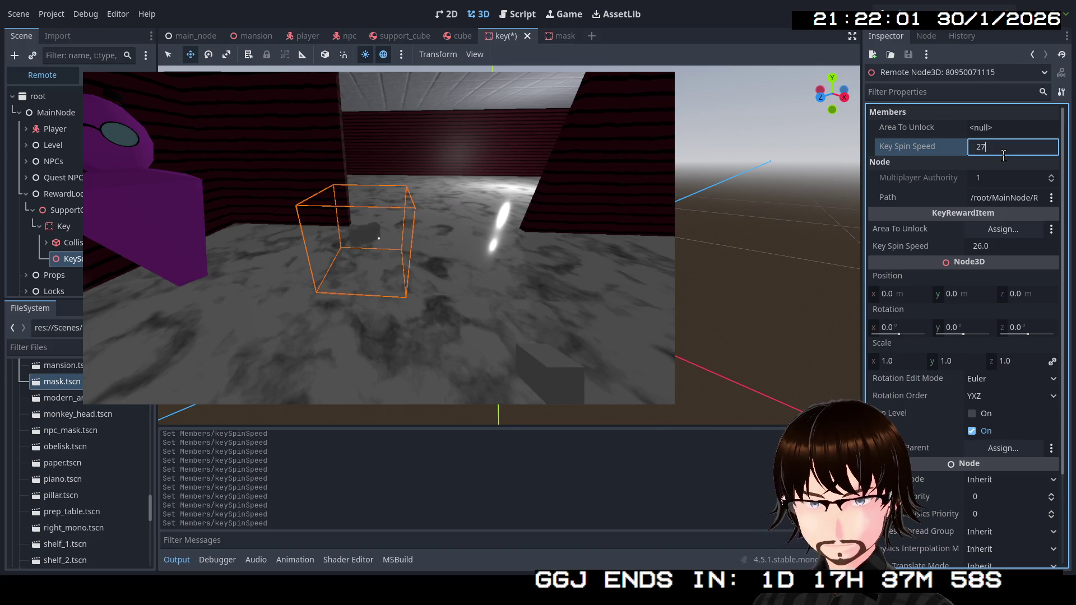
key("Return")
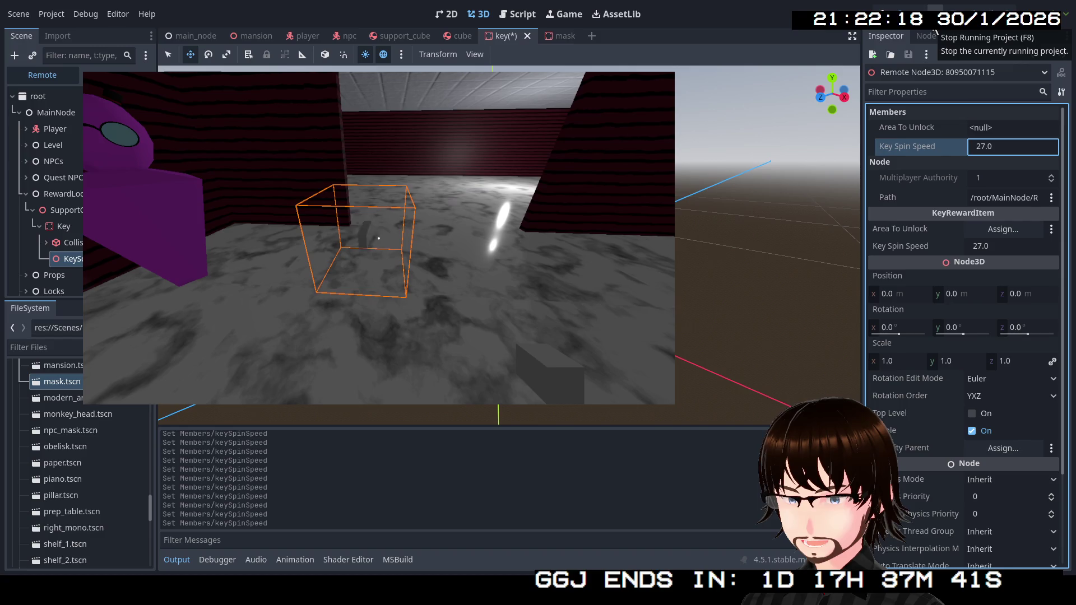
Stop the running game and put the caret on keySpinSpeed in line 20 of KeyRewardItem.cs.
left_click(934, 30)
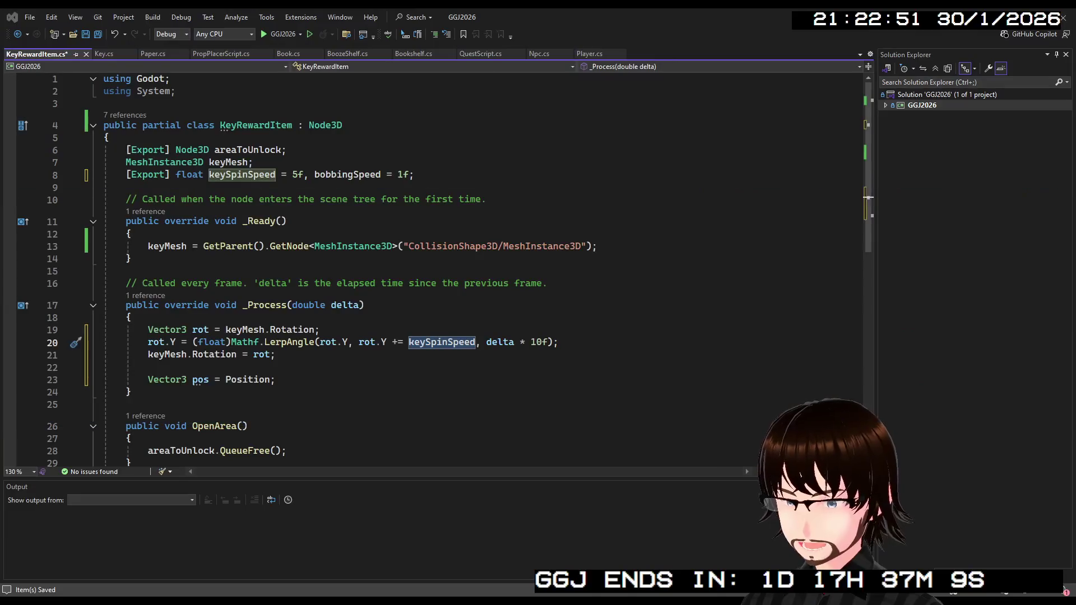
left_click(413, 343)
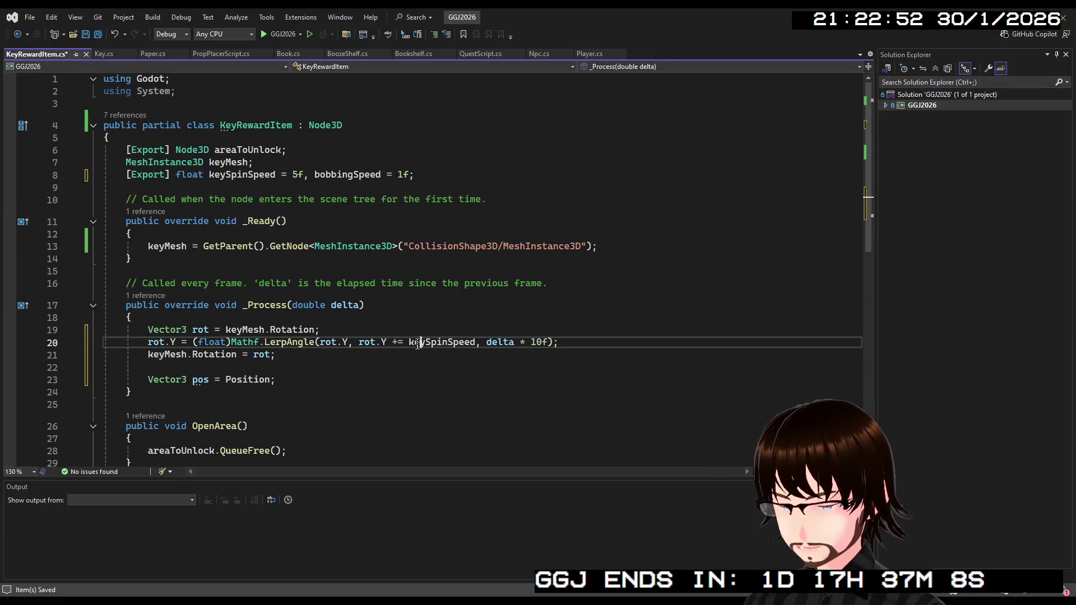
Add a trial RotateY() call below the rotation assignment, then delete it again.
double_click(413, 343)
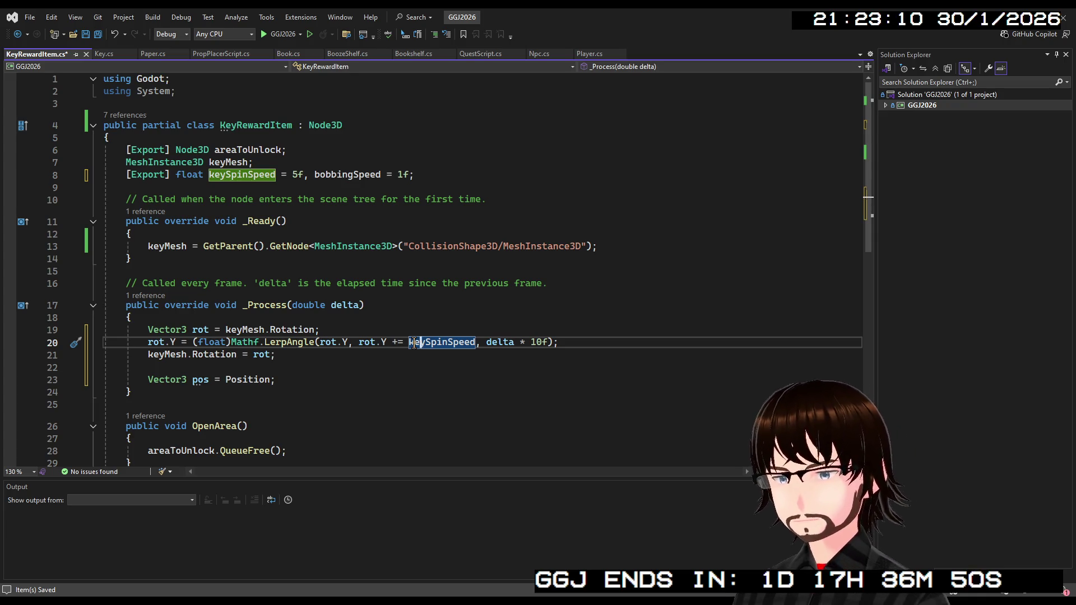
left_click(309, 355)
key("Return")
key("Return")
type("Rot")
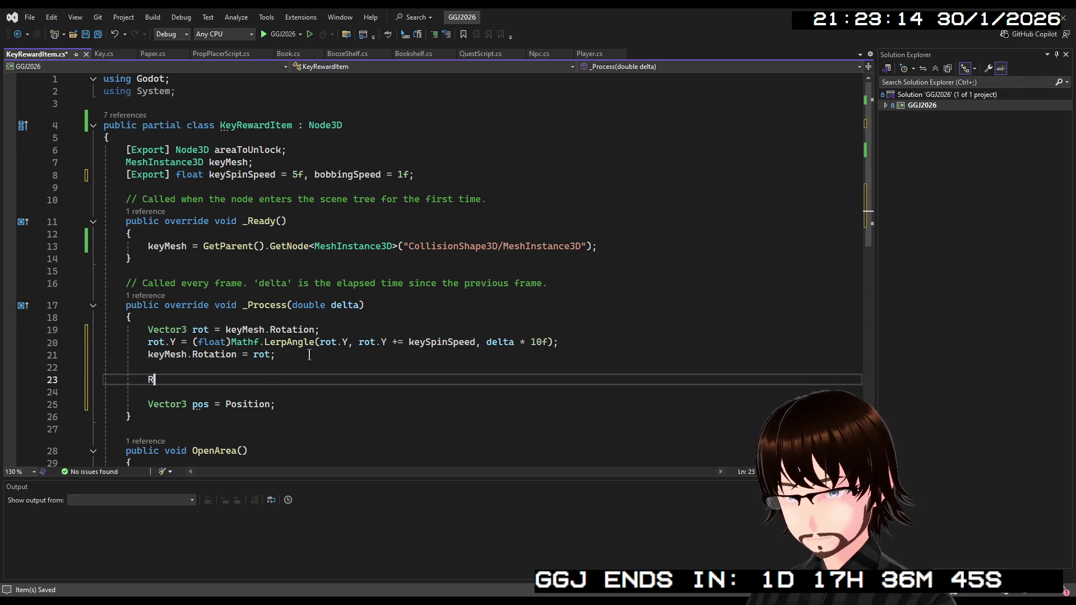
type("a")
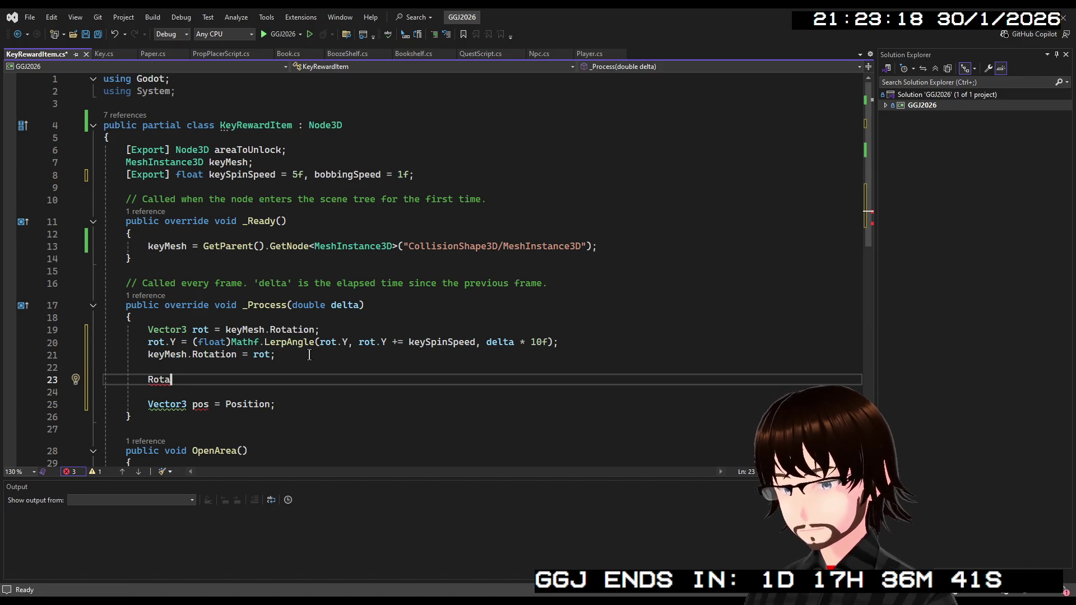
type("teY(")
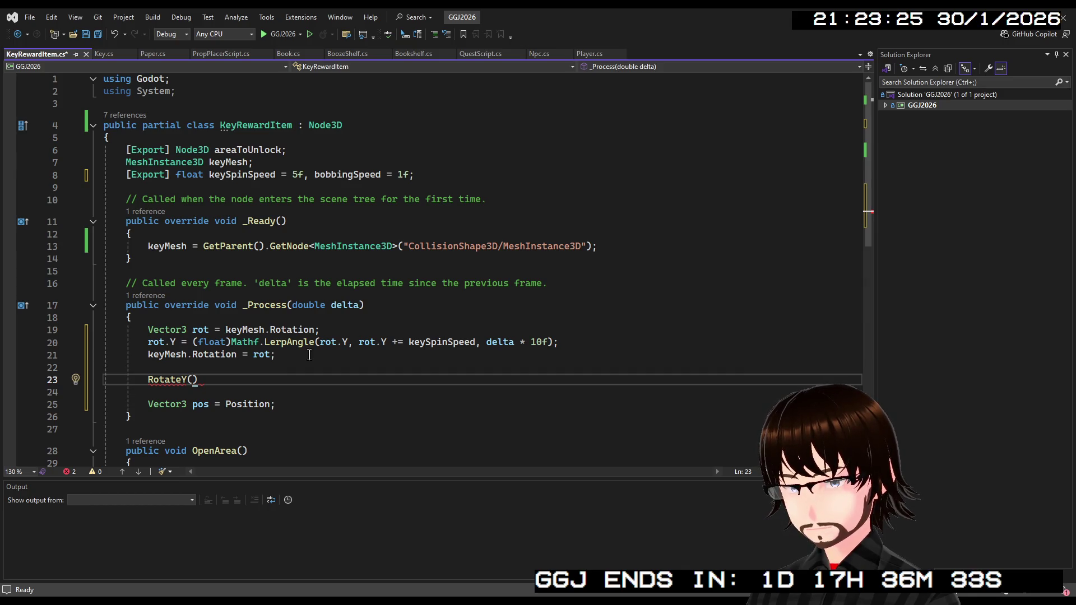
left_click(223, 381)
key("shift+Home")
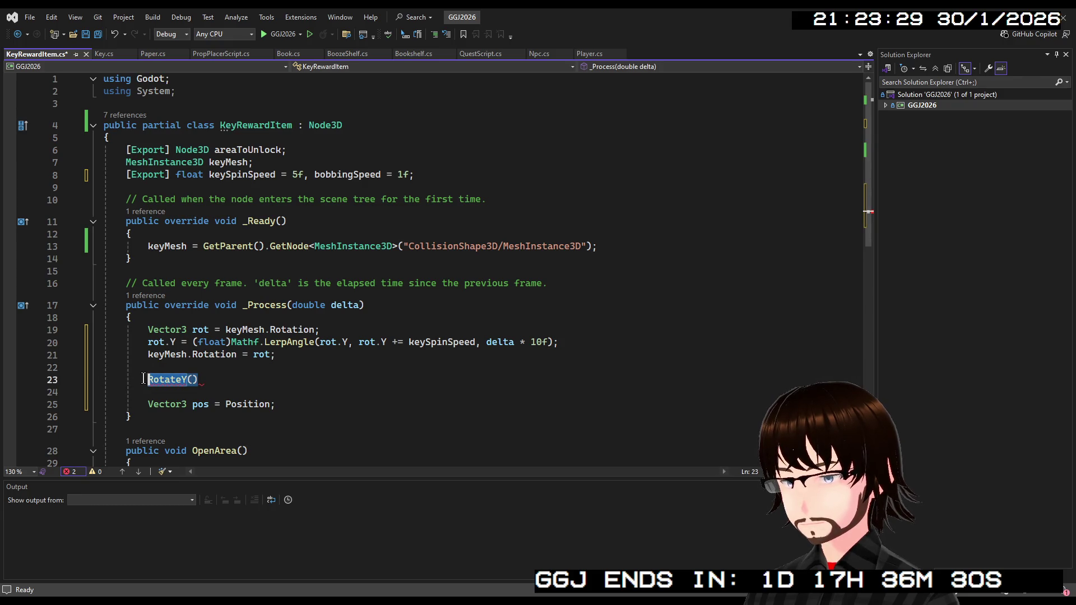
key("BackSpace")
Remove the extra blank lines below keyMesh.Rotation = rot; and switch to Npc.cs.
left_click(292, 356)
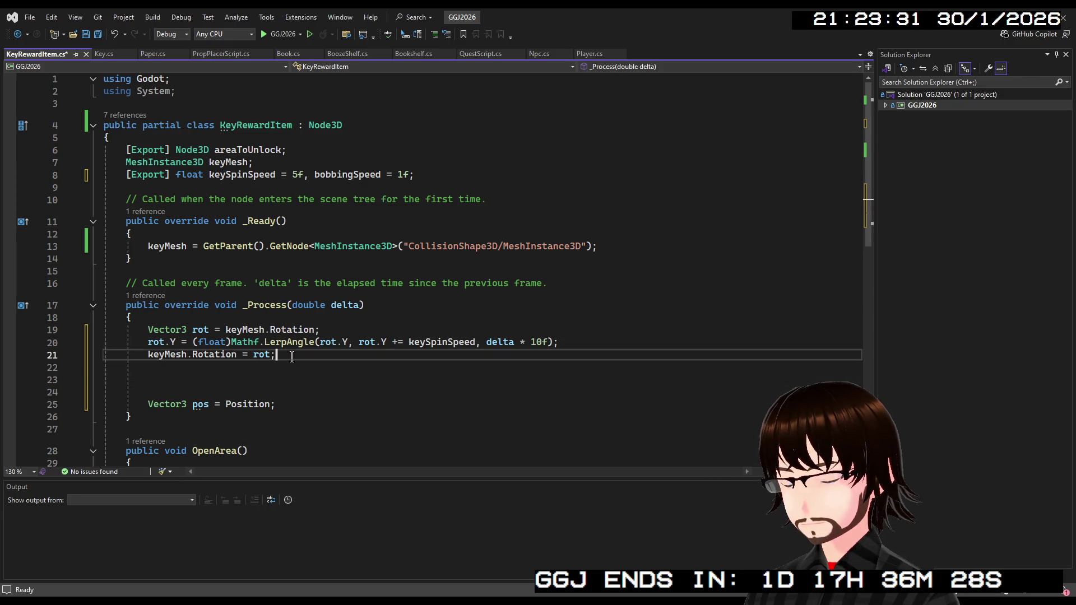
key("Delete")
key("Delete")
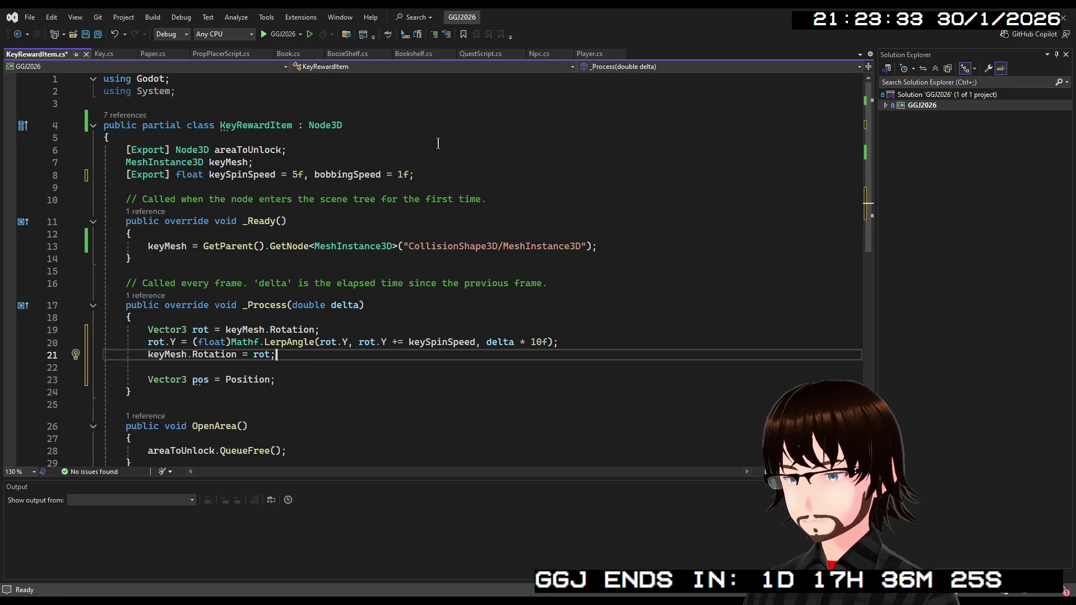
left_click(535, 53)
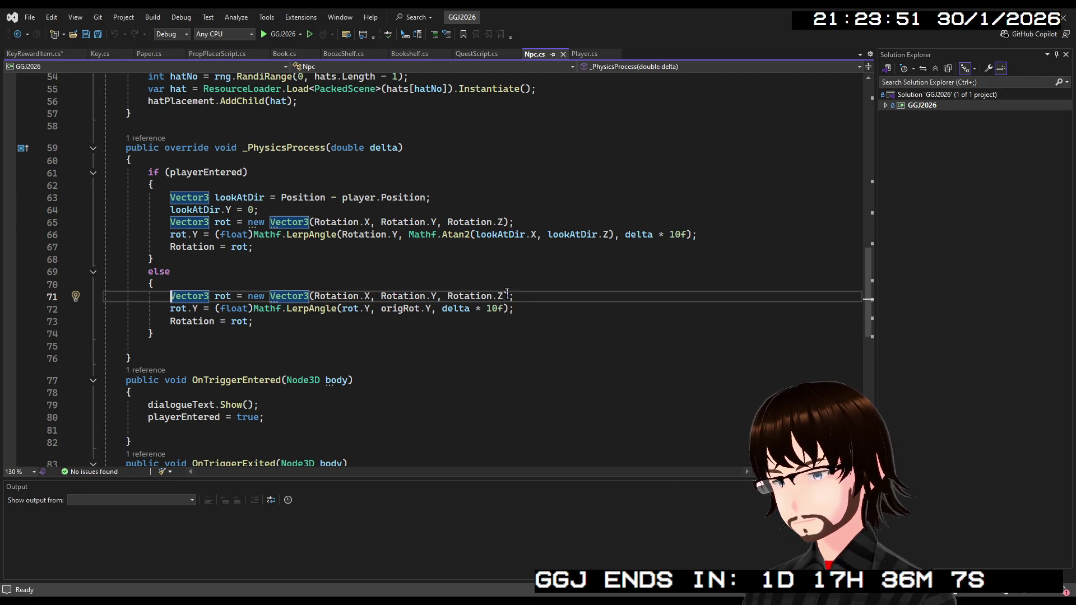
Strip the per-axis Rotation.X, Y, Z arguments from the new Vector3 call on line 71.
left_click_drag(507, 293, 251, 295)
left_click(359, 296)
key("shift+End")
key("shift+Left")
key("Delete")
Remove the leftover new Vector3 wrappers so lines 65 and 71 use Rotation, and save Npc.cs.
key("Delete")
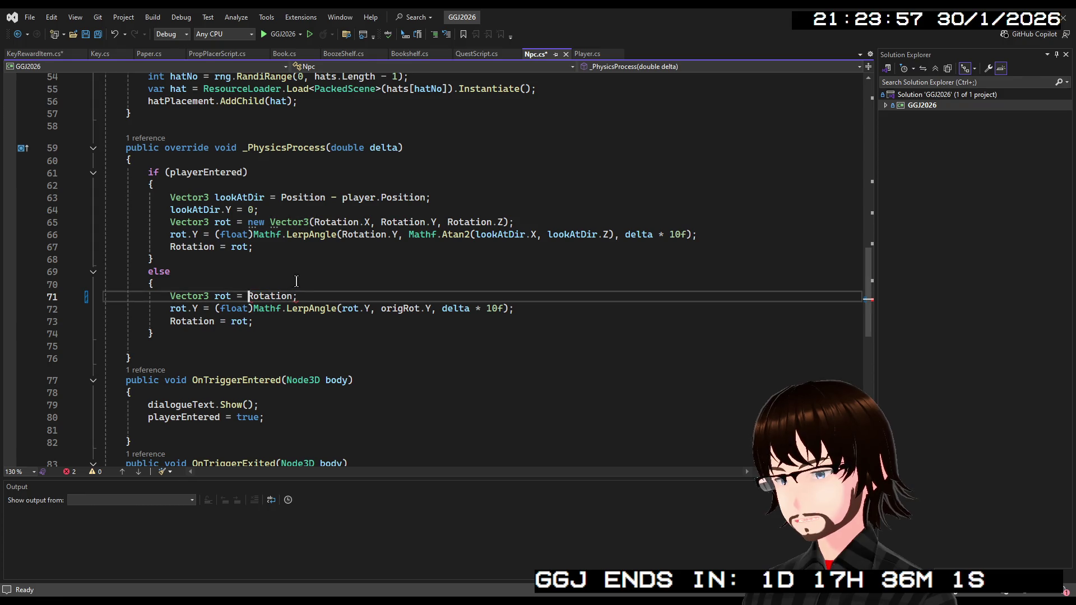
left_click_drag(311, 222, 247, 223)
key("Delete")
left_click_drag(447, 223, 292, 222)
key("Delete")
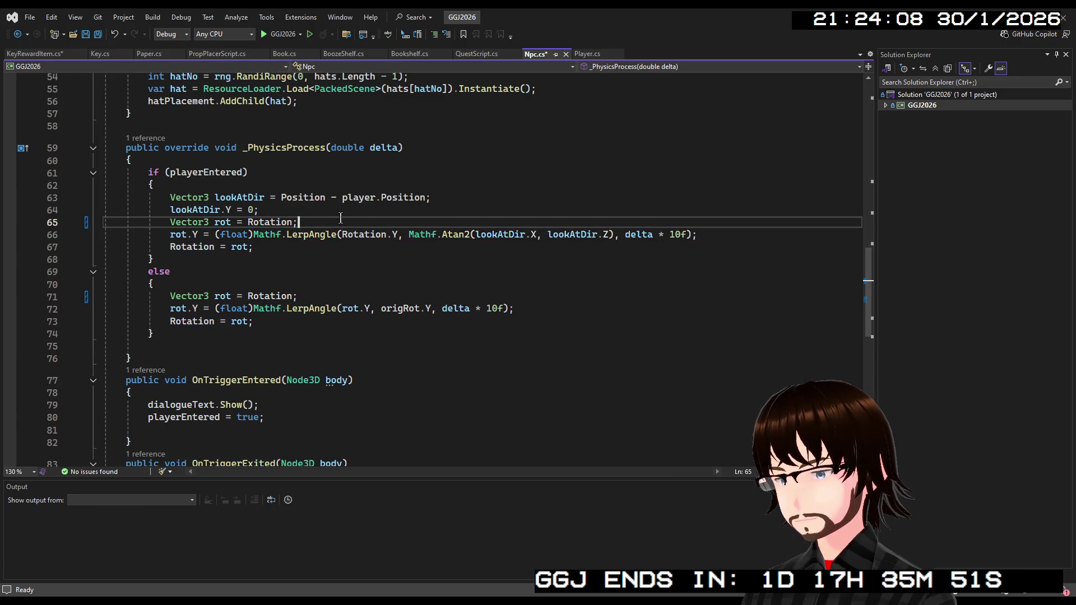
left_click(395, 295)
left_click(393, 257)
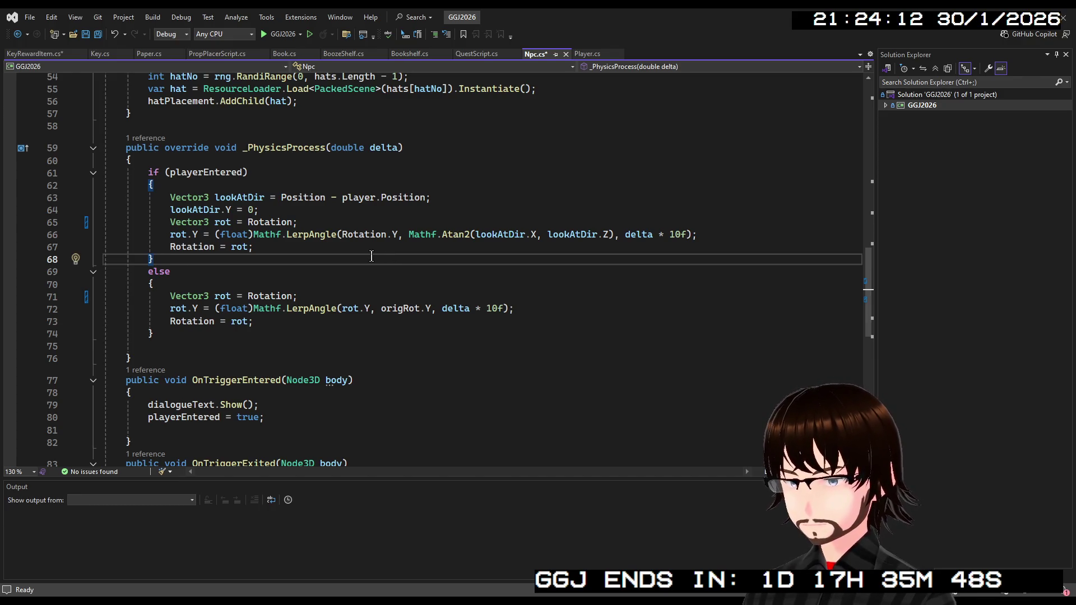
key("ctrl+s")
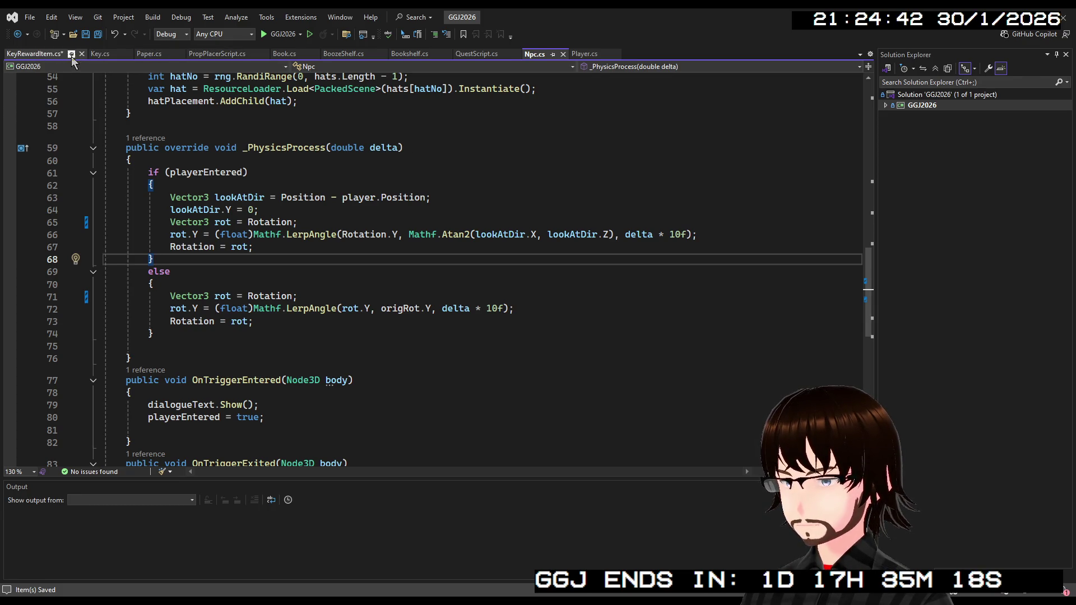
left_click(99, 54)
Return to KeyRewardItem.cs and remove the trailing whitespace after rot; on line 21.
left_click(126, 55)
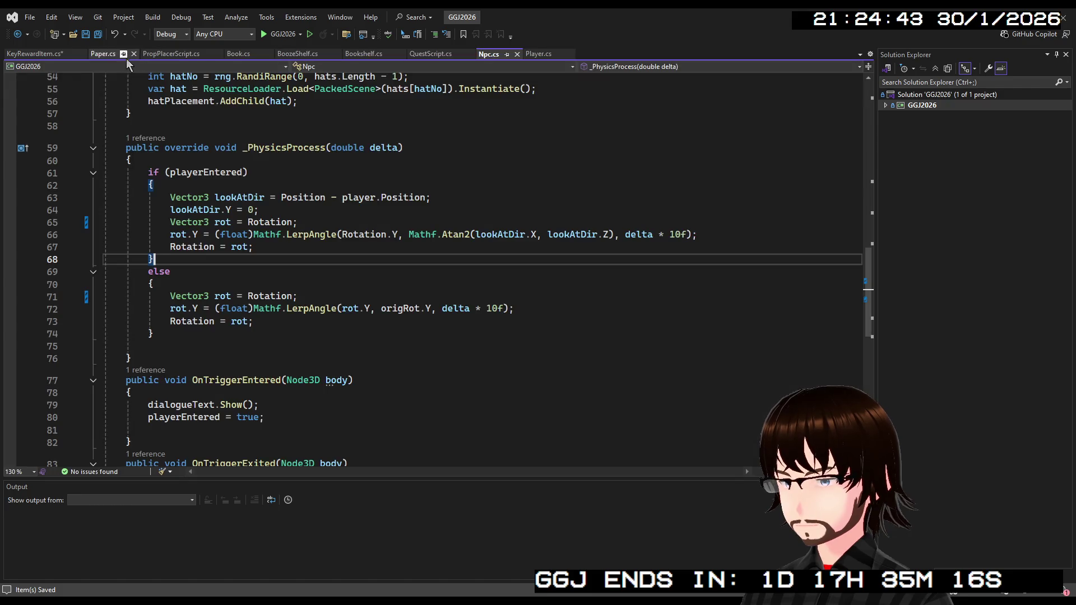
left_click(59, 54)
left_click(308, 354)
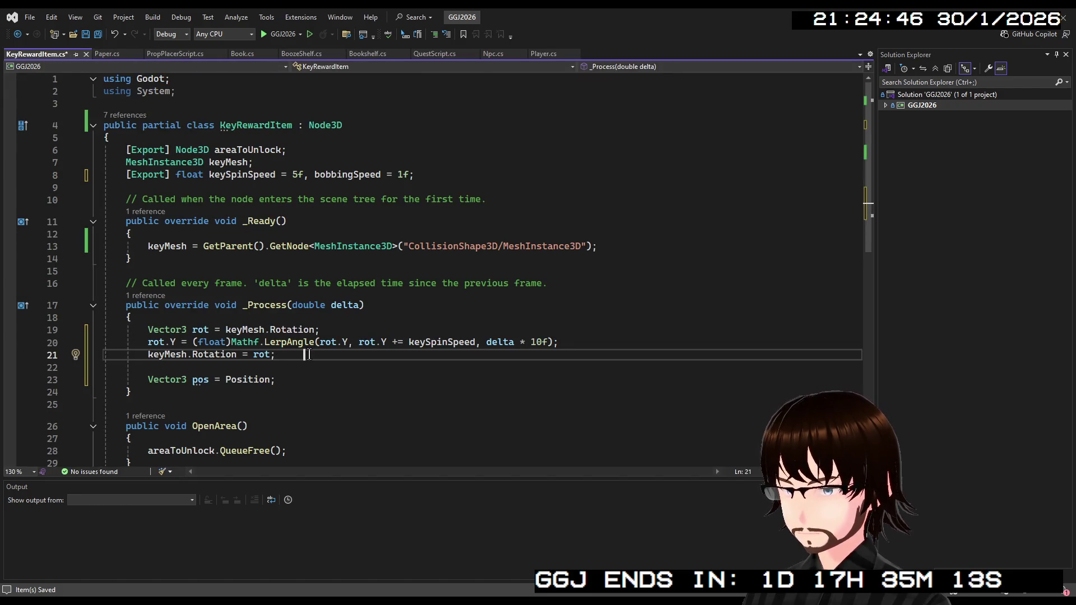
left_click(345, 365, "shift")
key("Left")
key("BackSpace")
key("BackSpace")
key("BackSpace")
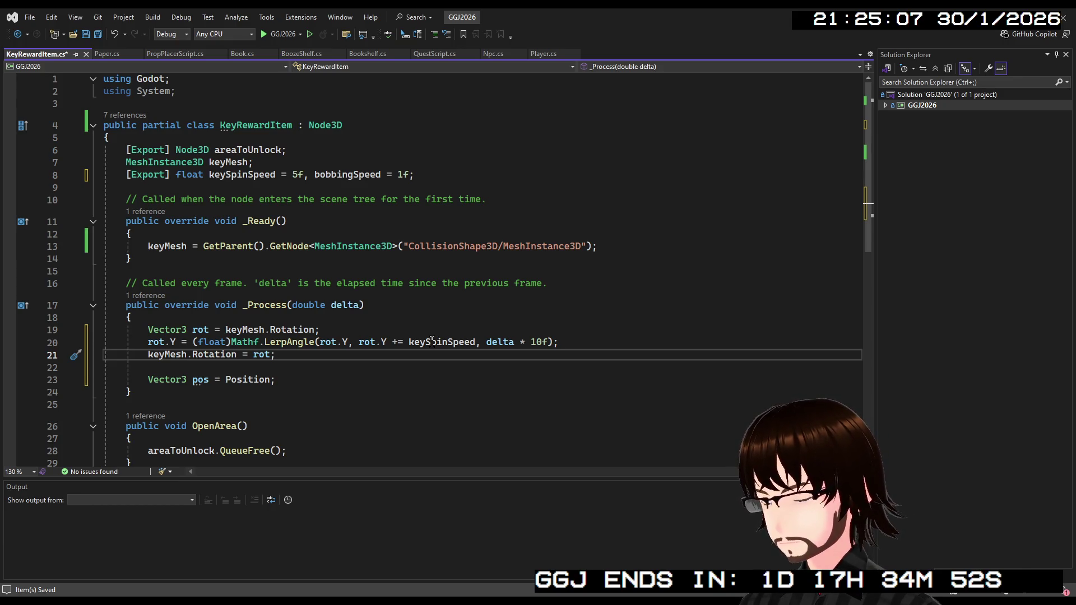
Change += to + in the spin calculation and start renaming the keySpinSpeed field.
double_click(397, 342)
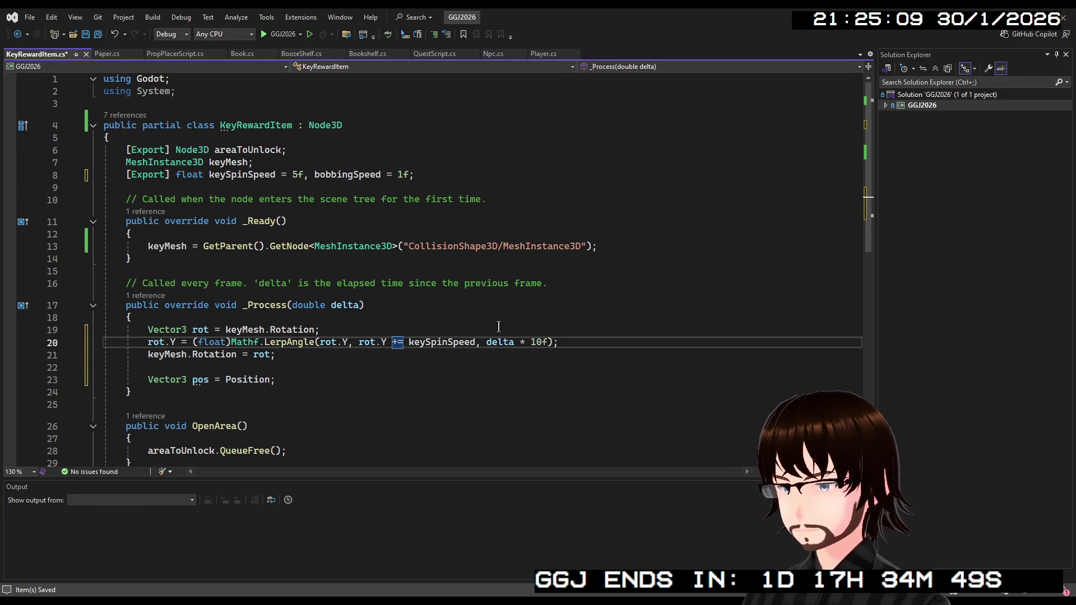
type("+")
left_click(534, 312)
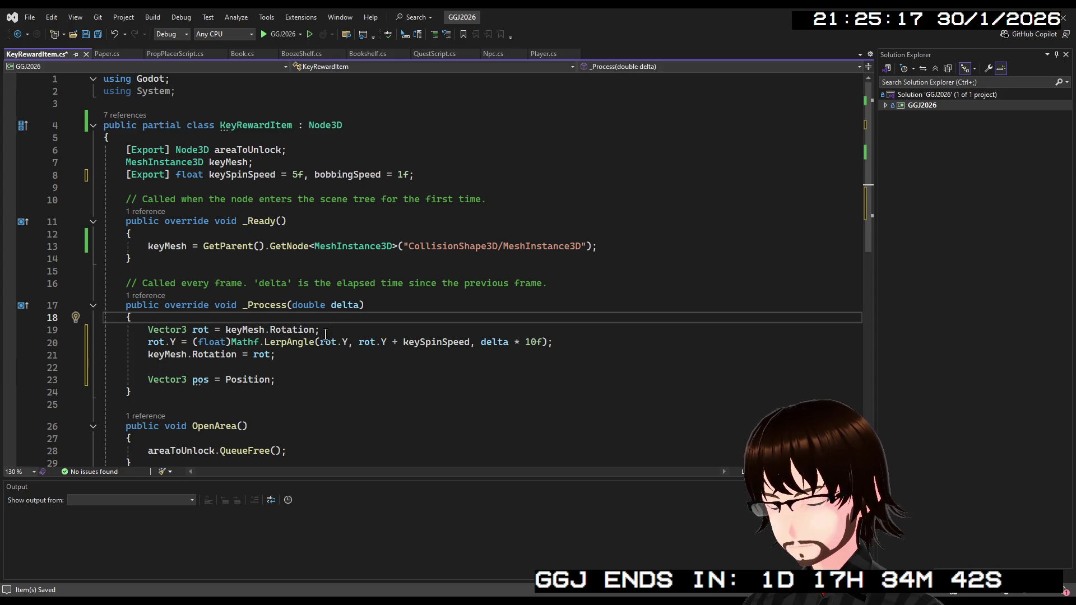
left_click(325, 334)
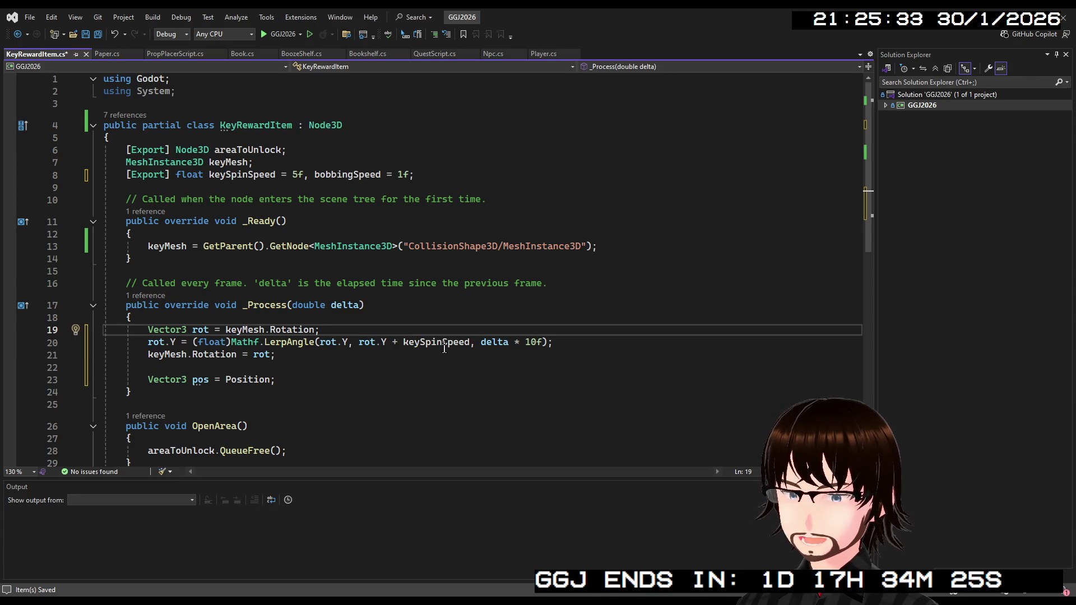
double_click(257, 179)
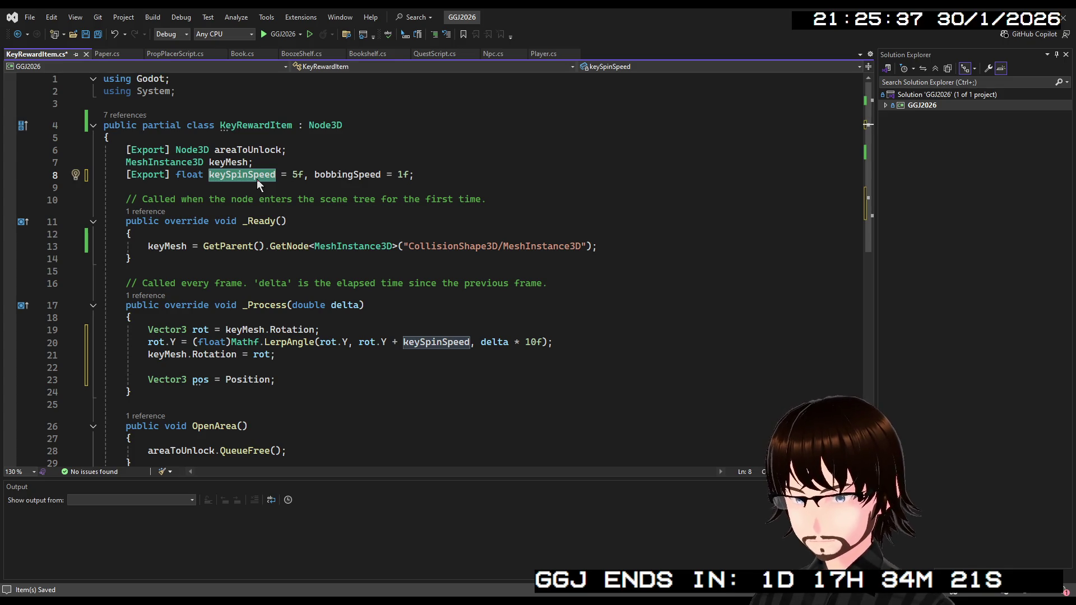
key("ctrl+r")
key("ctrl+r")
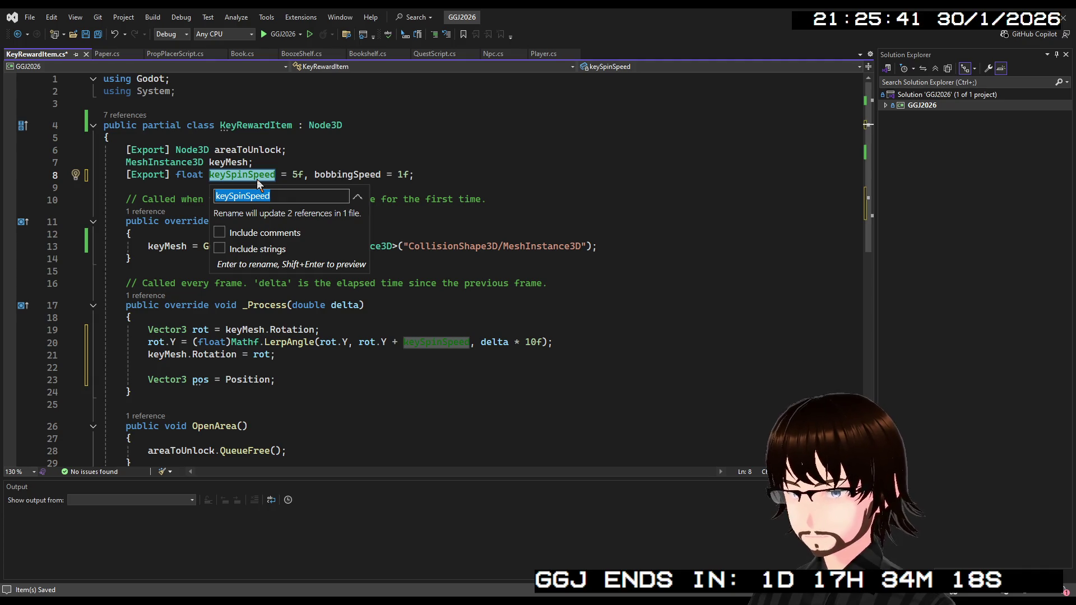
Rename the keySpinSpeed field to keySpinMoveAmount.
left_click(261, 175)
left_click_drag(276, 175, 248, 175)
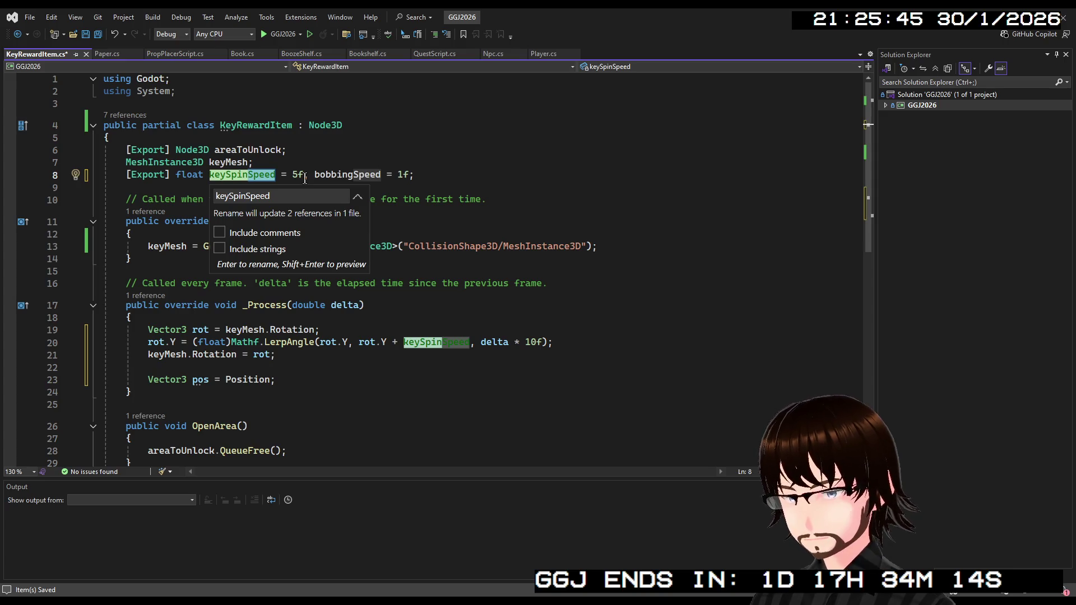
type("Moveam")
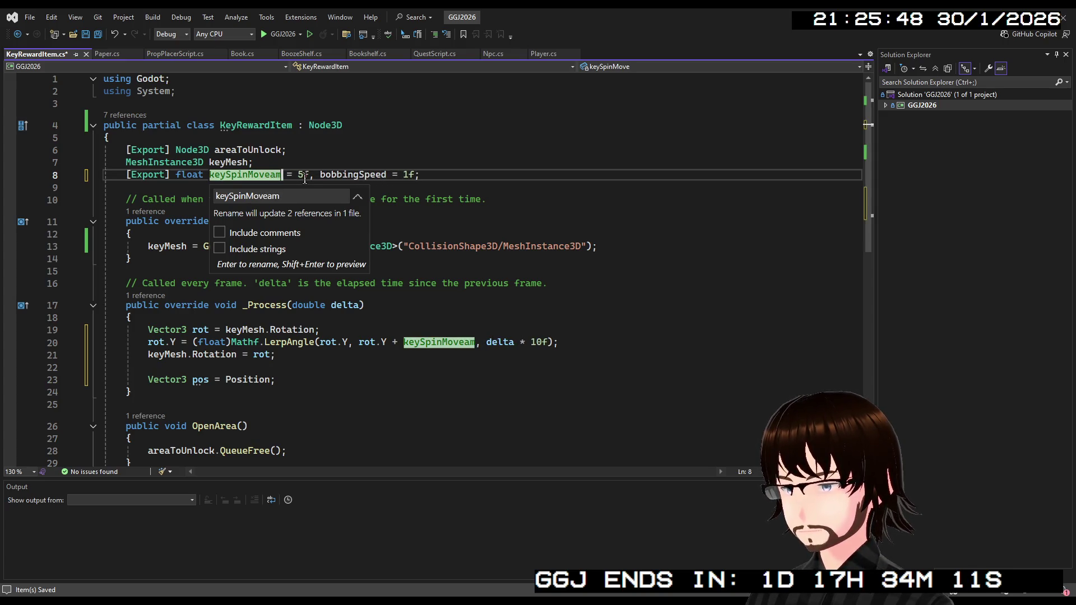
key("BackSpace")
key("BackSpace")
type("A")
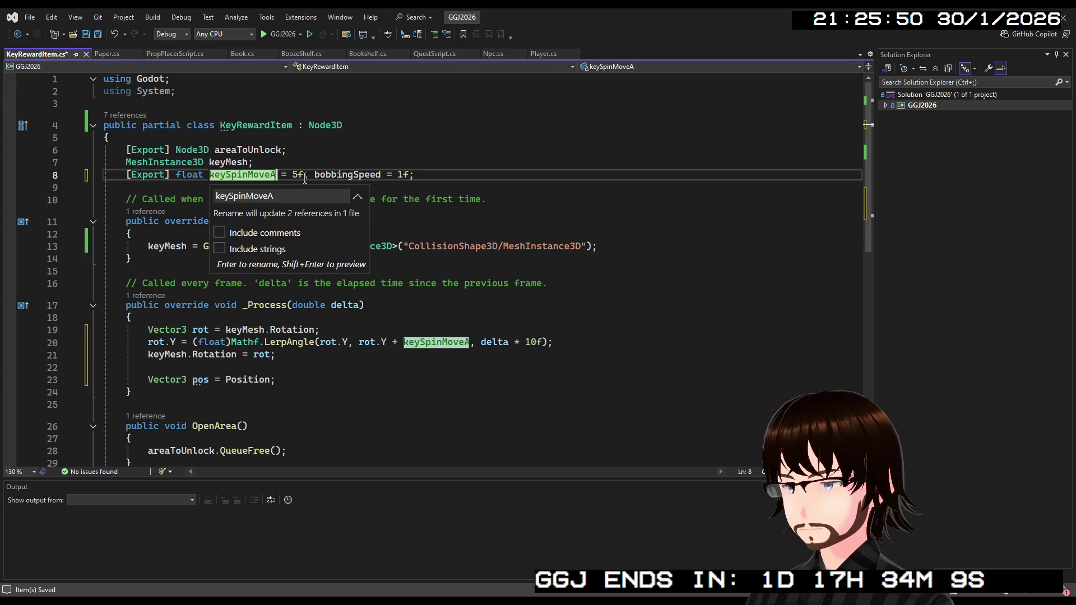
type("mount")
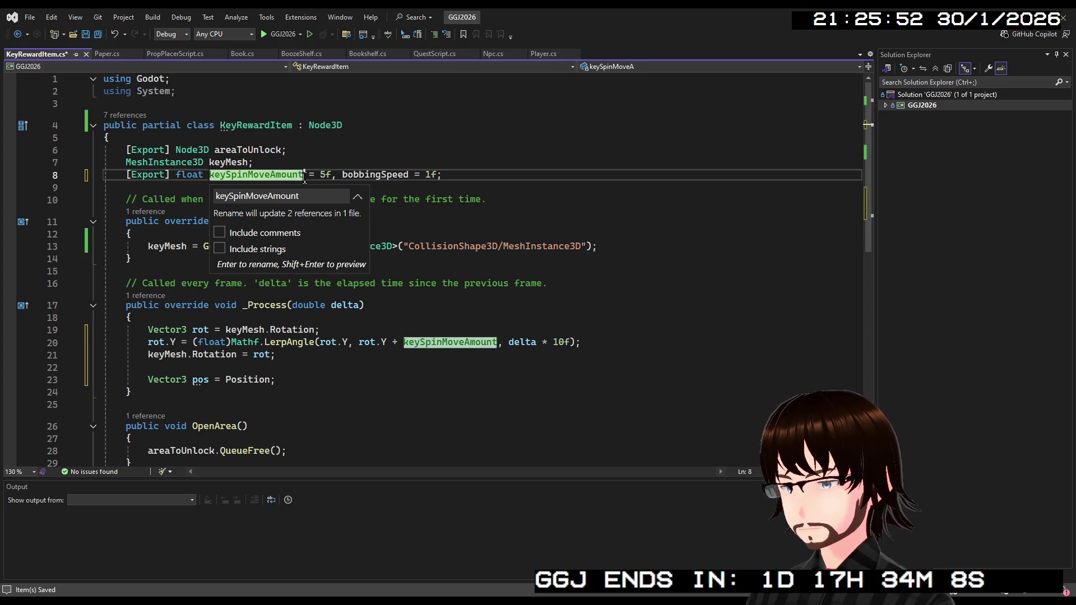
key("Return")
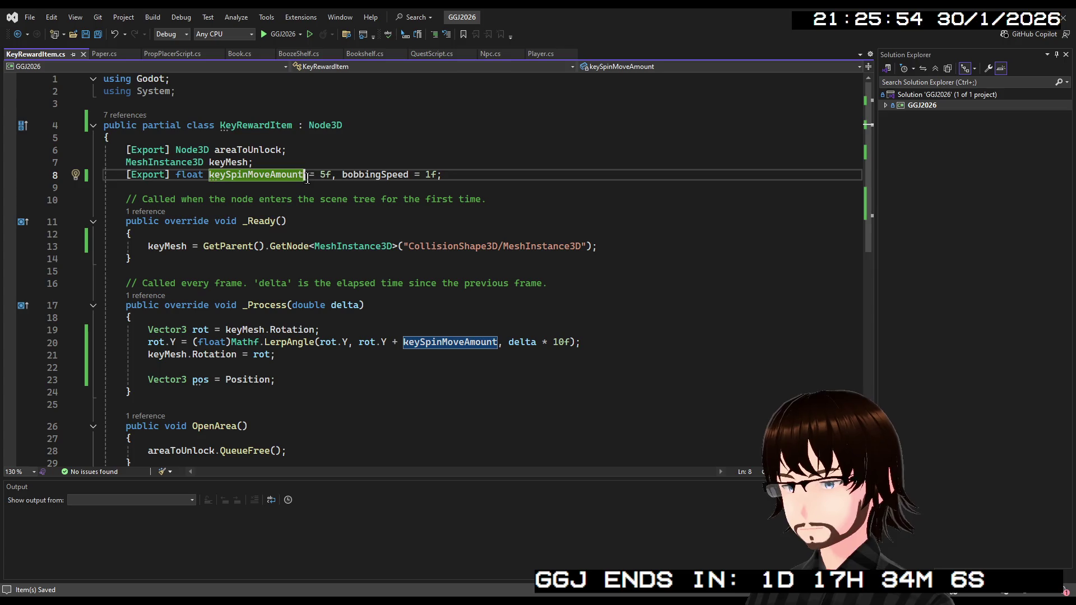
Declare a new field keySpinSpeed = 10f on line 8 beside the other exports.
left_click(325, 174)
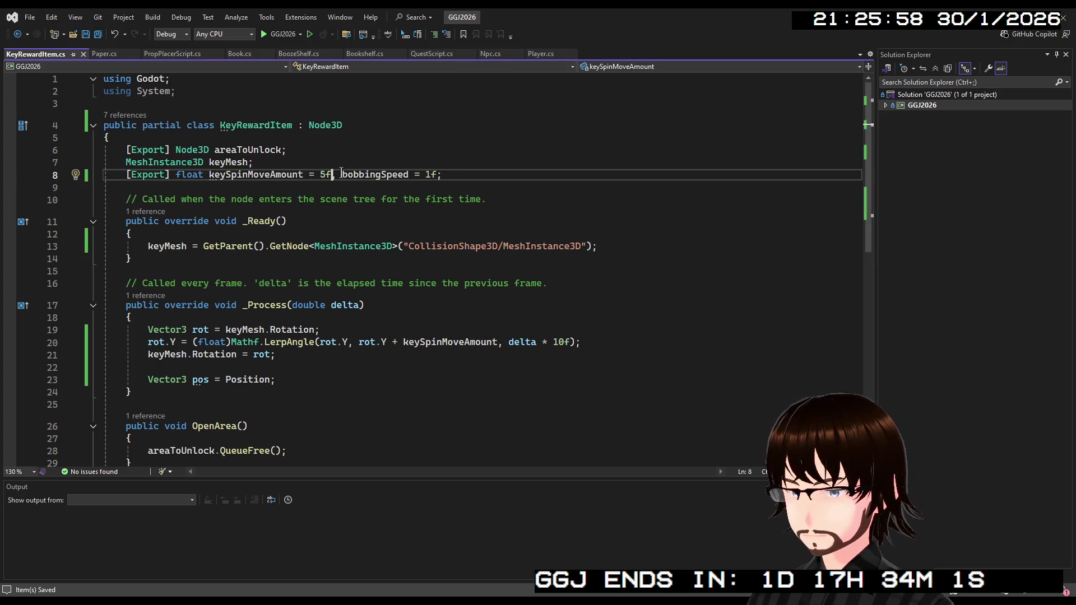
left_click(342, 174)
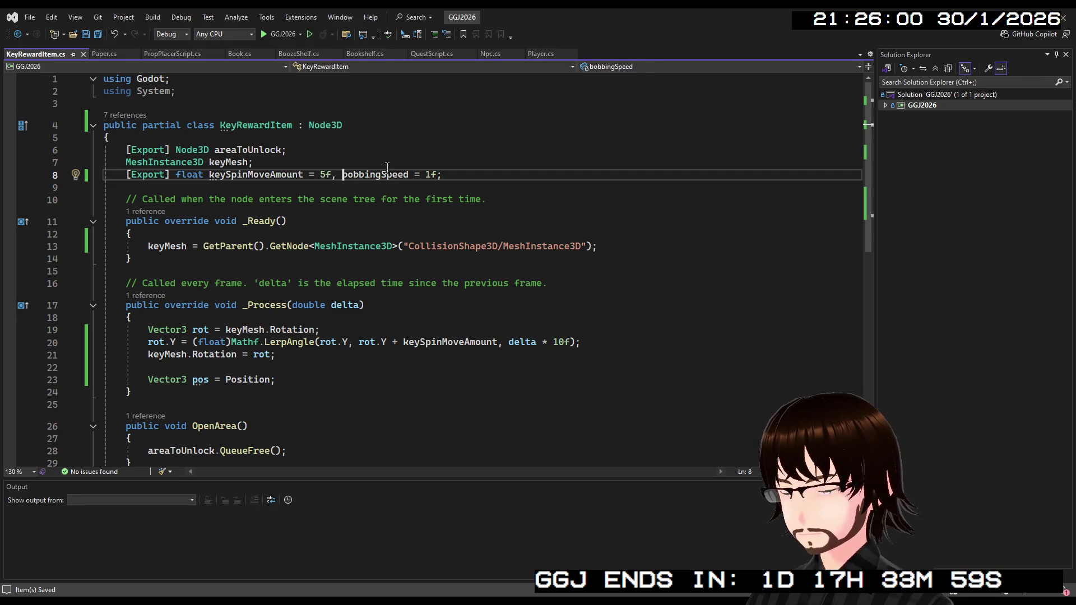
type(",")
key("Left")
key("Left")
key("Left")
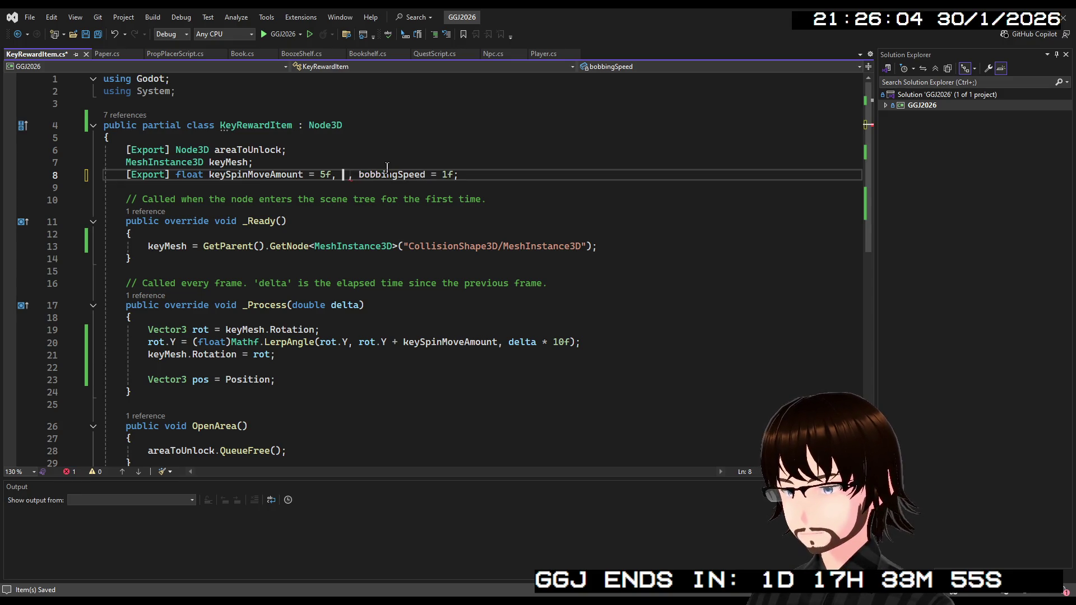
key("BackSpace")
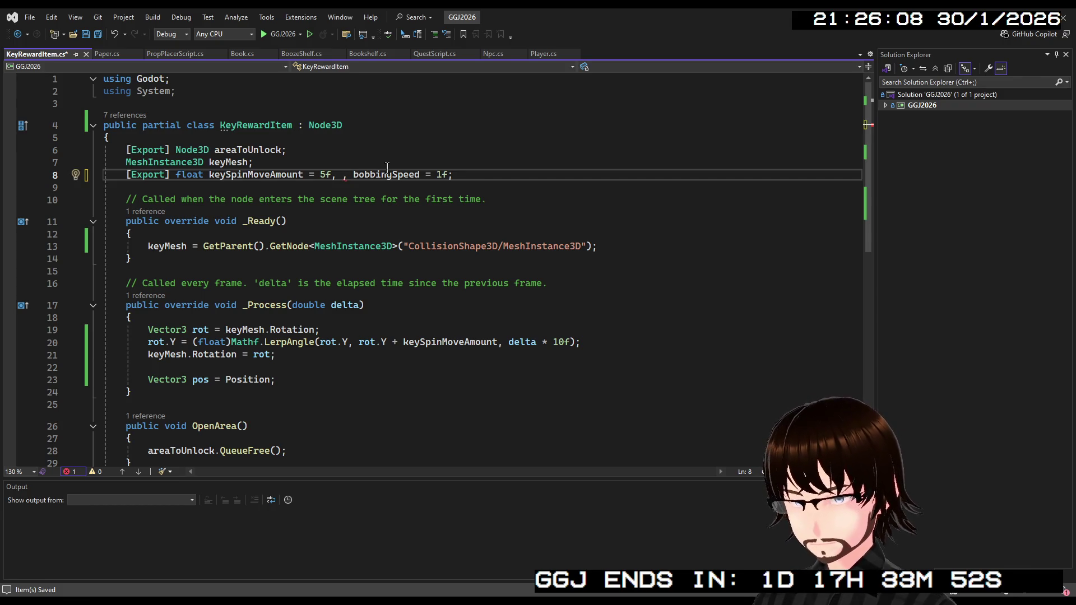
type("key")
type("SpinSpe")
type("ed =")
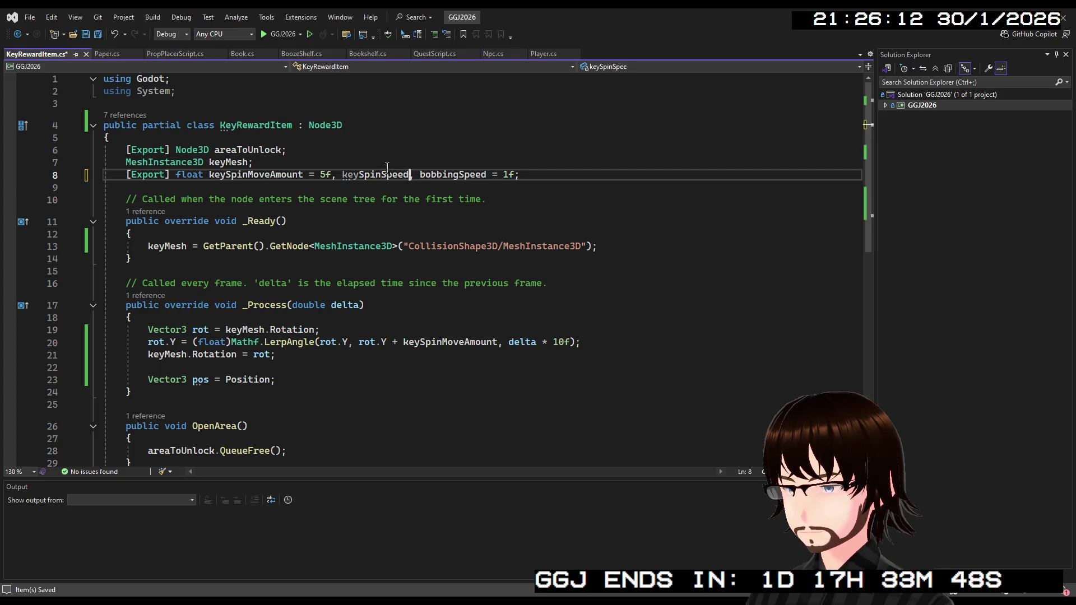
type(" 10f")
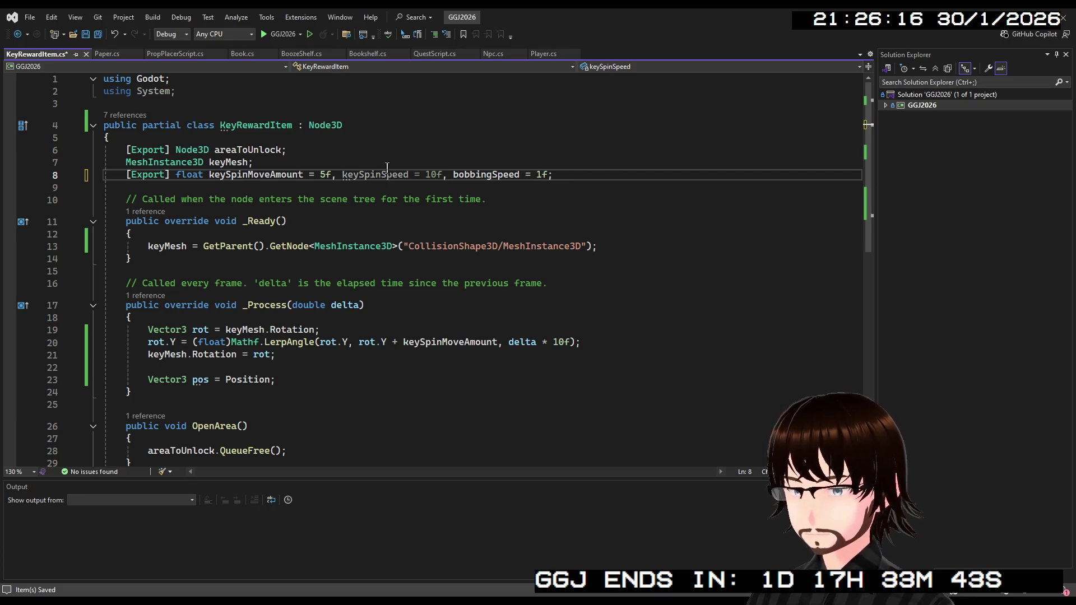
Replace the 10f multiplier on line 20 with keySpinSpeed and save KeyRewardItem.cs.
left_click(368, 163)
double_click(369, 174)
key("ctrl+c")
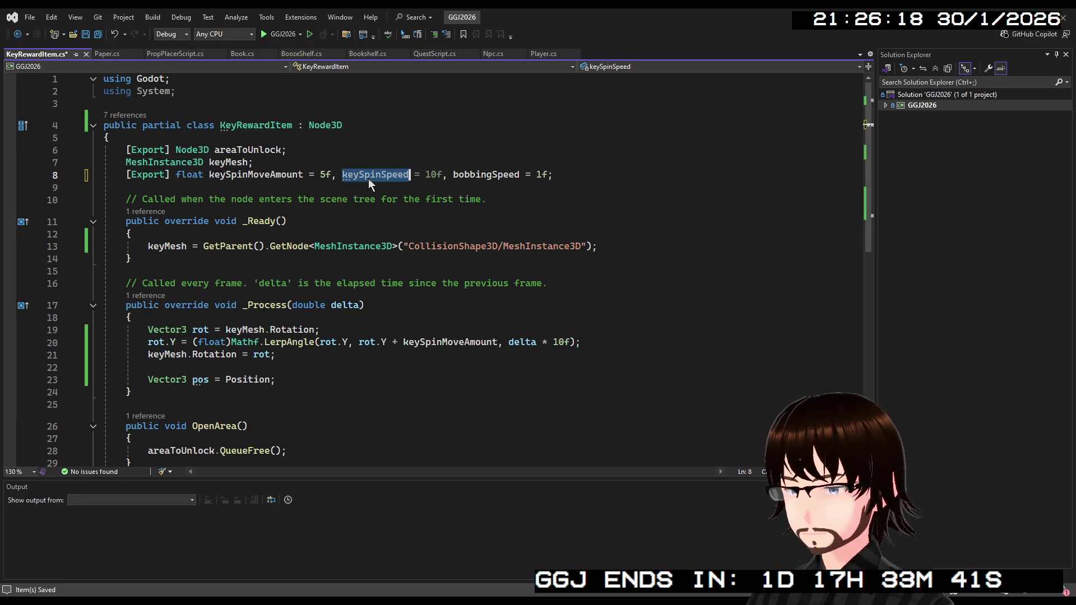
left_click_drag(571, 342, 553, 342)
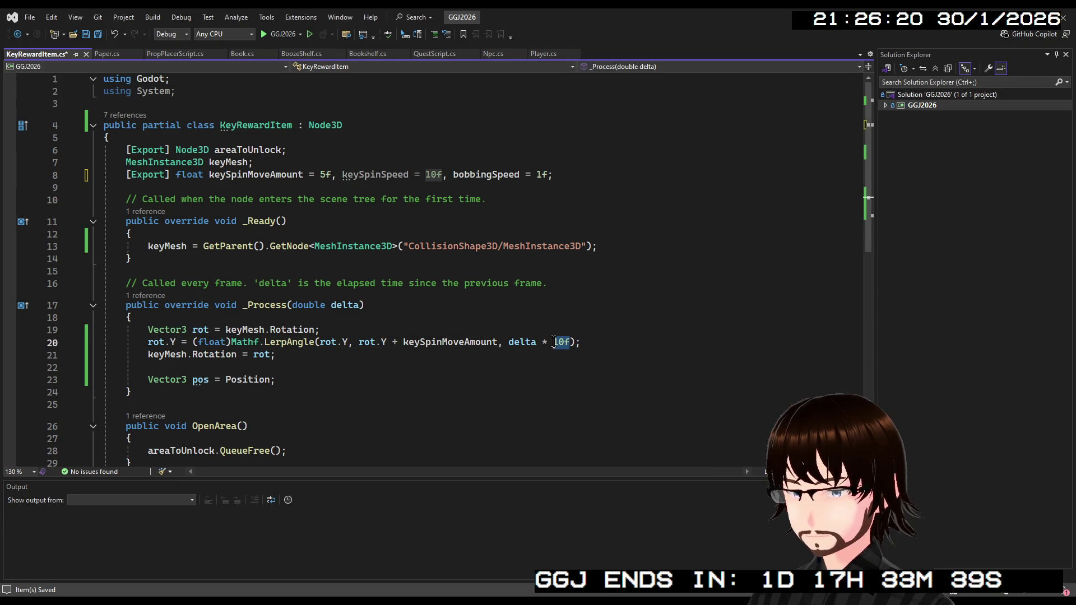
key("ctrl+v")
left_click(648, 343)
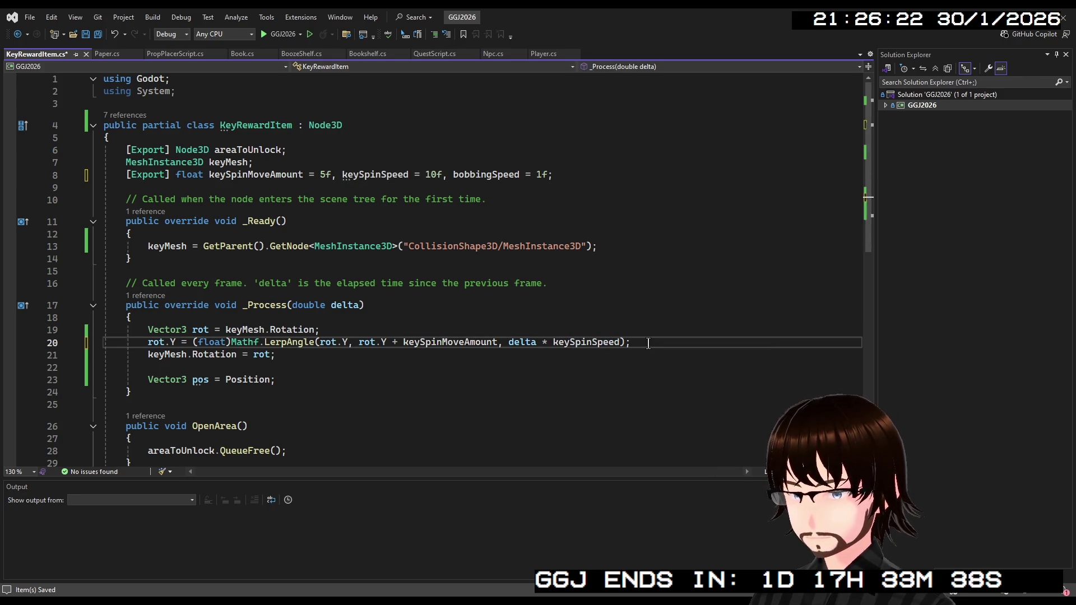
key("ctrl+s")
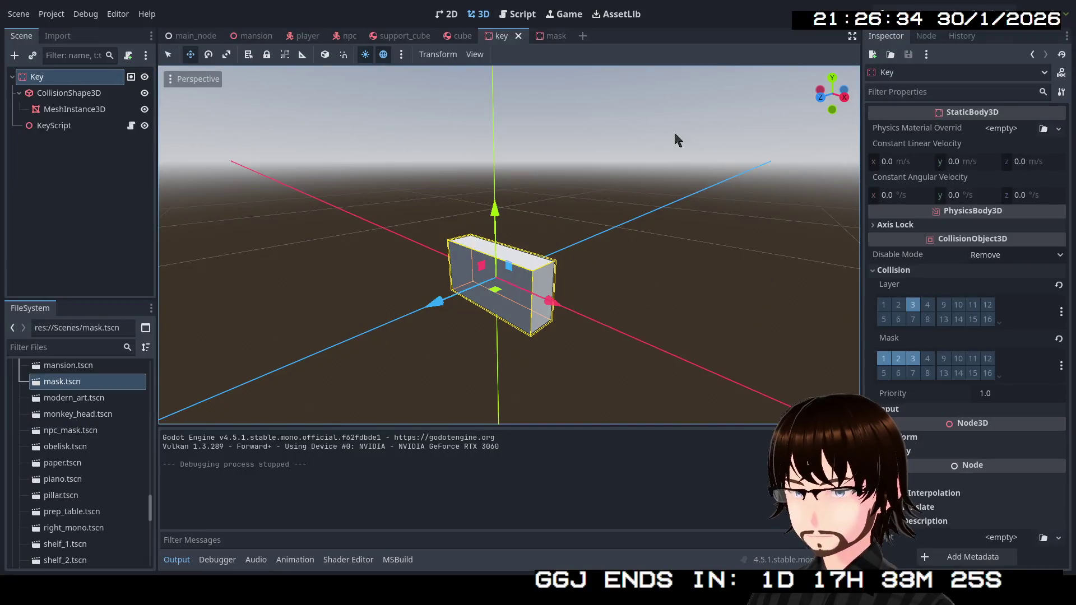
Select KeyScript and rebuild the C# project with Alt+B to show the new properties.
left_click(100, 127)
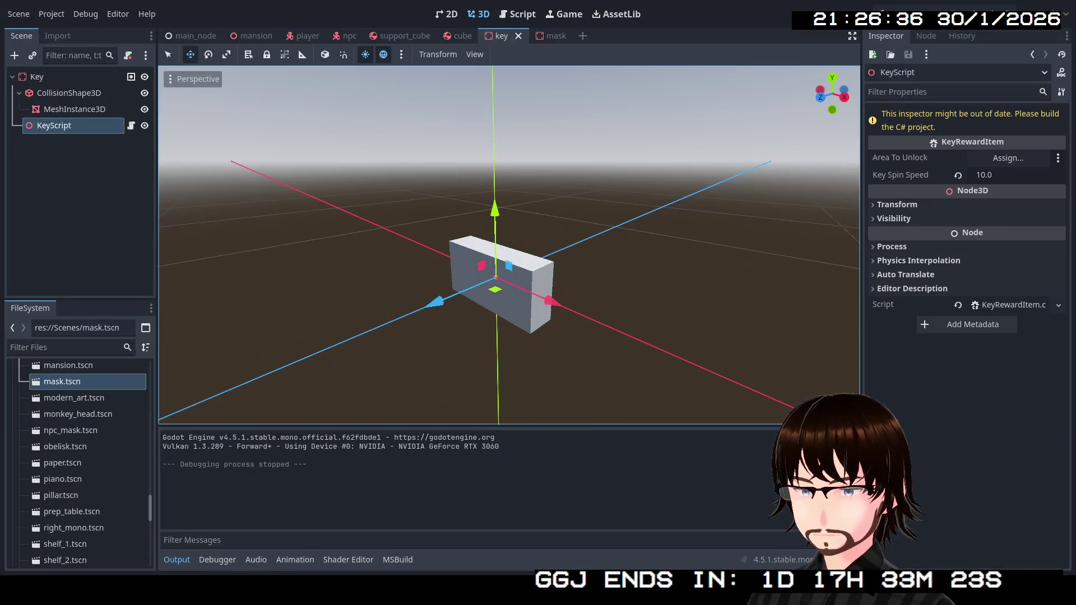
key("alt+b")
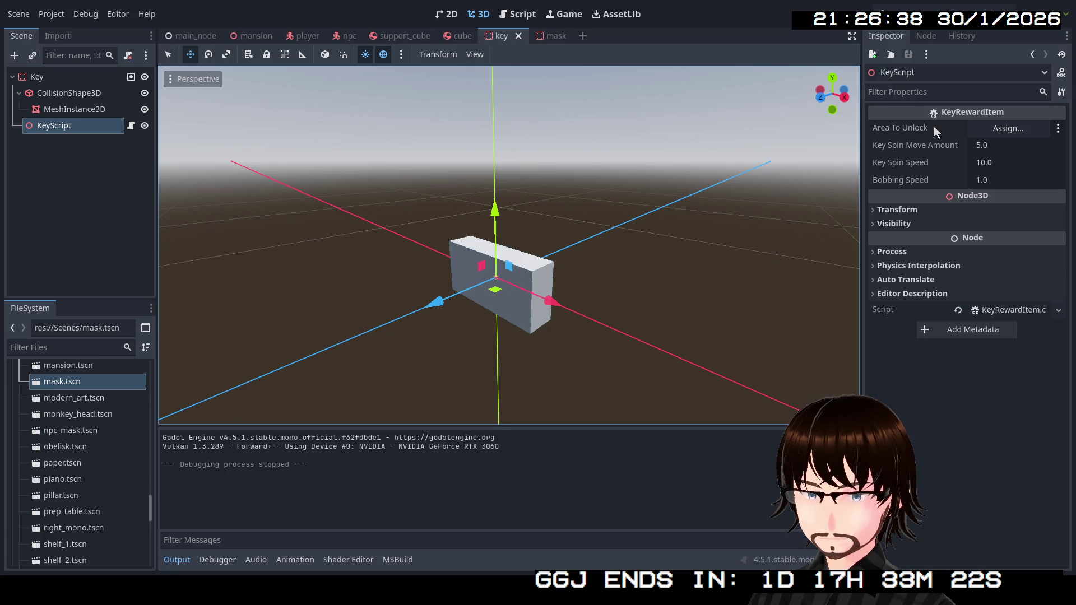
left_click(993, 163)
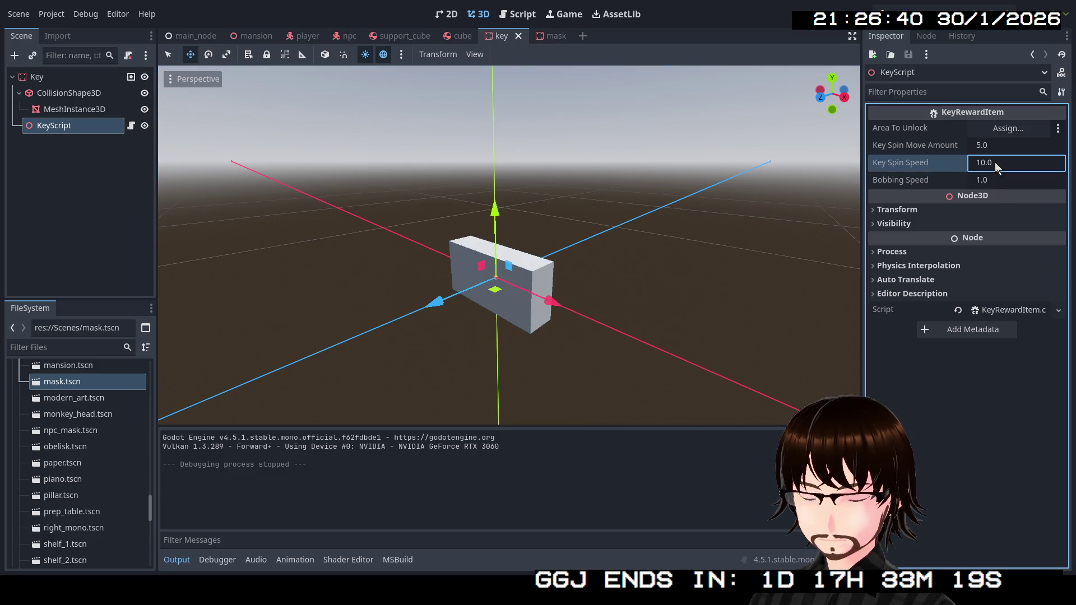
Run the game, walk through the doorway toward the key, and view the remote scene tree.
left_click(900, 8)
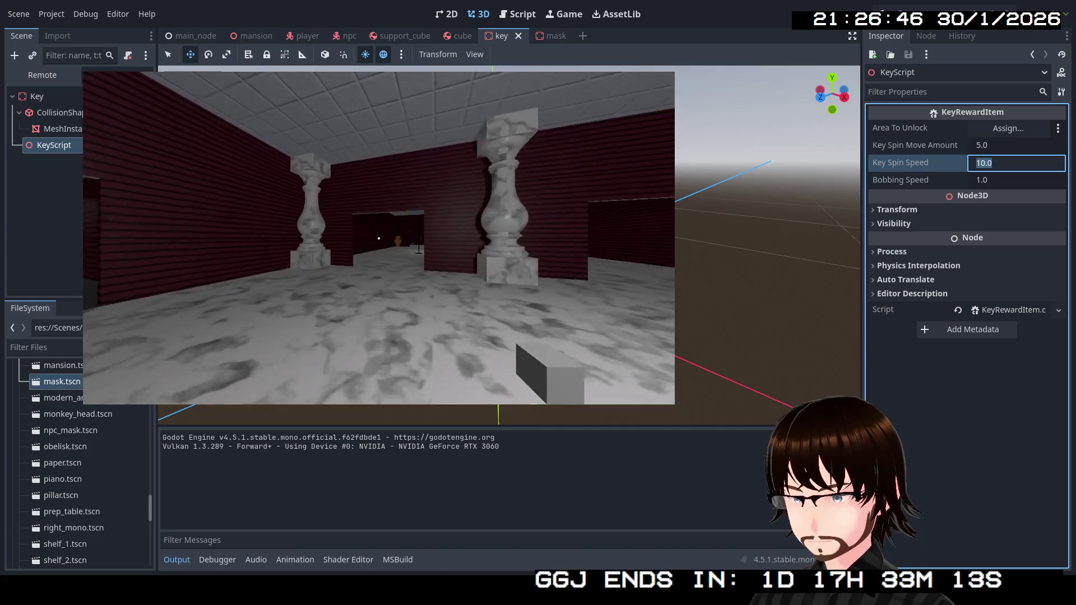
key("w")
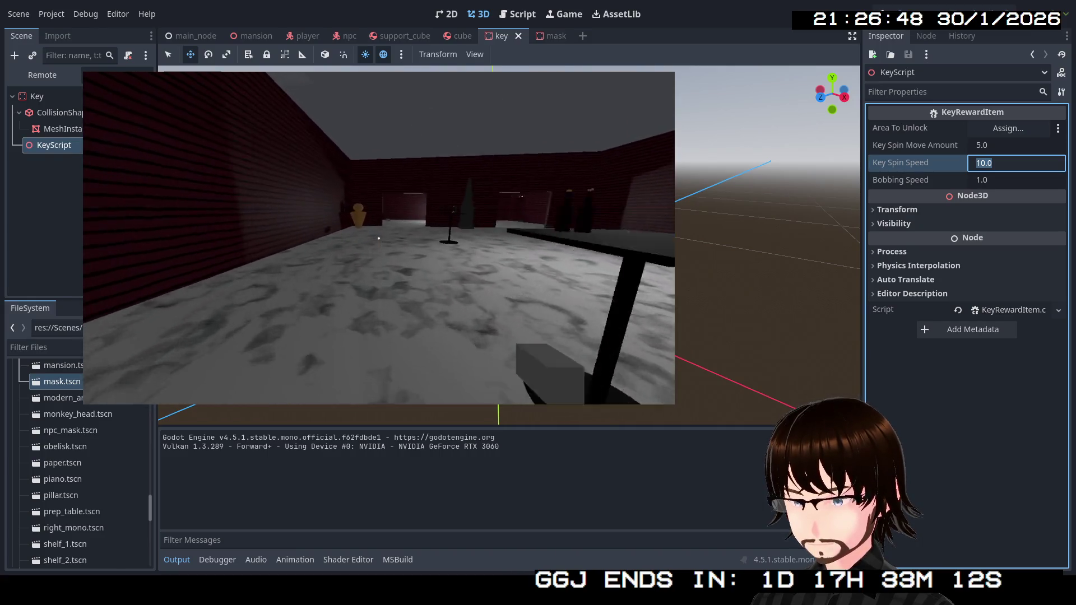
key("w")
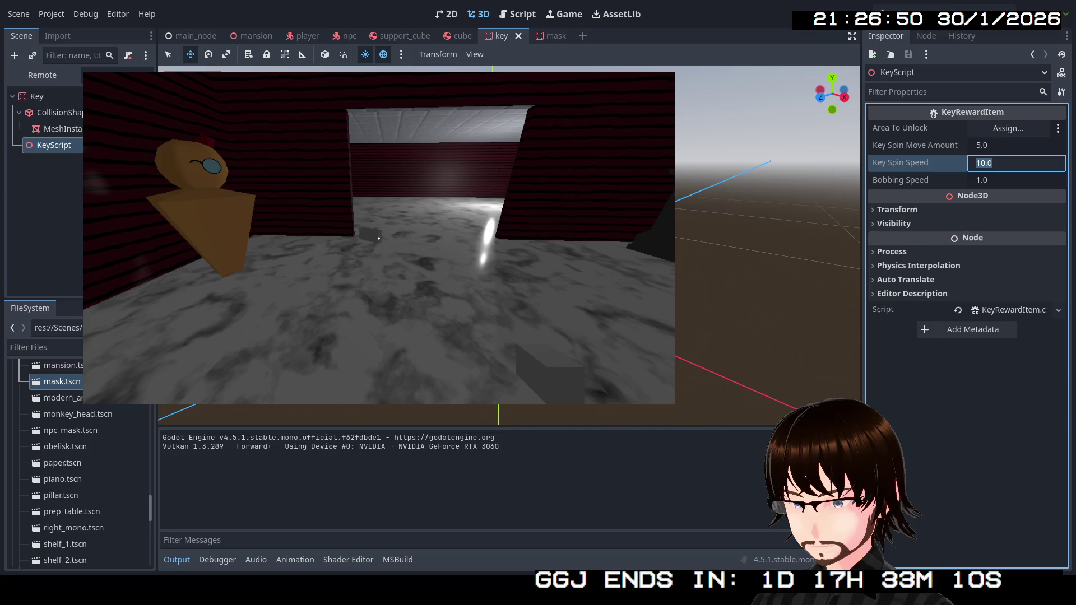
key("Escape")
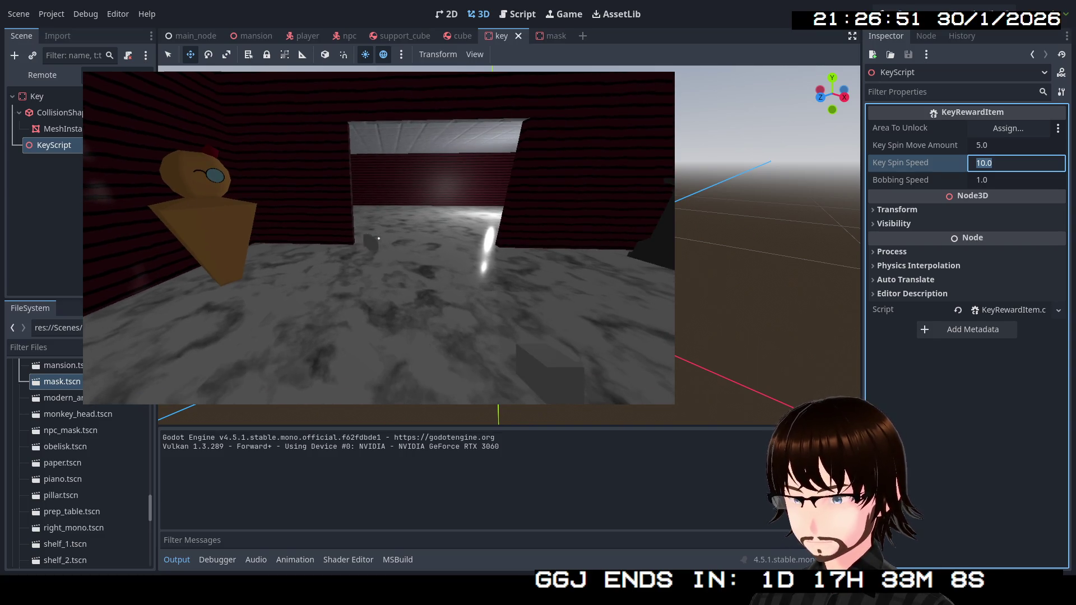
left_click(42, 74)
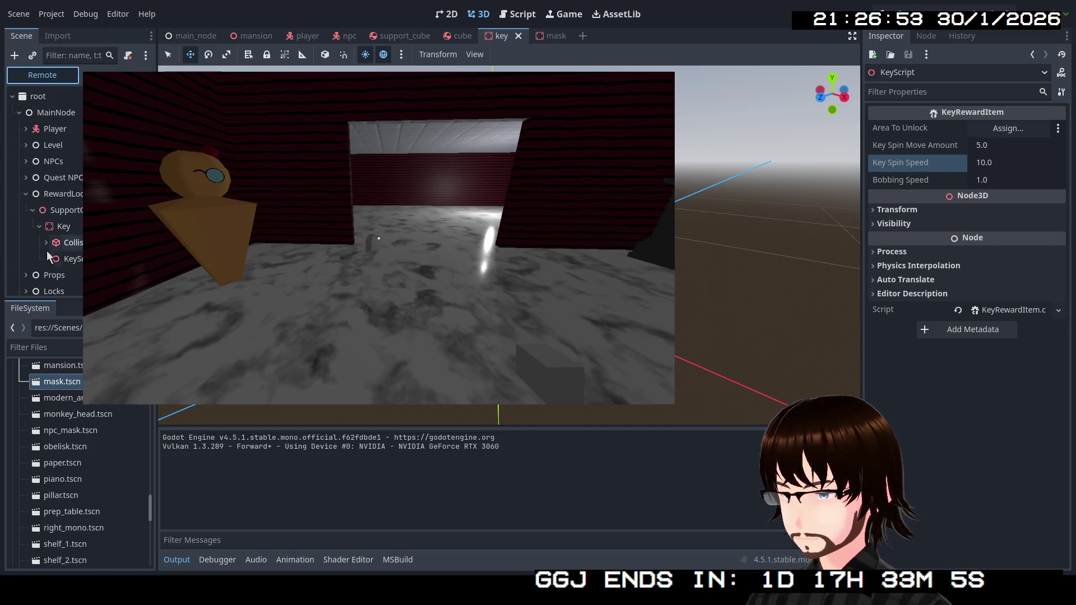
On the running KeyScript, try Key Spin Speed 25 and 1, settle on 2, then stop the game.
left_click(66, 260)
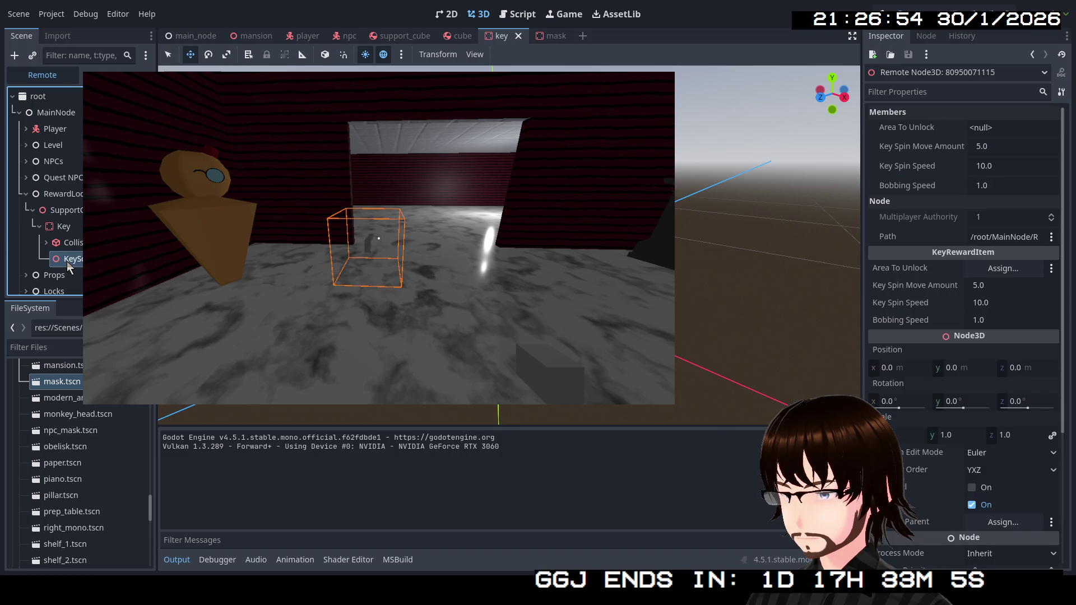
left_click(1001, 169)
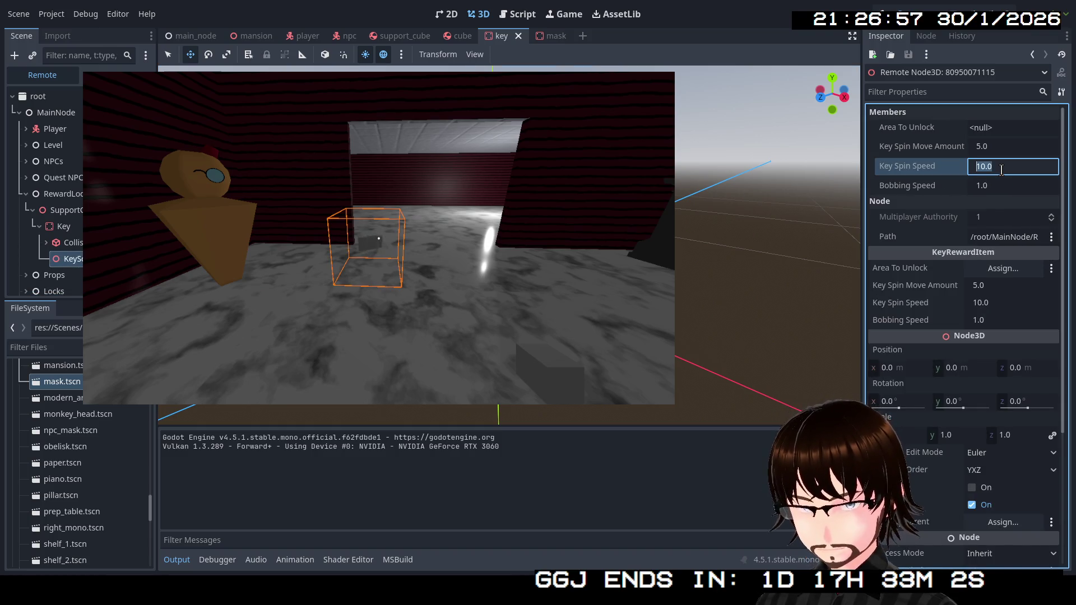
type("25")
key("Return")
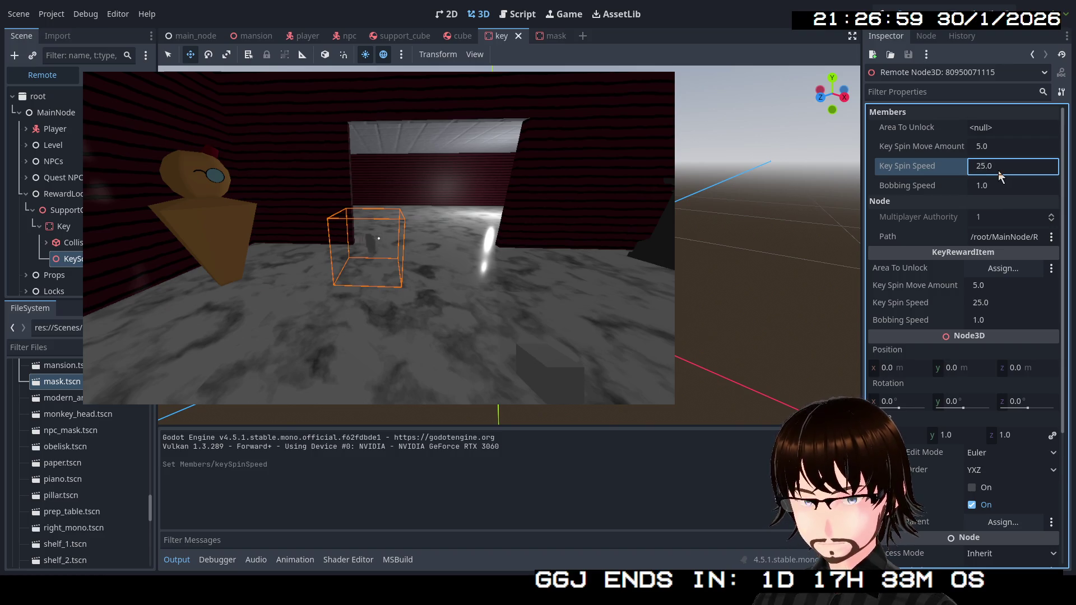
left_click(998, 171)
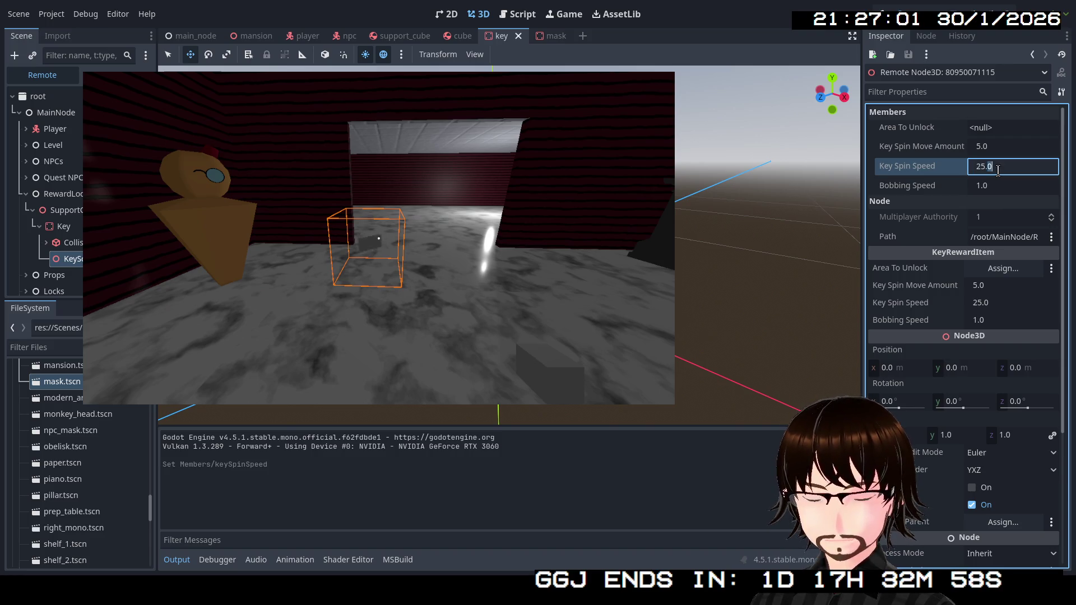
type("1")
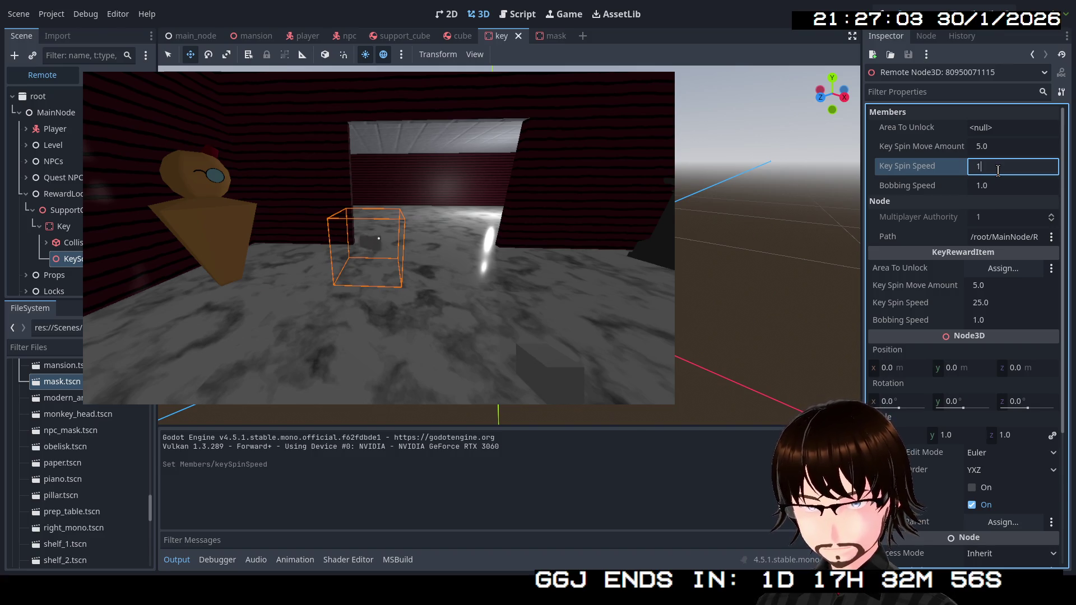
key("Return")
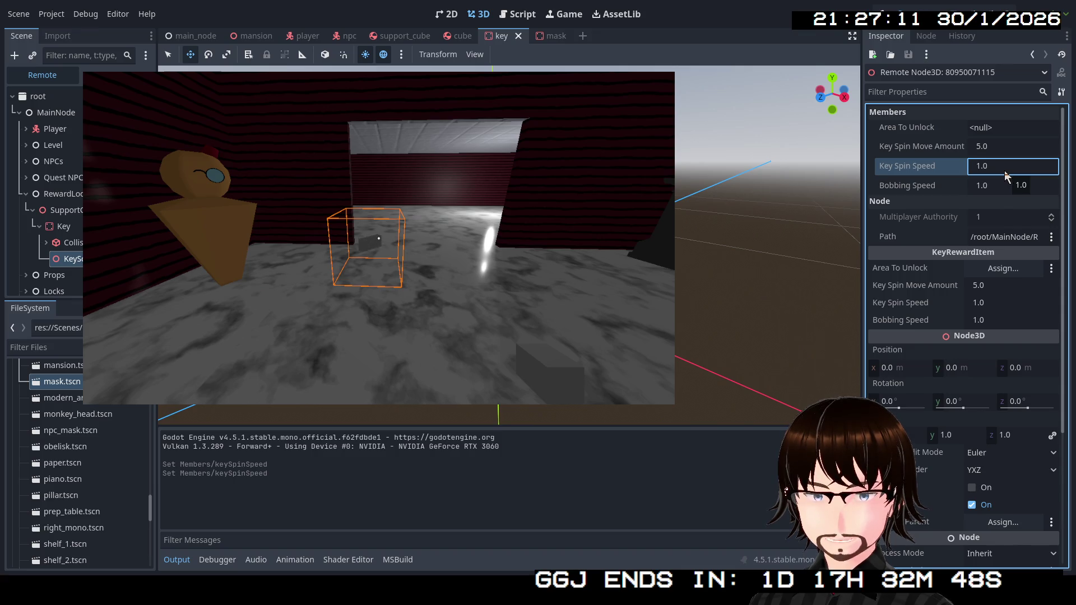
left_click(1004, 170)
type("2")
key("Return")
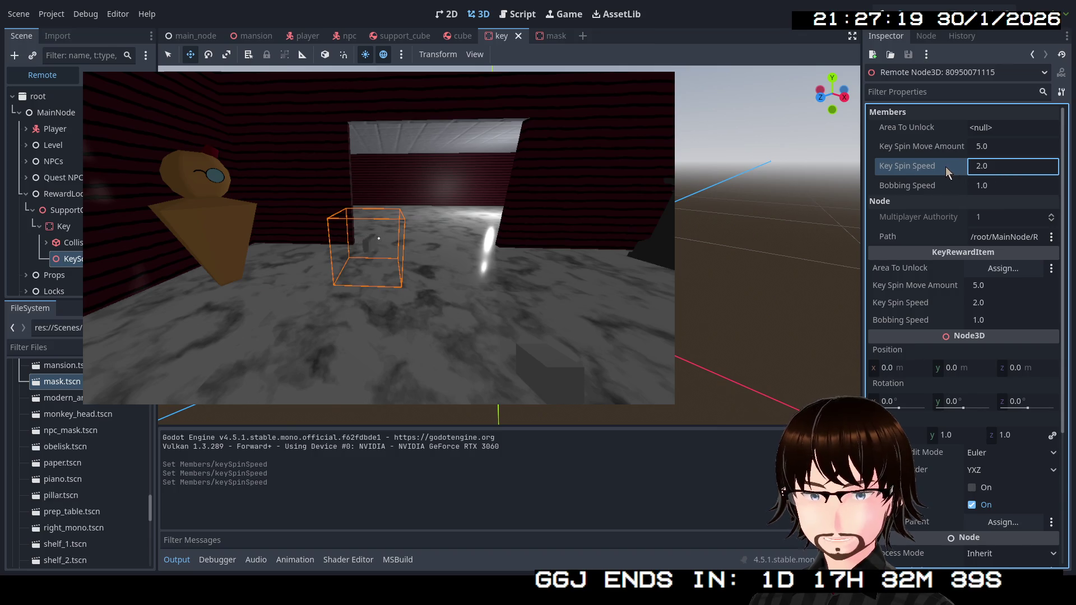
key("Return")
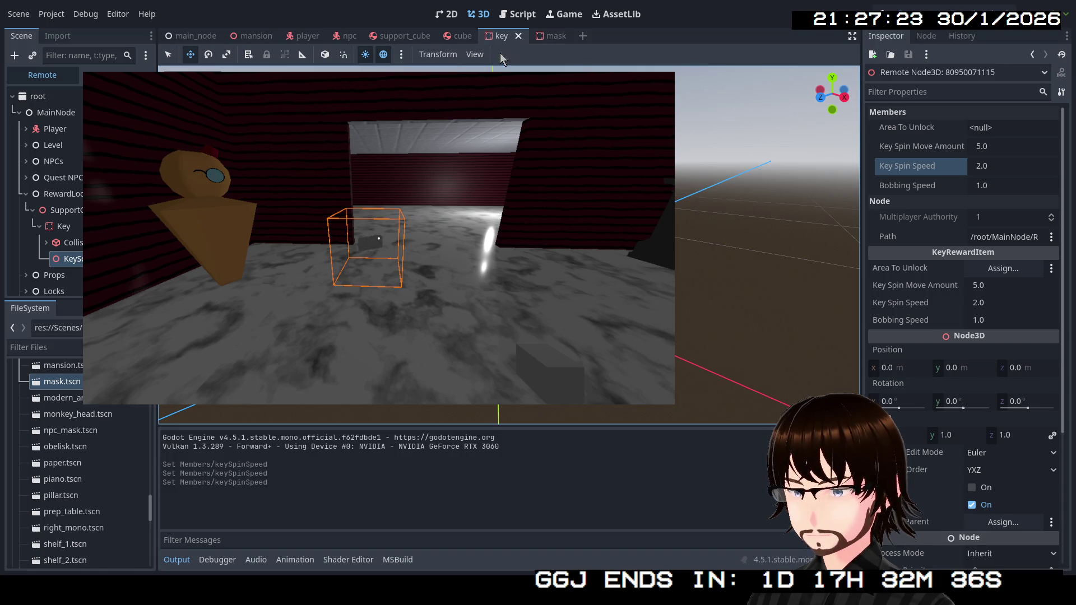
key("F8")
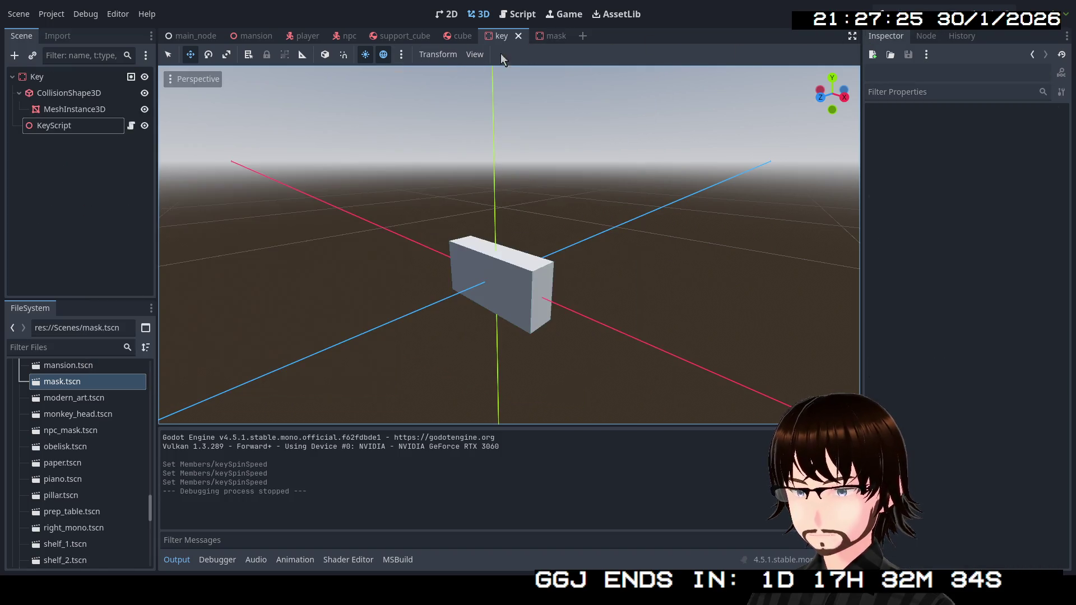
Set the local KeyScript's Key Spin Speed to 2 and save the key scene.
left_click(79, 125)
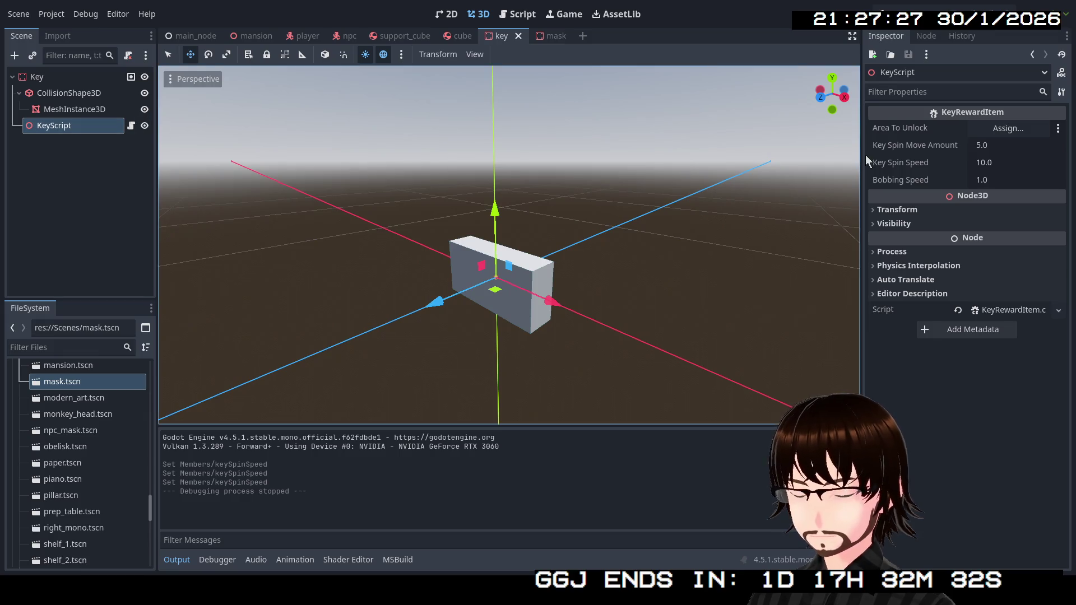
left_click(994, 162)
type("2")
key("Return")
key("ctrl+s")
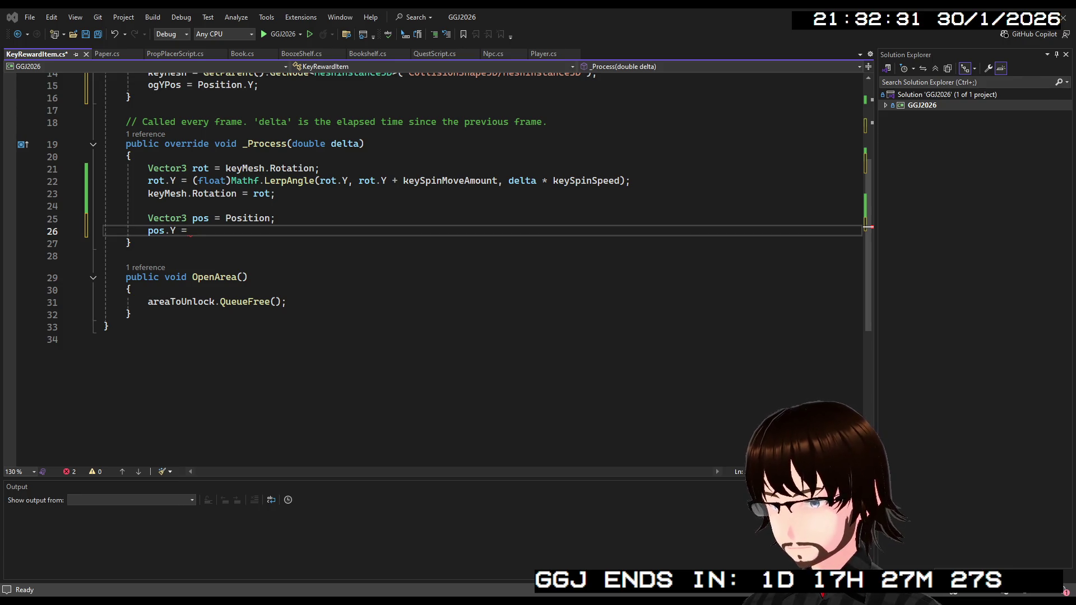
Resume writing the unfinished pos.Y = line below Vector3 pos = Position;.
left_click(209, 231)
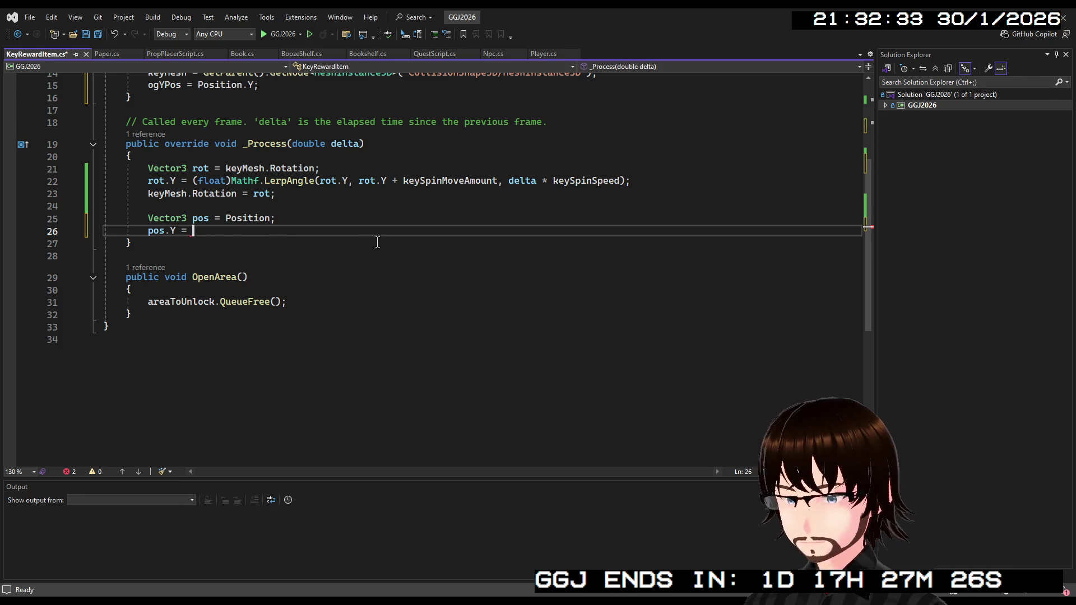
Write Mathf.Lerp(pos.Y, ogYPos + …) on line 26, correcting the argument order.
type("Mathf.")
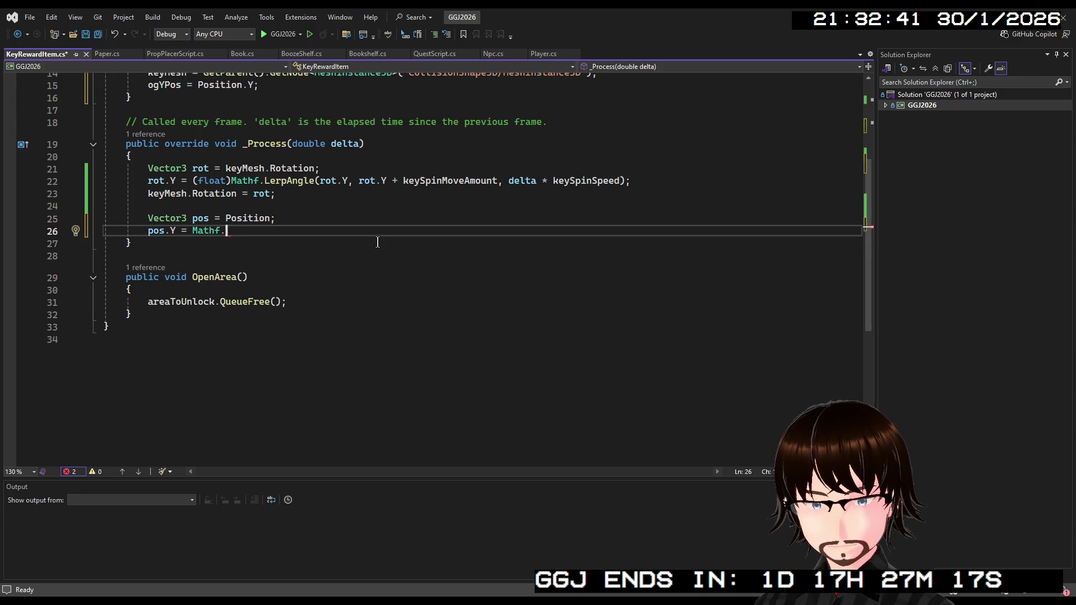
type("Lerp")
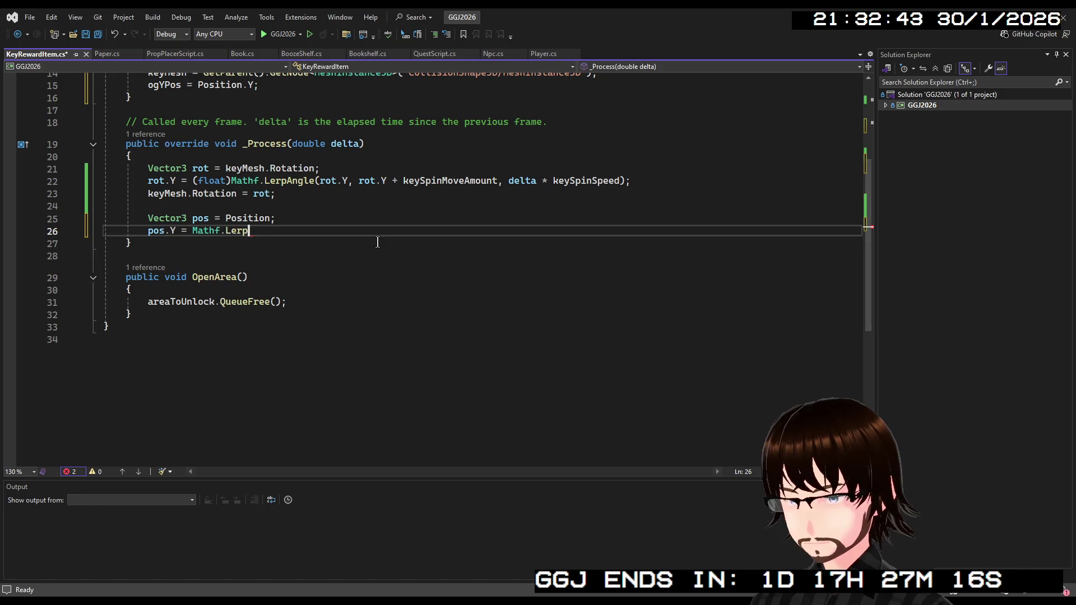
type("(")
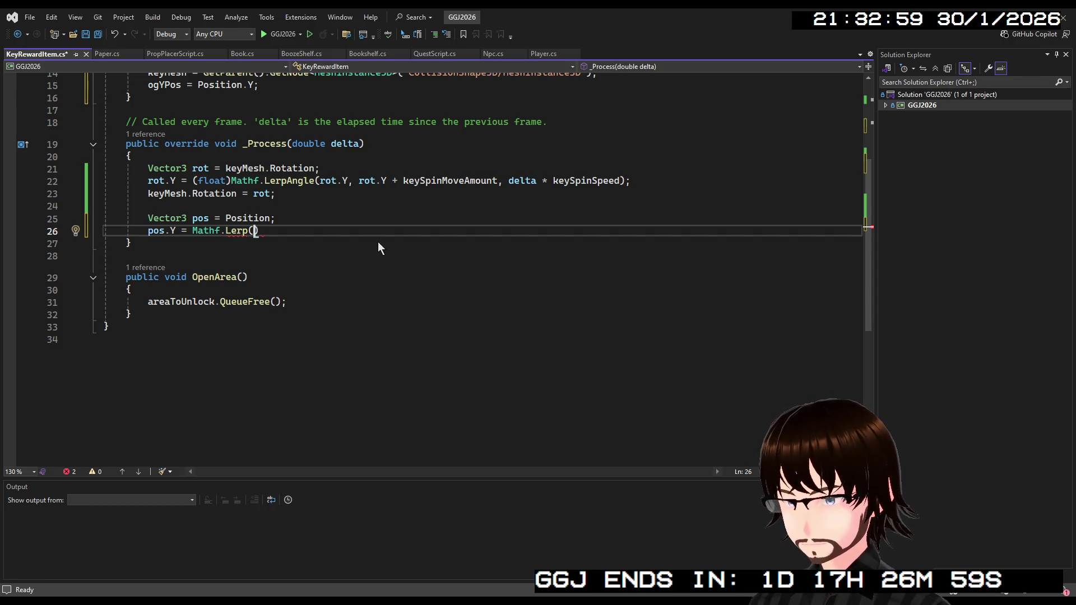
type("pos")
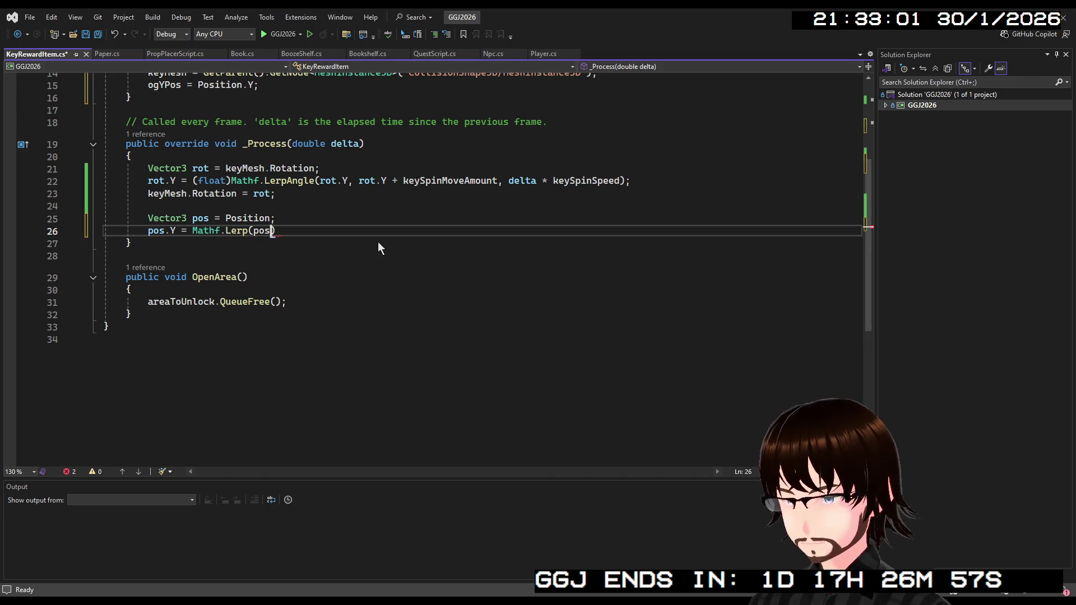
key("BackSpace")
key("BackSpace")
key("BackSpace")
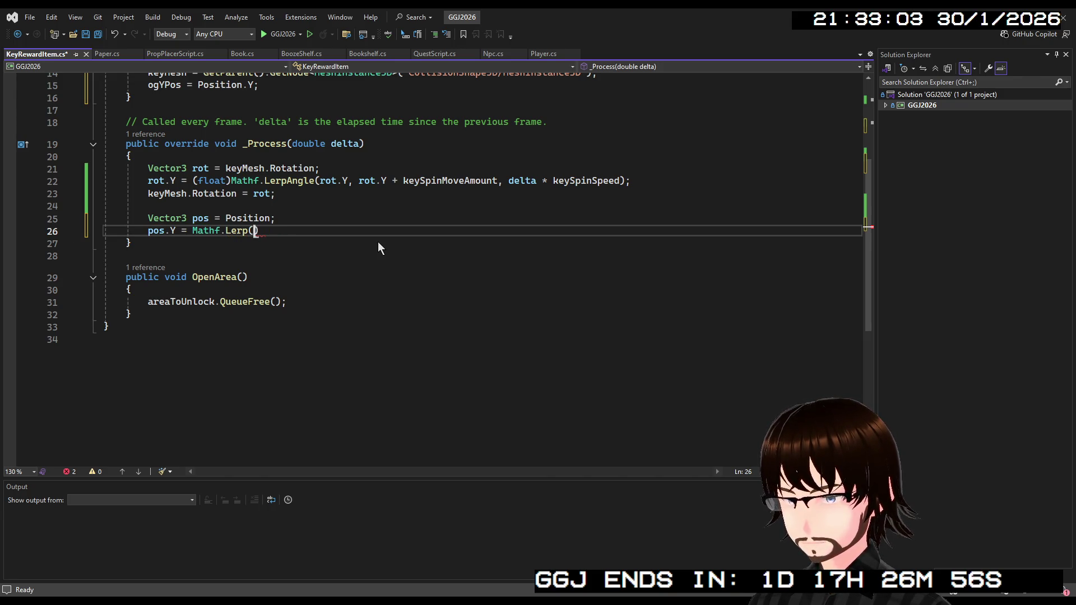
type("ogP")
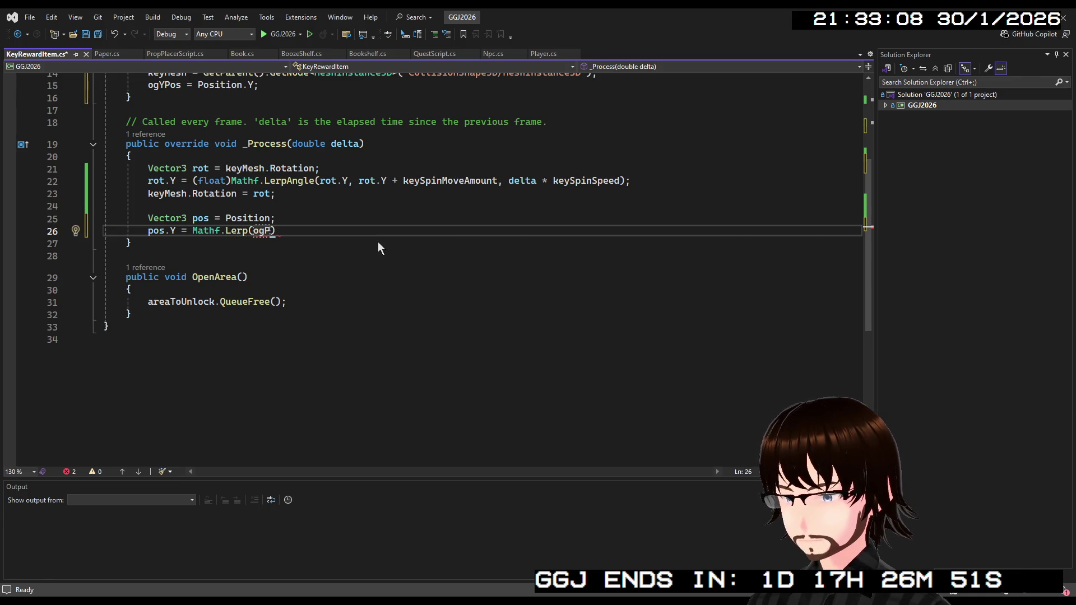
key("Tab")
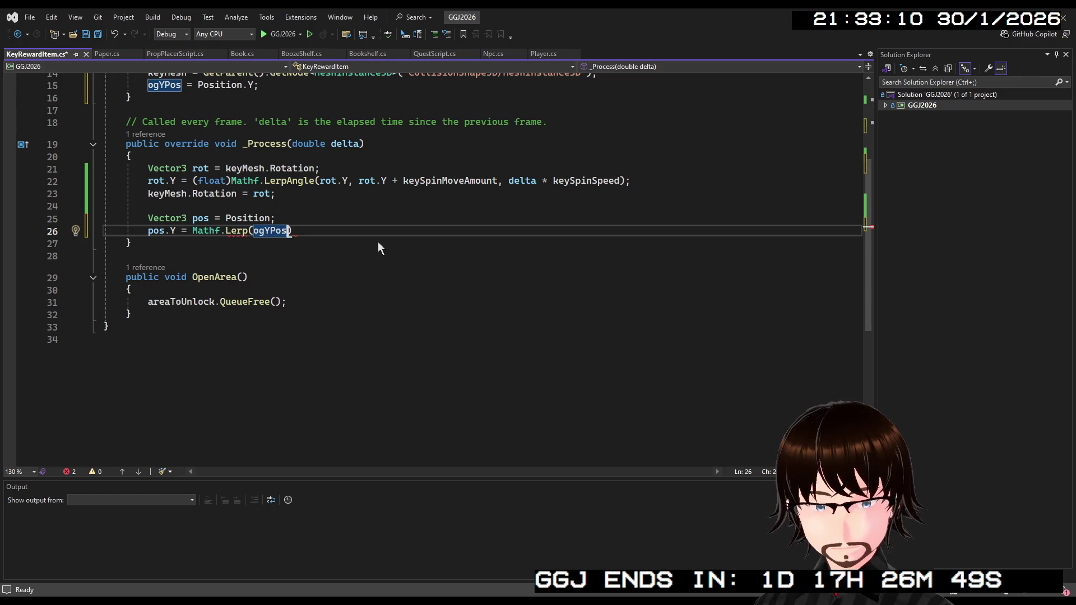
type(", ")
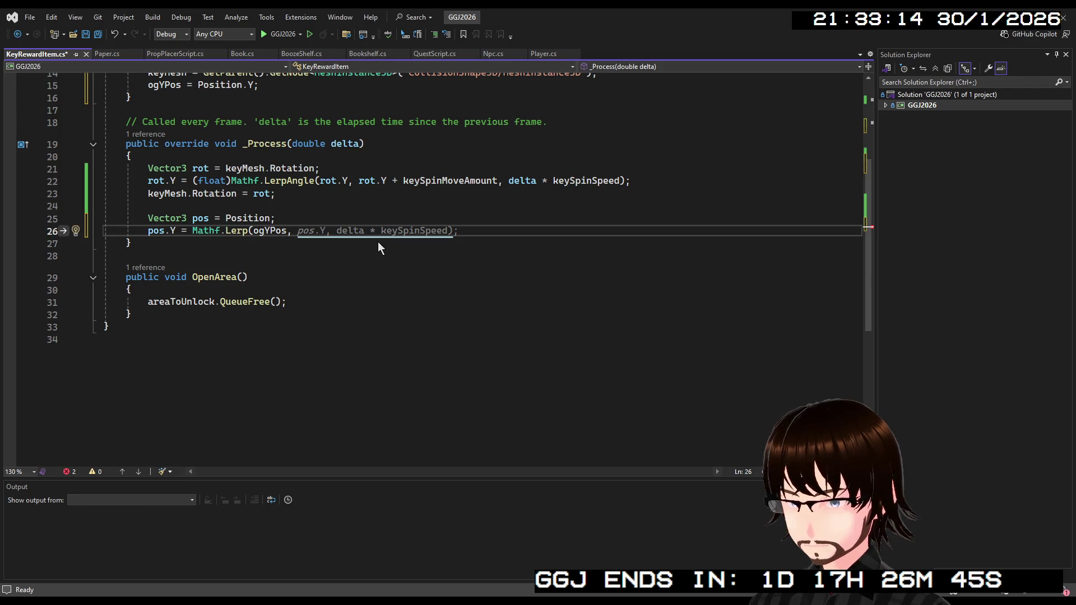
type("o")
key("Tab")
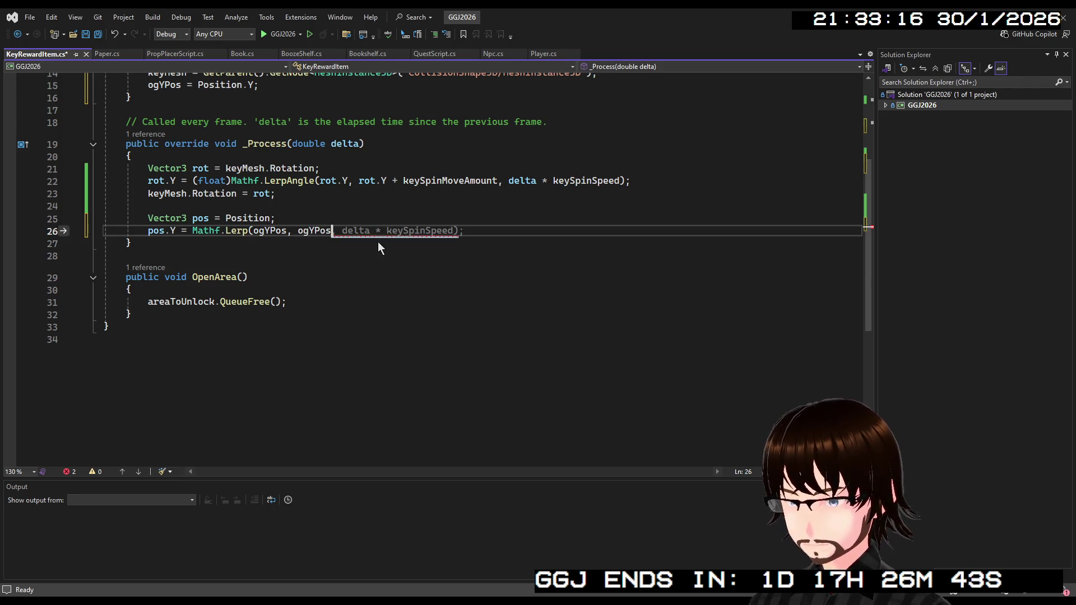
type("+")
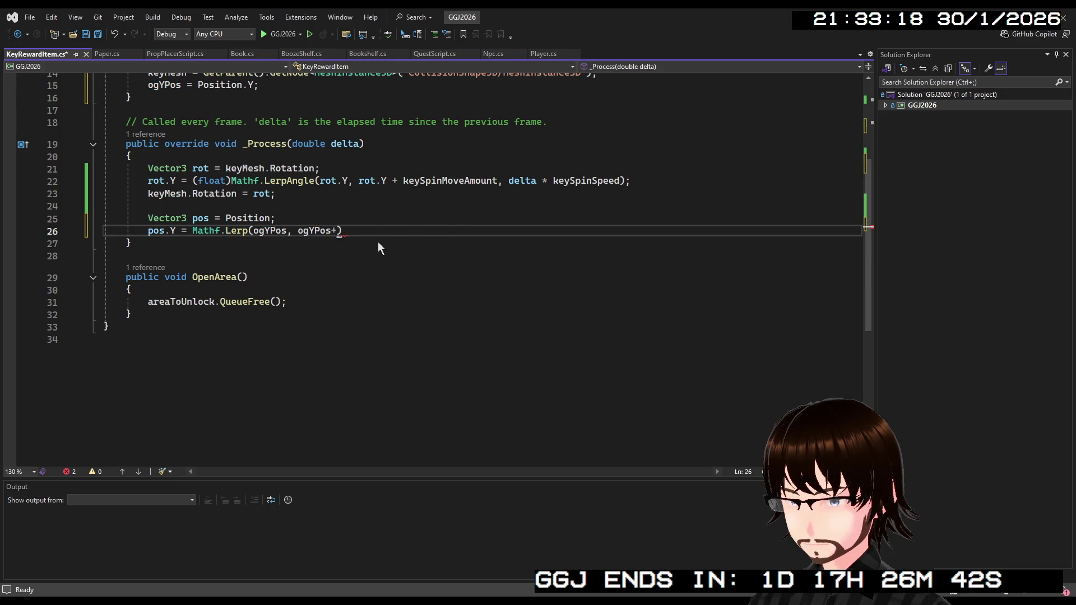
key("Left")
key("Left")
key("Left")
key("BackSpace")
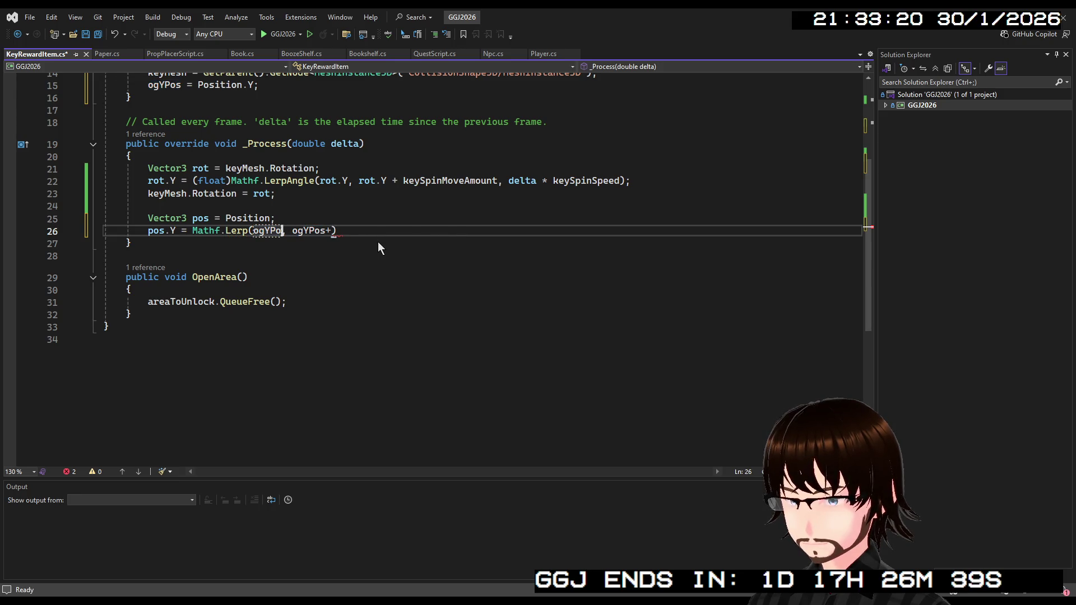
key("BackSpace")
key("BackSpace")
key("BackSpace")
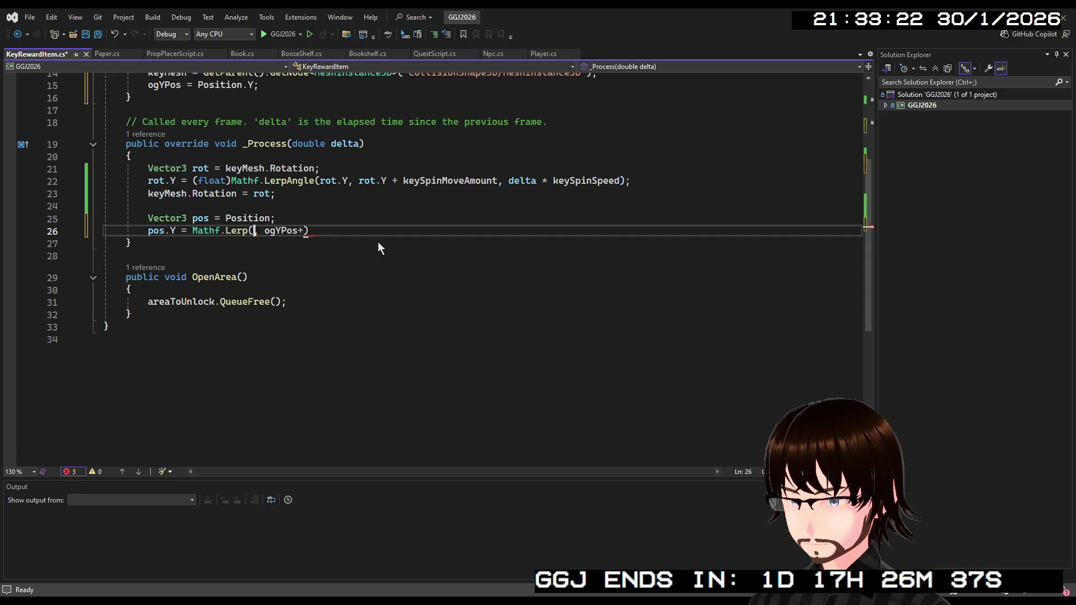
type("pos.Y")
key("Right")
key("Right")
key("Right")
key("Right")
key("Right")
key("Right")
Add Mathf.Sin(Time.time) to the Lerp target, then erase Time.time from the sine argument.
type("Mathf.S")
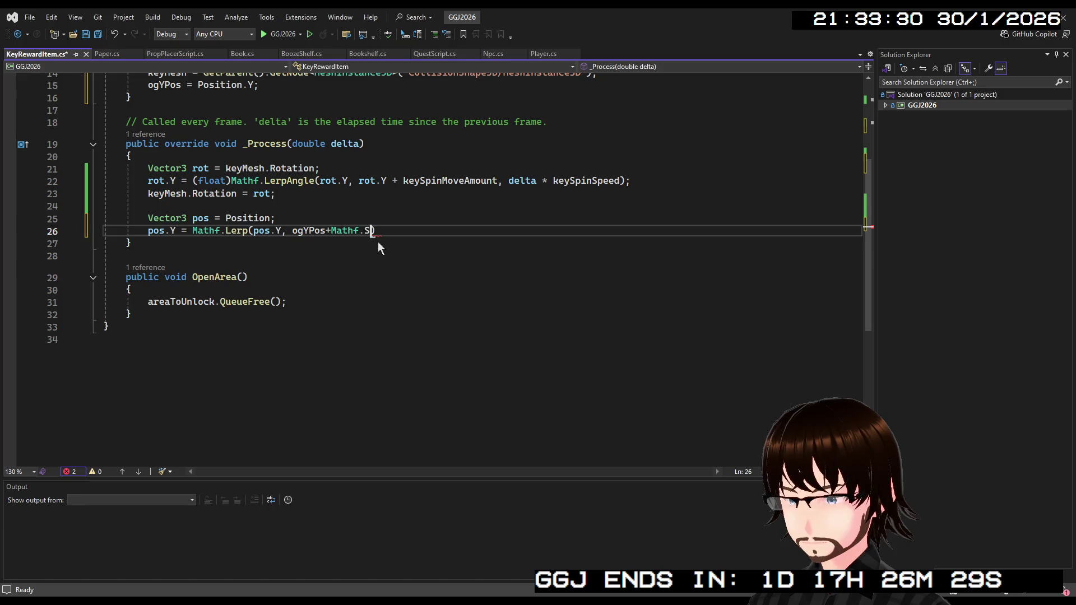
type("i")
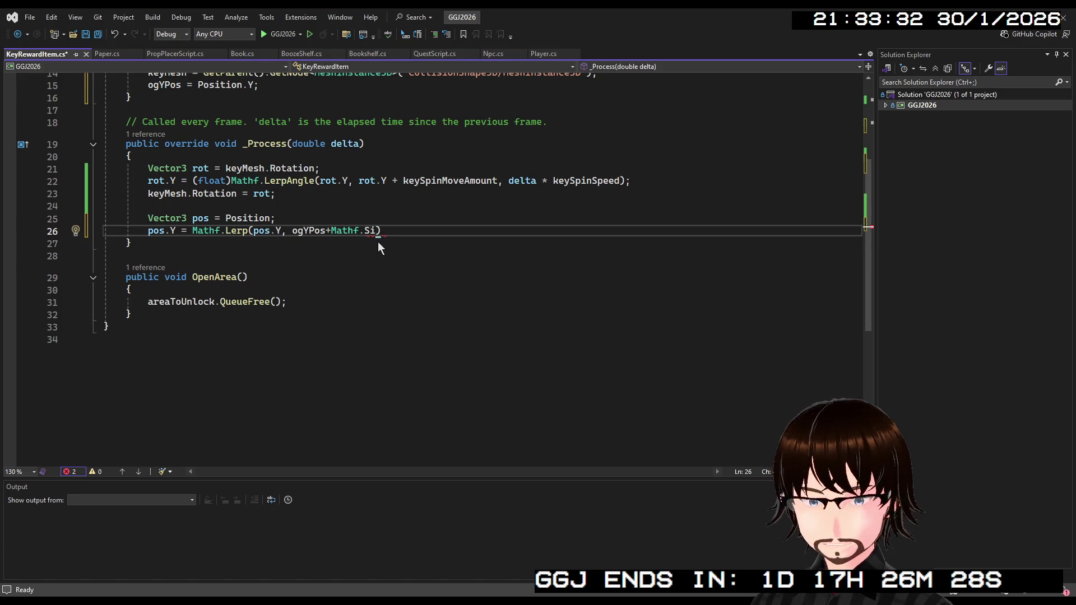
type("n(")
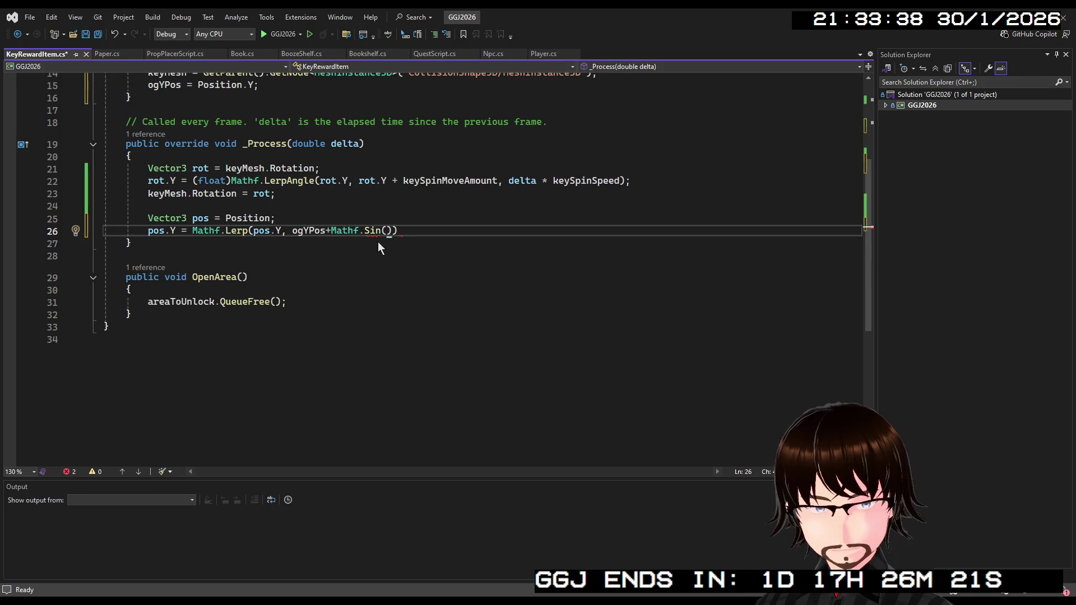
type("0,")
key("BackSpace")
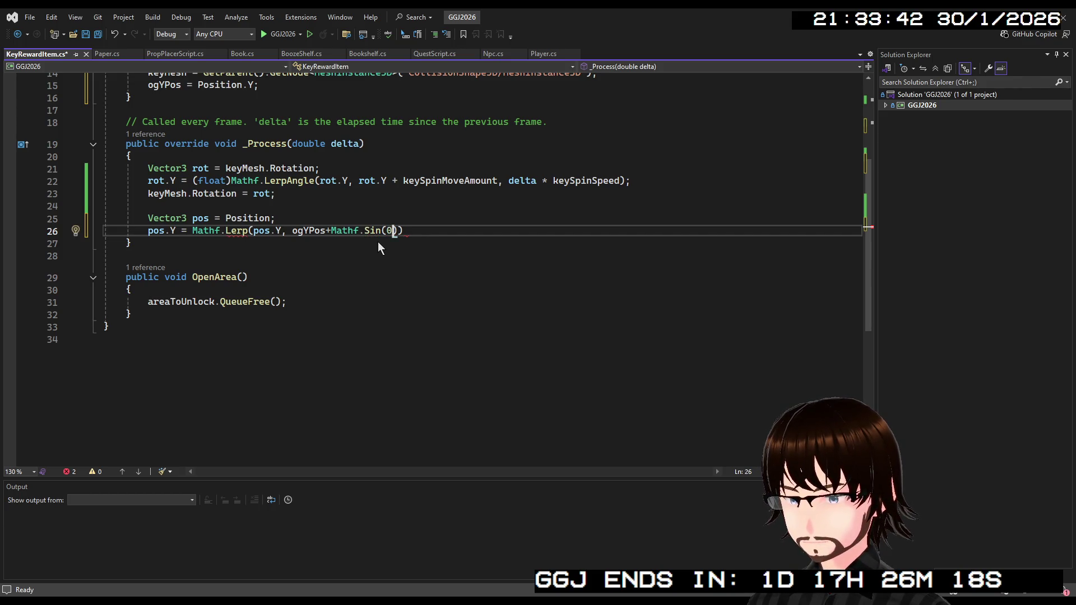
key("BackSpace")
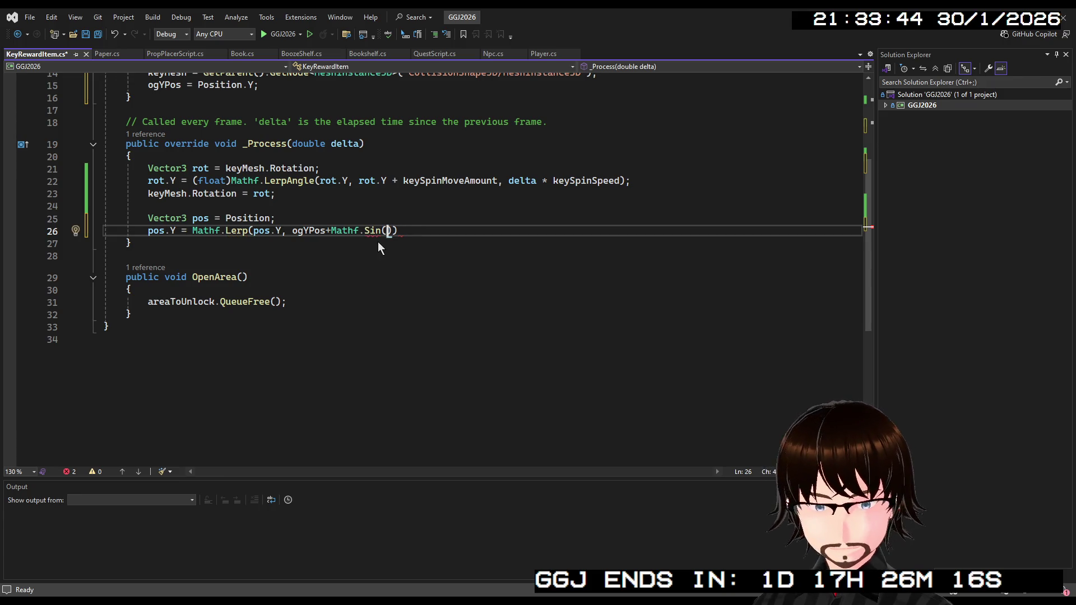
type("Time.")
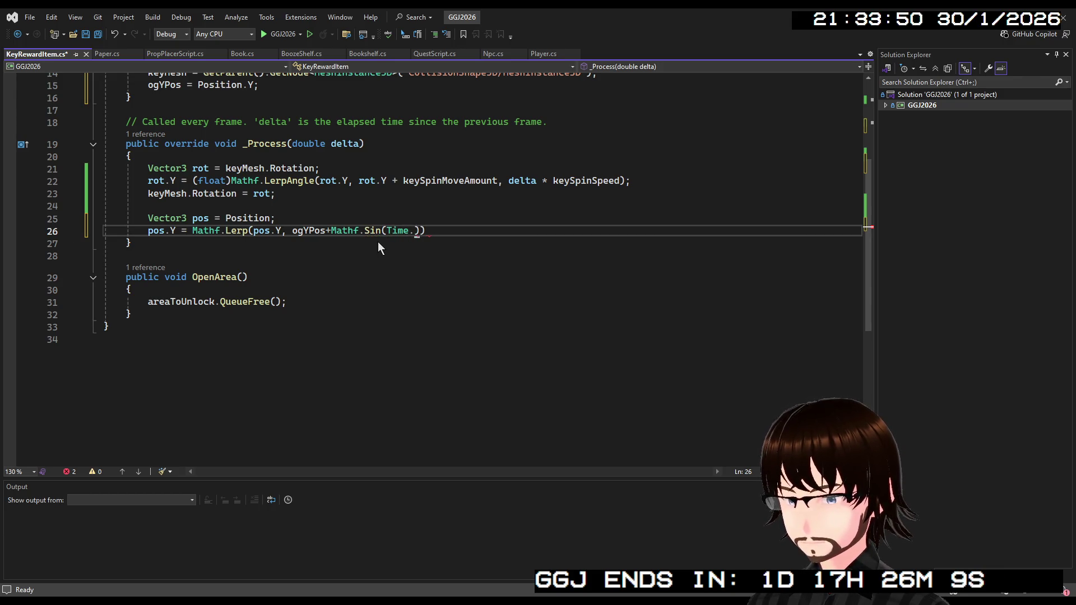
type("tim")
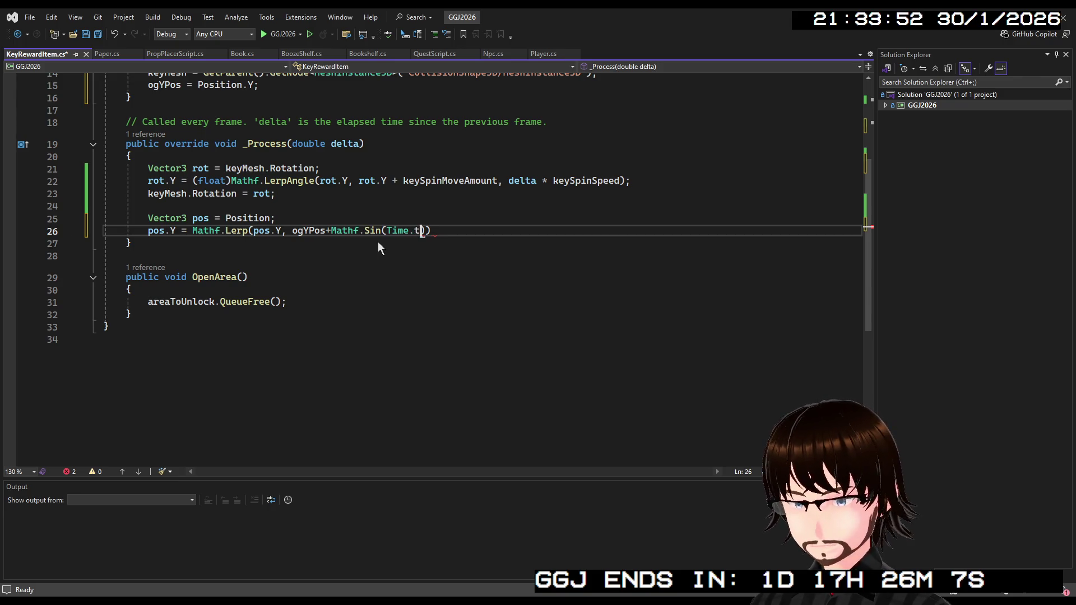
type("e)")
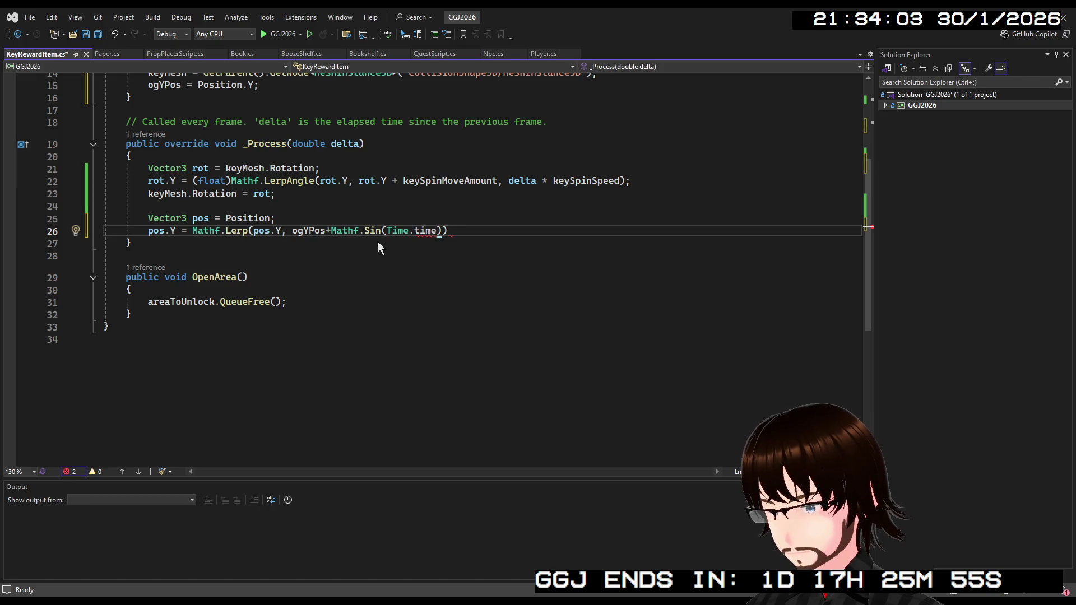
key("BackSpace")
key("BackSpace")
key("BackSpace")
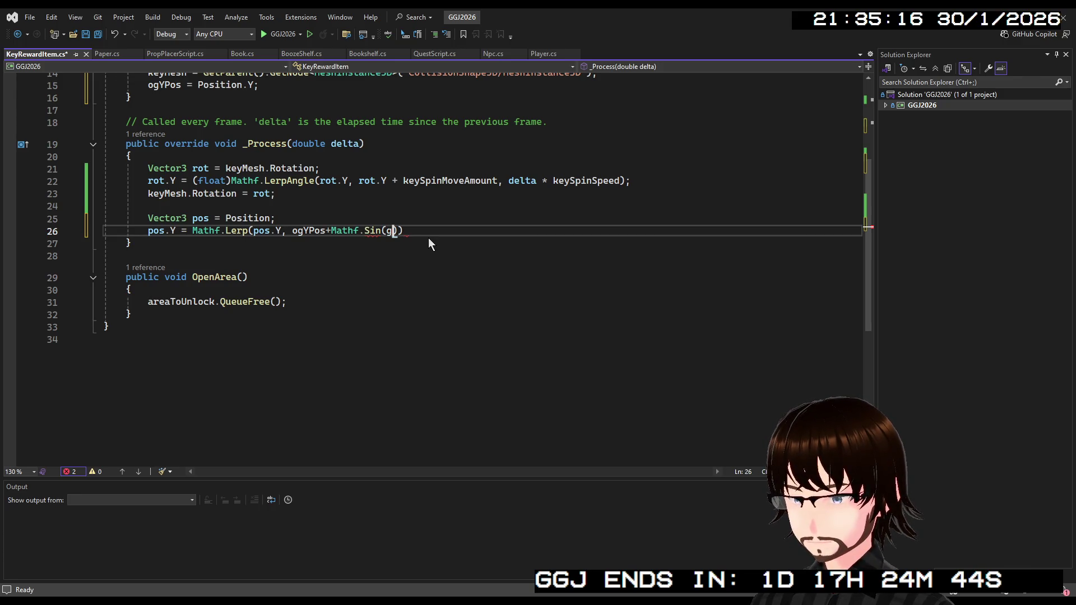
Put Time.GetTicksMsec() * inside the sine call and start typing bobbingSpeed as the multiplier.
type("GEt")
key("BackSpace")
key("BackSpace")
type("Time.Get")
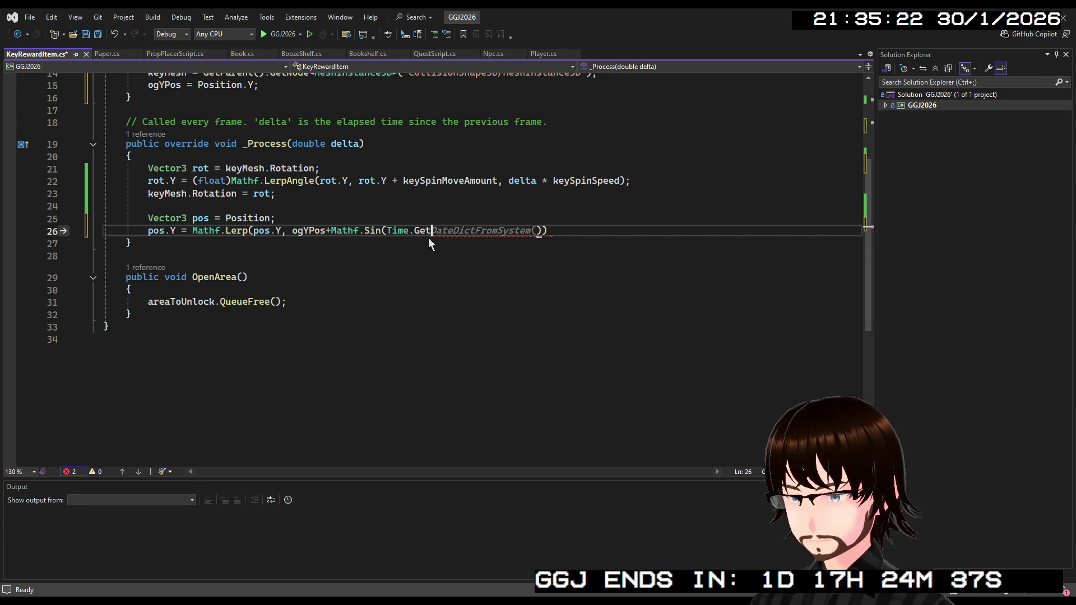
type("T")
key("Tab")
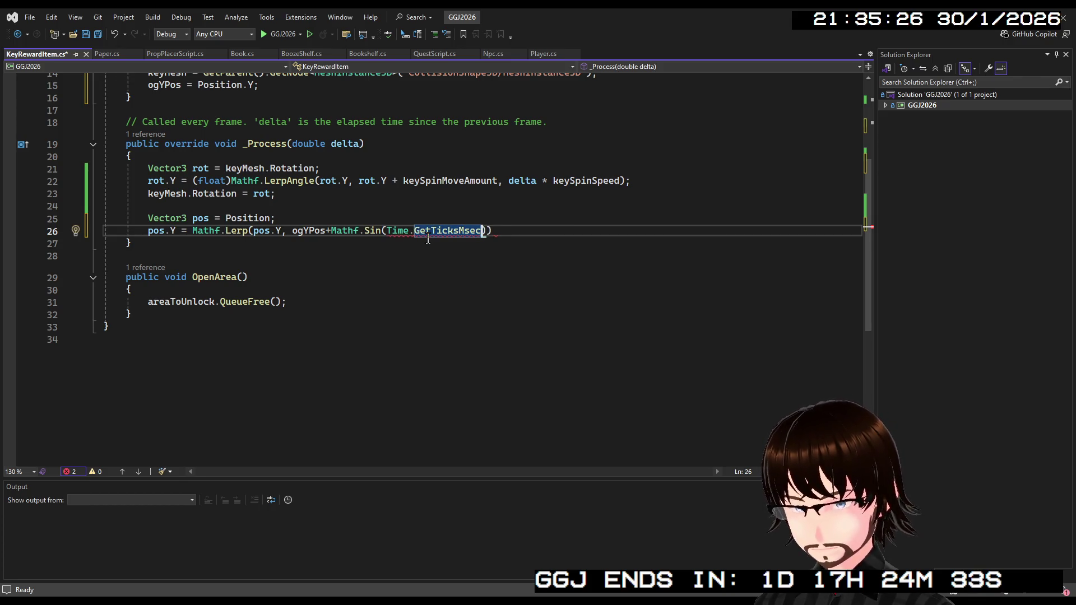
type("()")
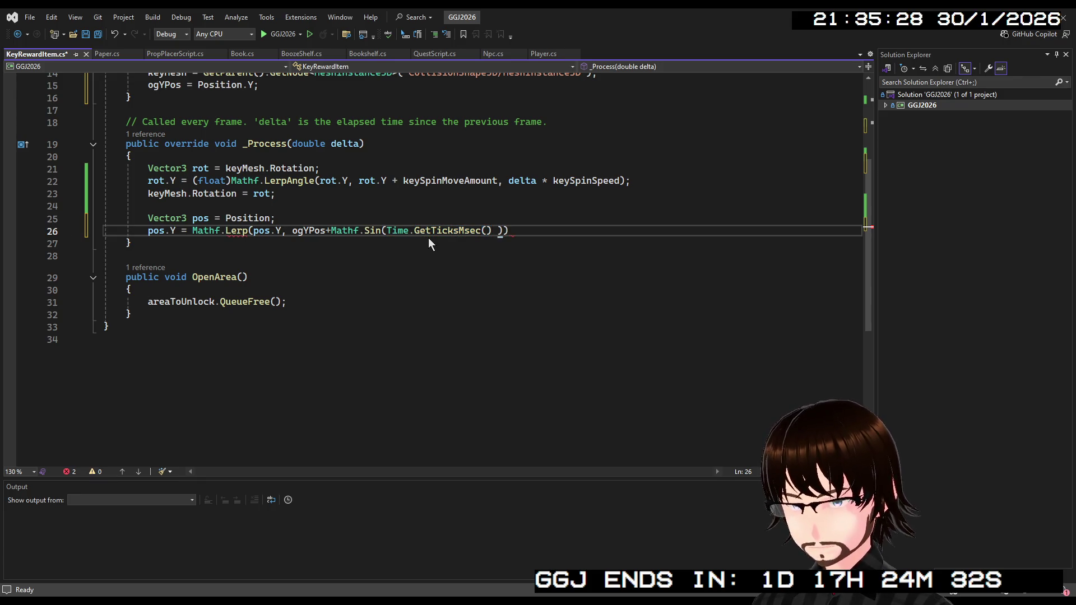
type(" *")
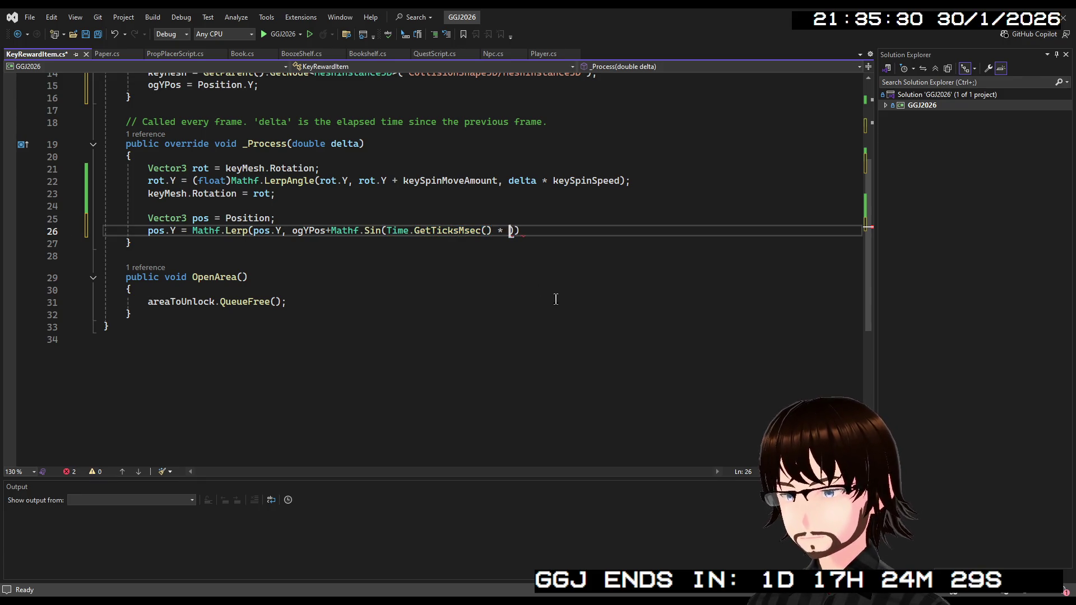
scroll(556, 299, "up", 5)
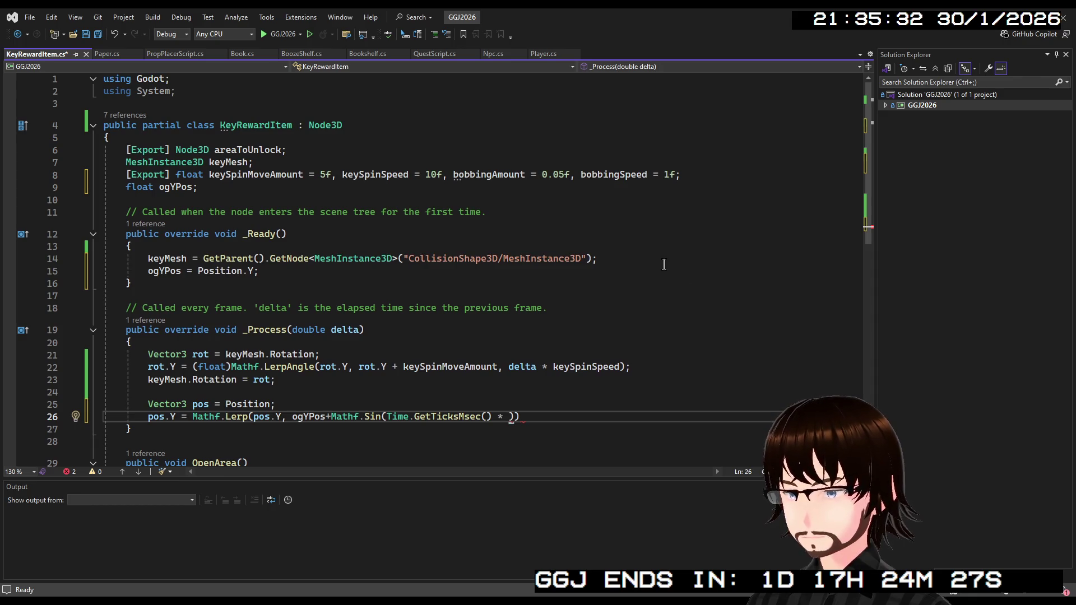
scroll(670, 250, "down", 2)
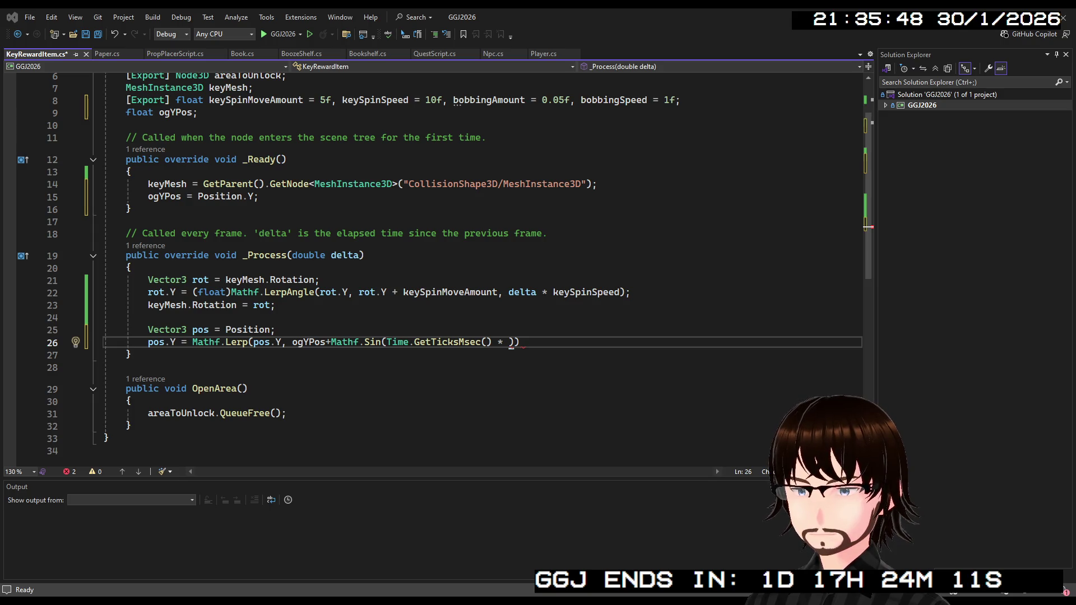
key("alt+Tab")
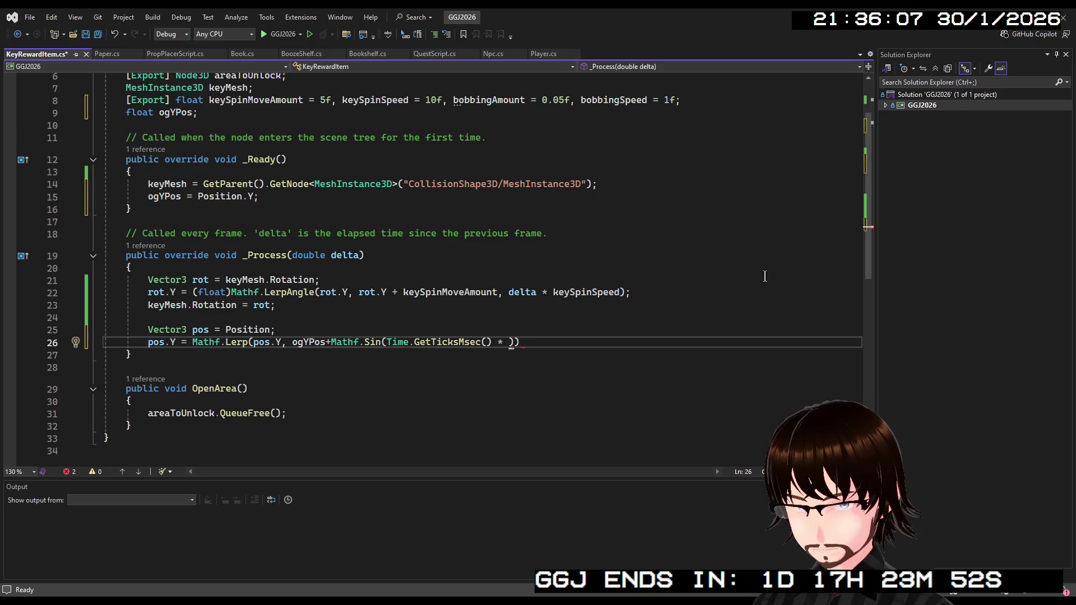
type("bo")
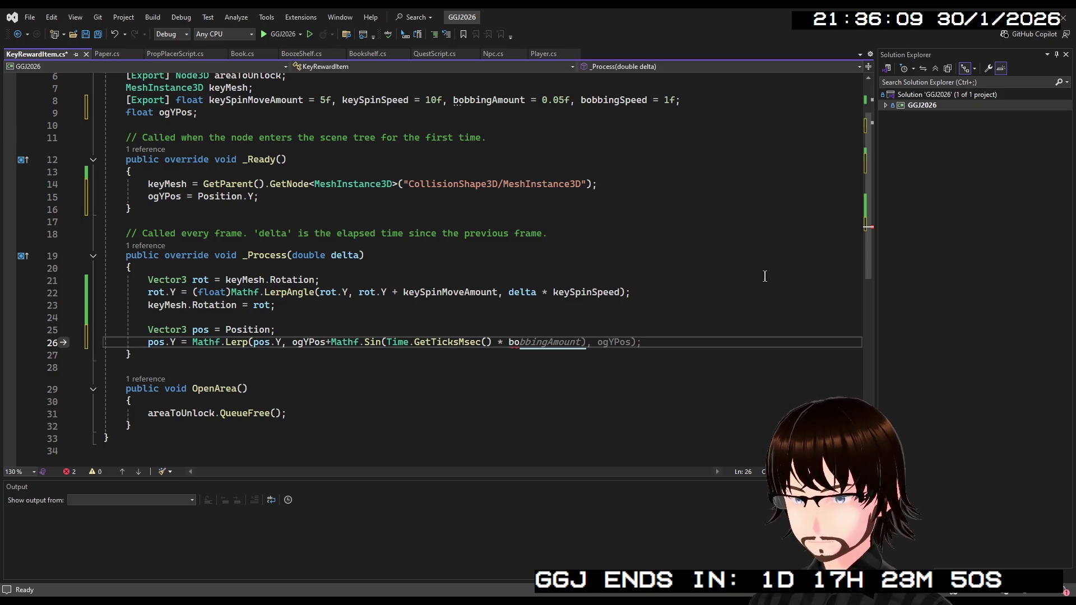
type("bbingSpeed")
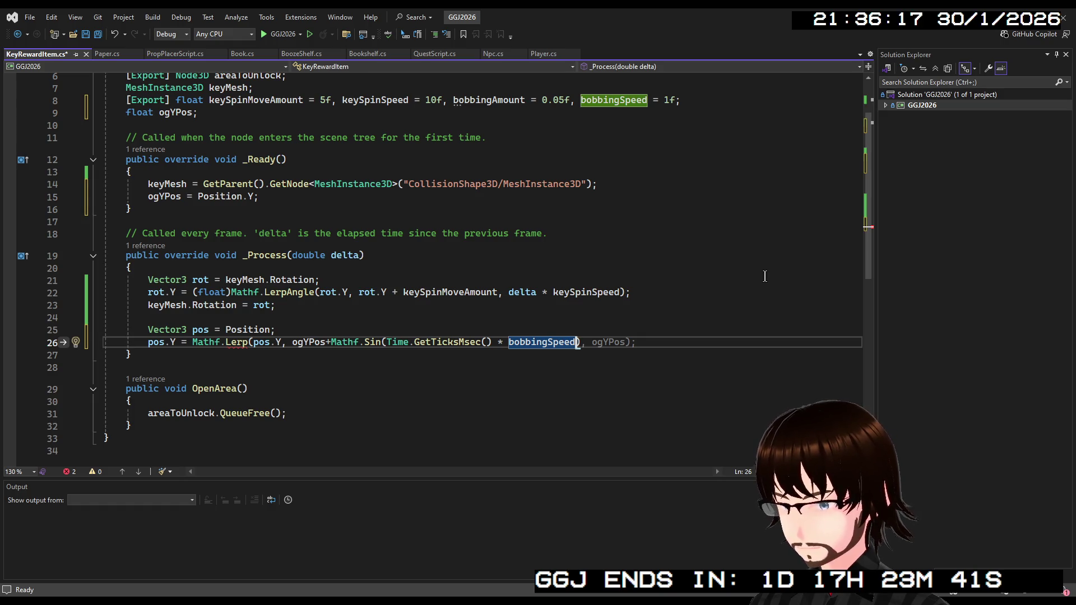
Finish line 26 as Sin(Time.GetTicksMsec() * bobbingAmount), lerped with weight delta * bobbingSpeed.
type("));")
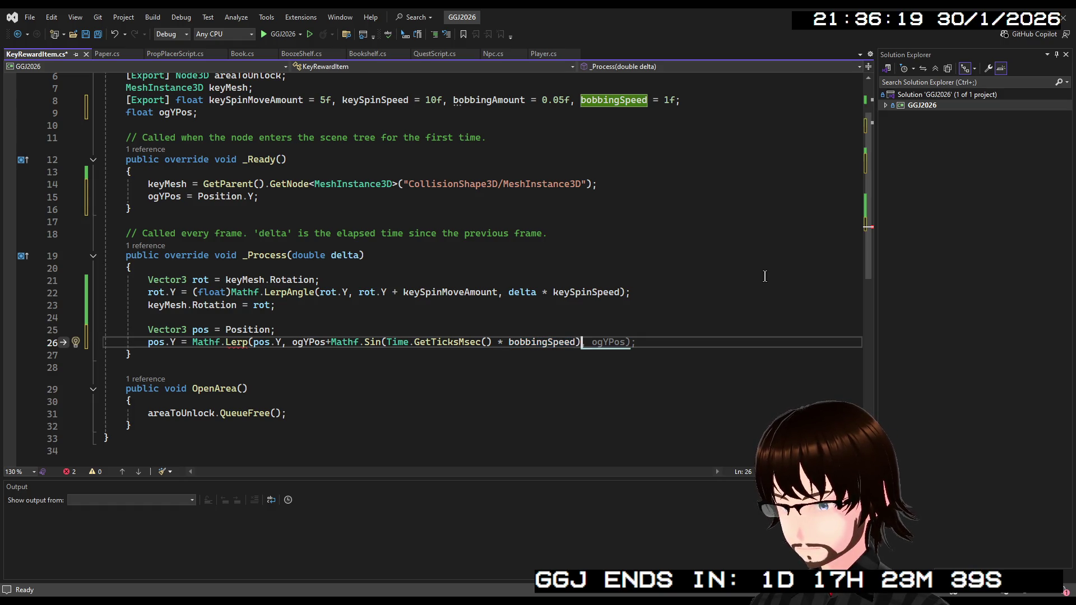
key("Left")
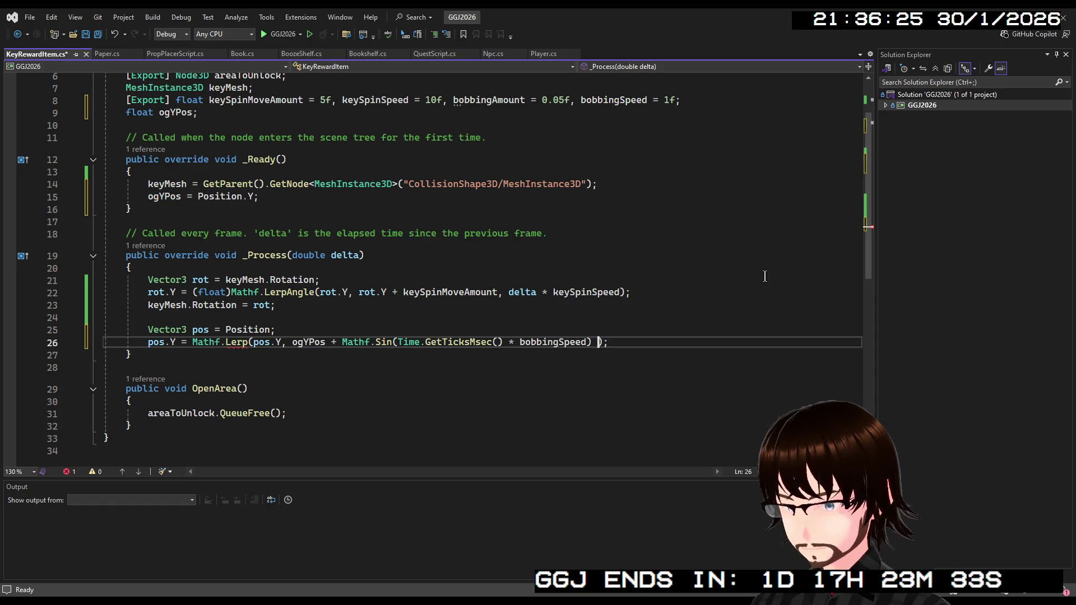
type("*")
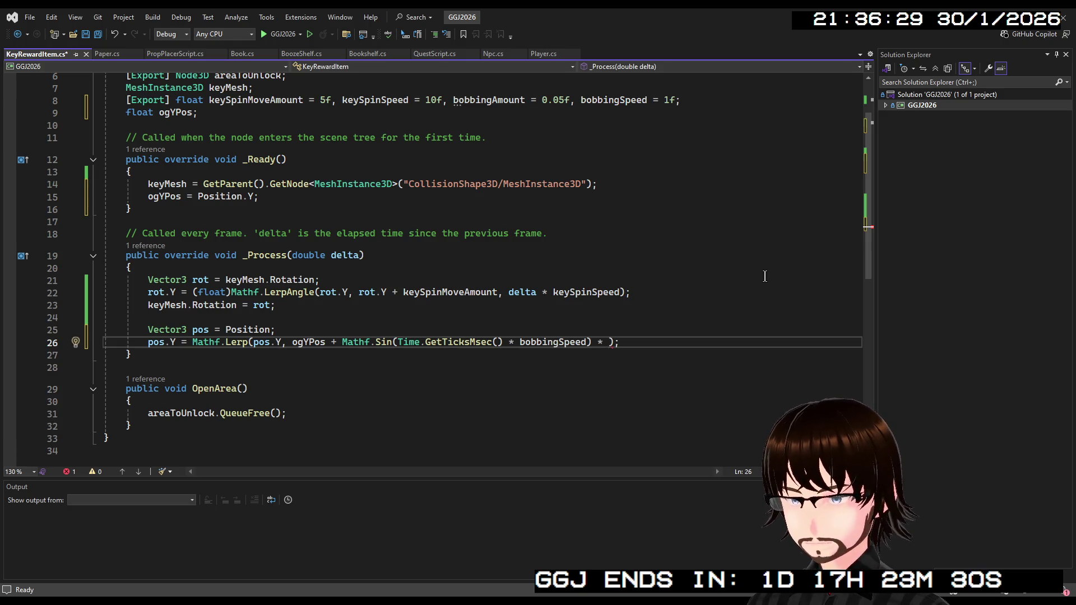
type(" b")
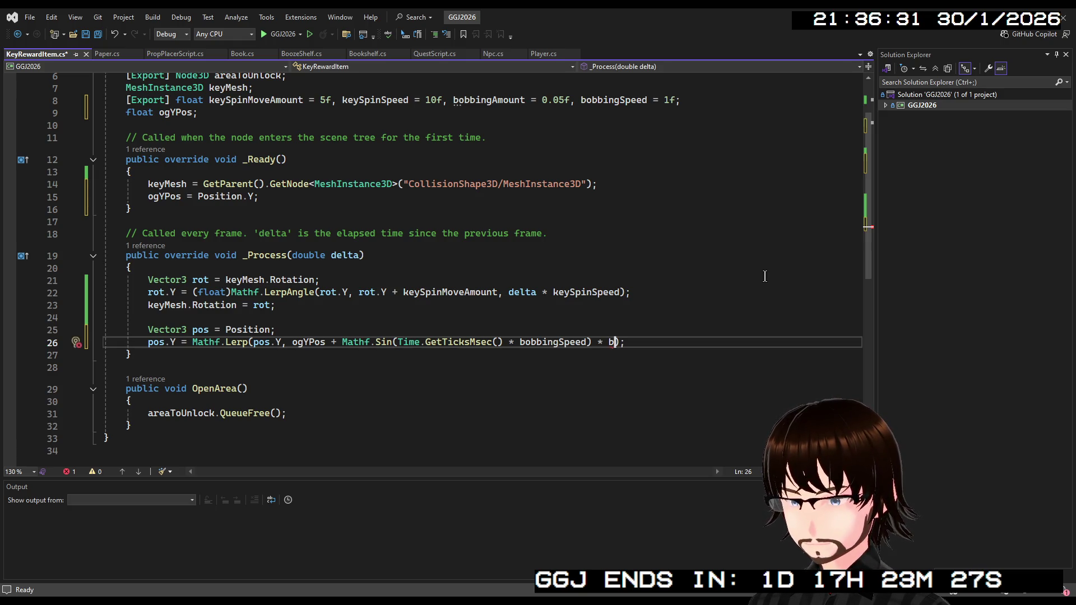
type("obbingAmount")
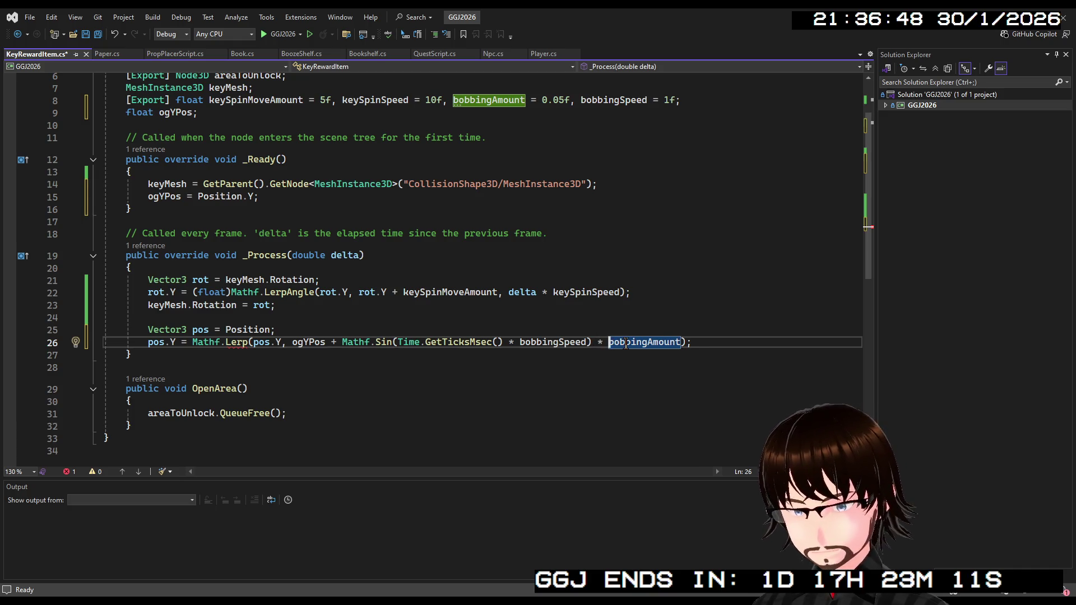
key("BackSpace")
key("BackSpace")
key("BackSpace")
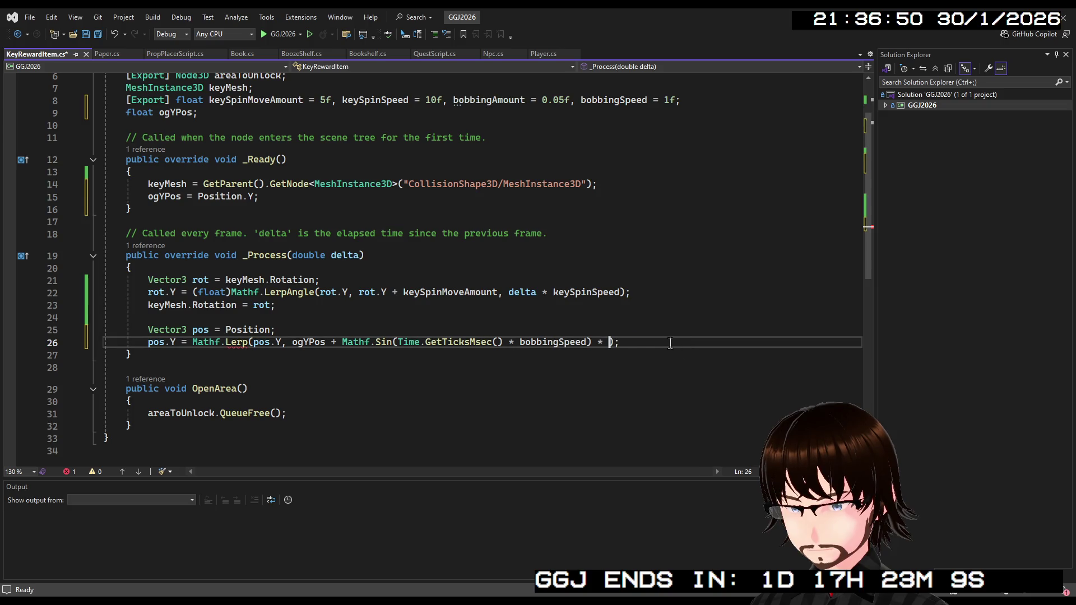
key("BackSpace")
double_click(555, 343)
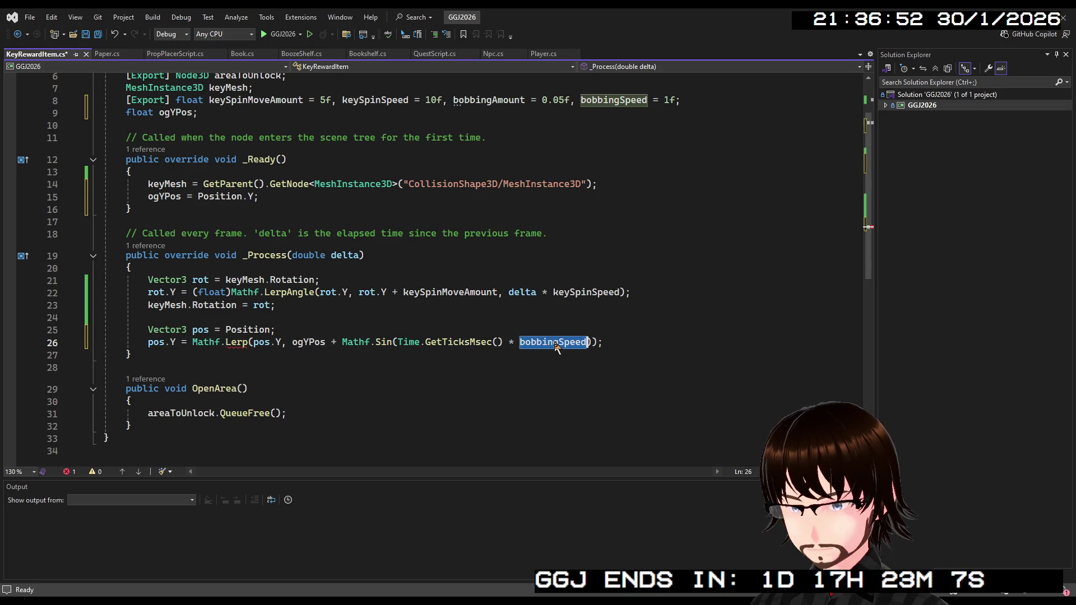
type("bo")
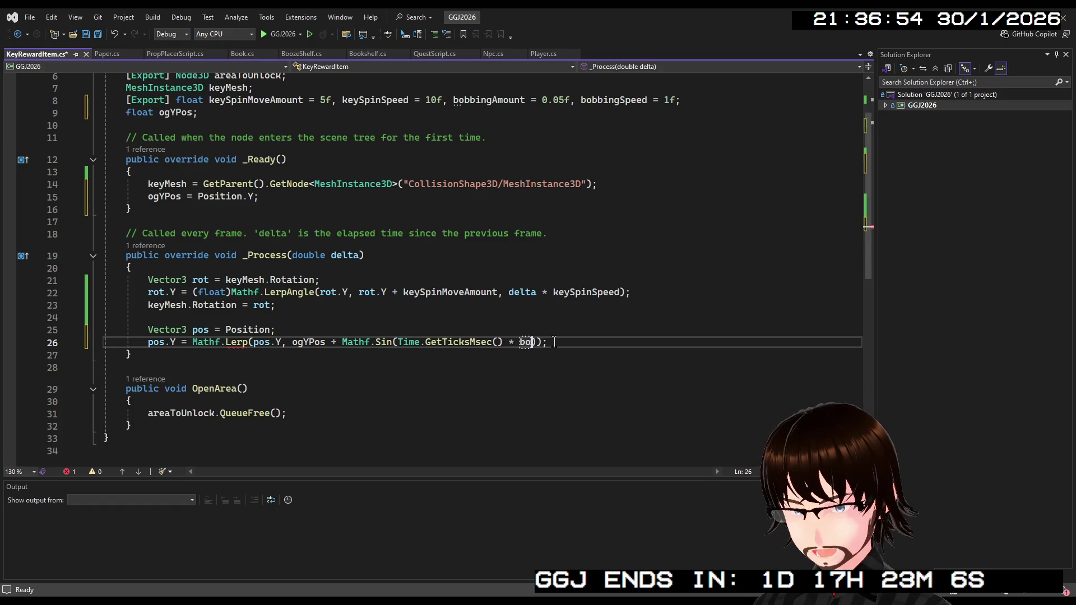
type("bbingAmount")
key("Right")
type(", ")
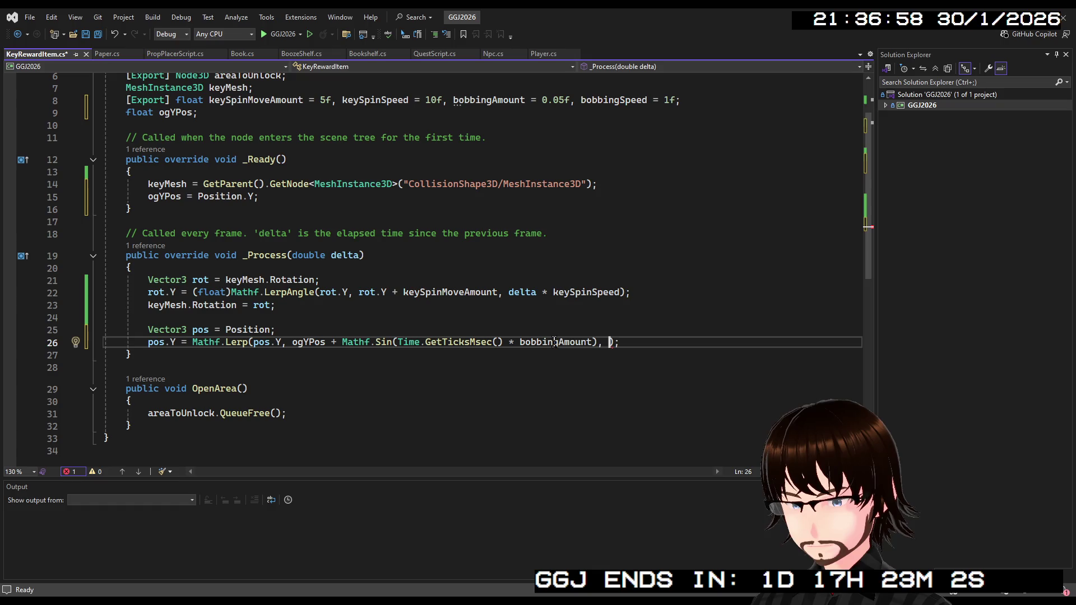
type("delta * bo")
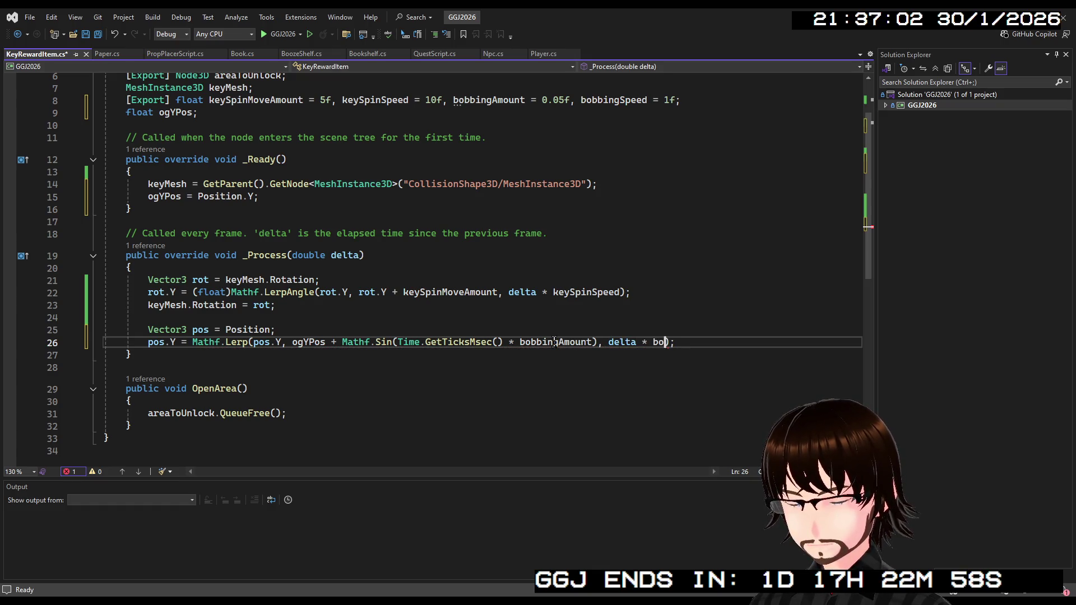
key("Tab")
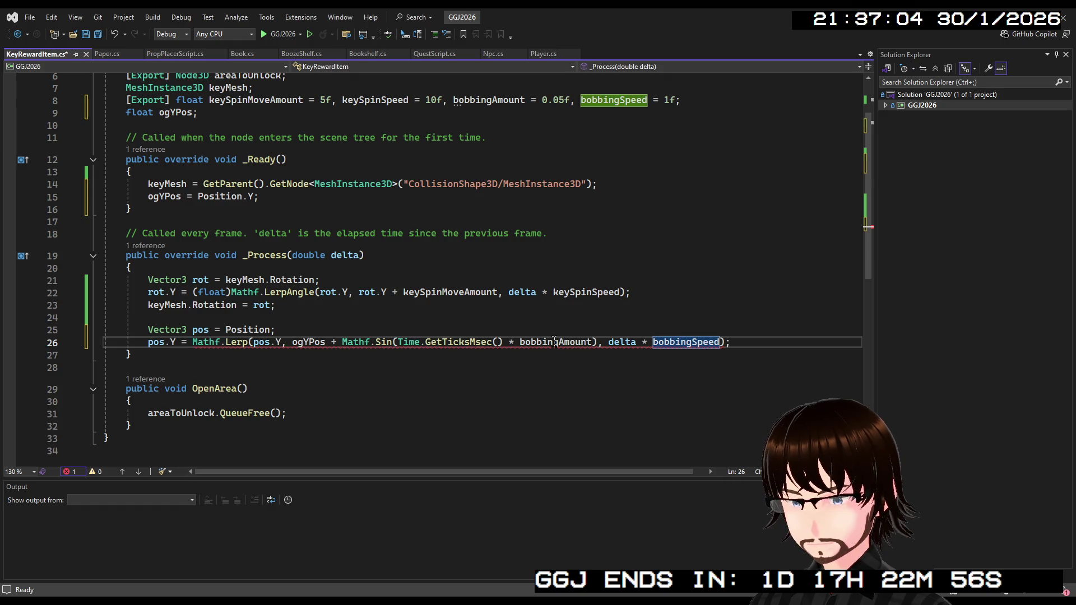
left_click(697, 306)
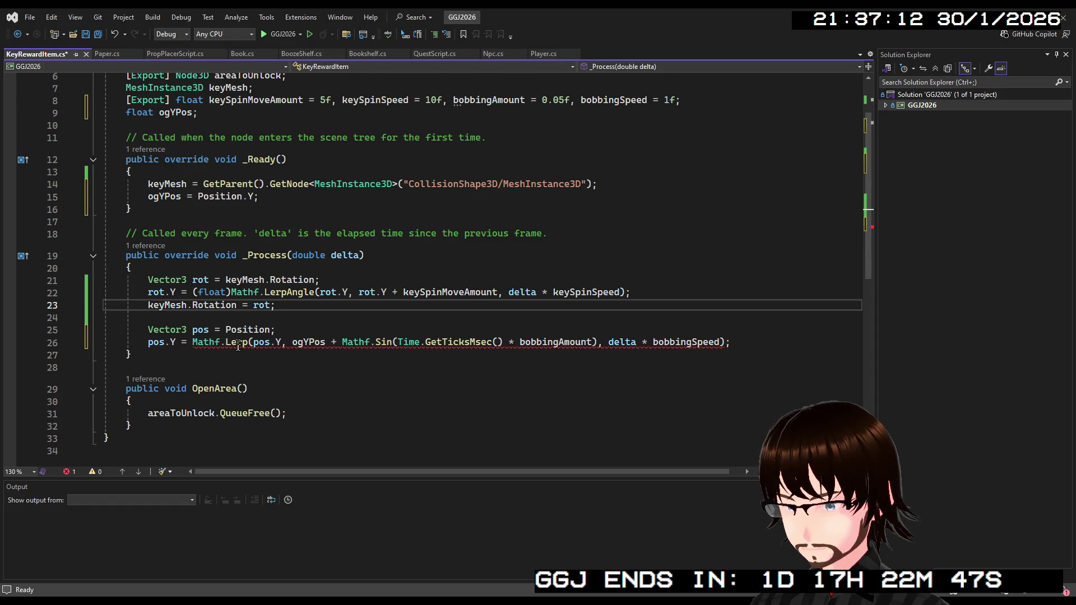
Cast delta to (float) in the bobbing Lerp and save the script.
left_click(608, 343)
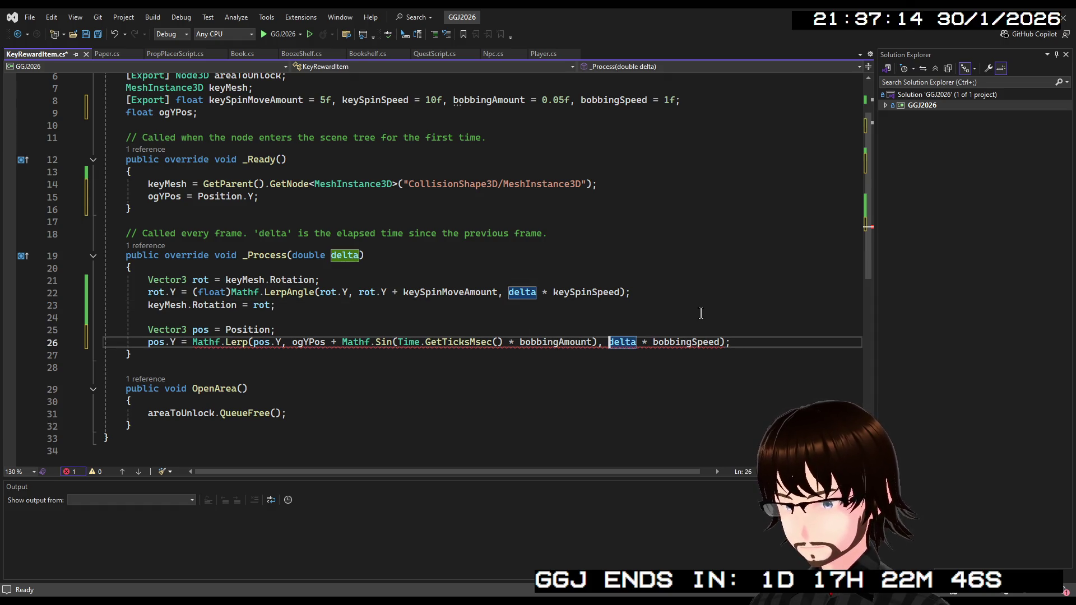
type("(")
type("float)")
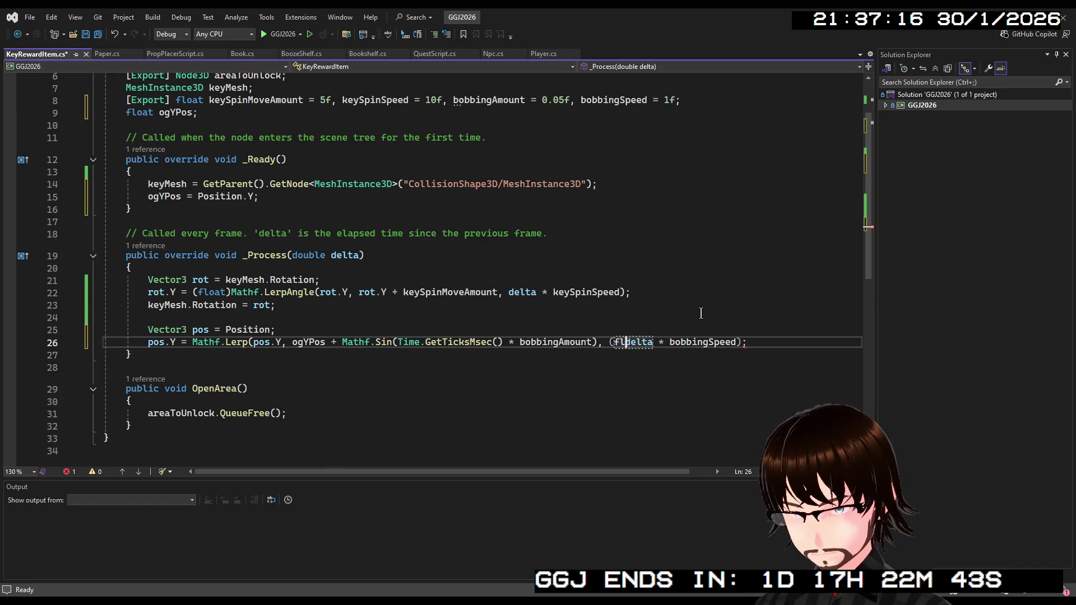
left_click(701, 308)
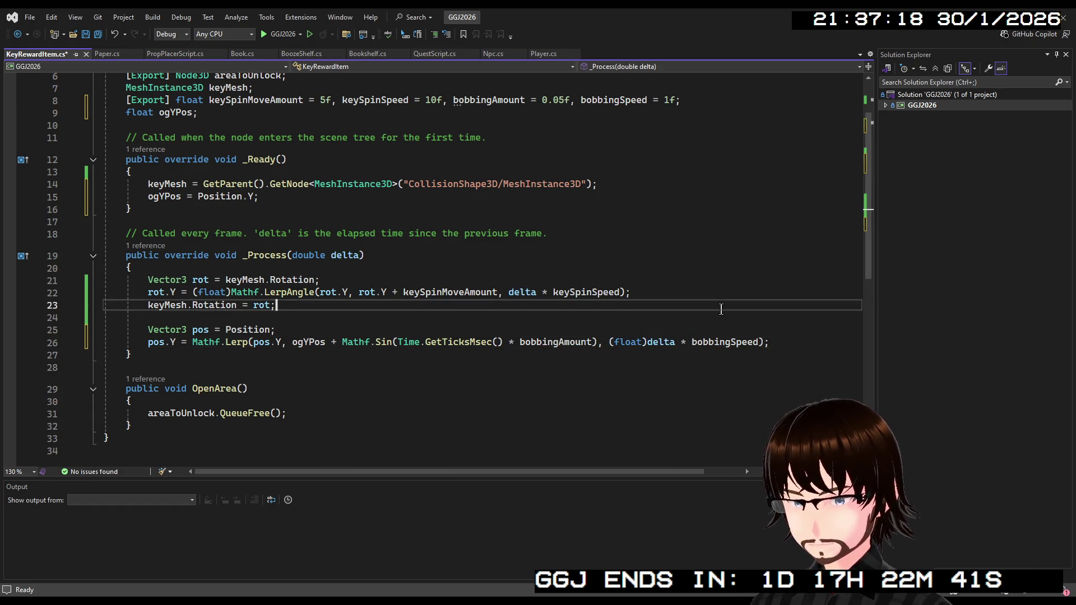
key("ctrl+s")
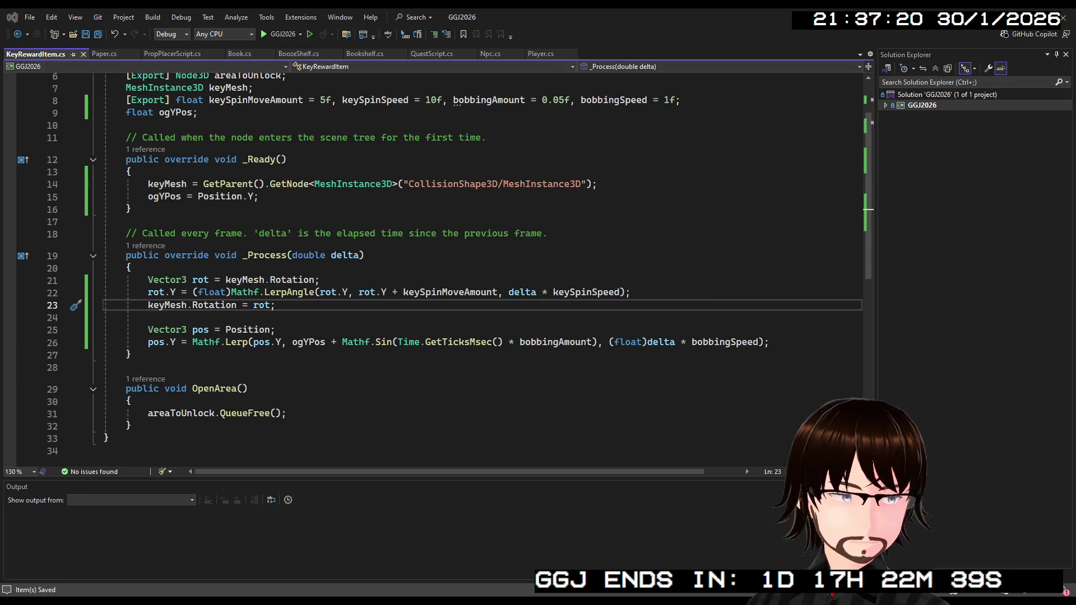
Add 'Position = pos;' on a new line after the bobbing line and save.
left_click(772, 340)
key("Return")
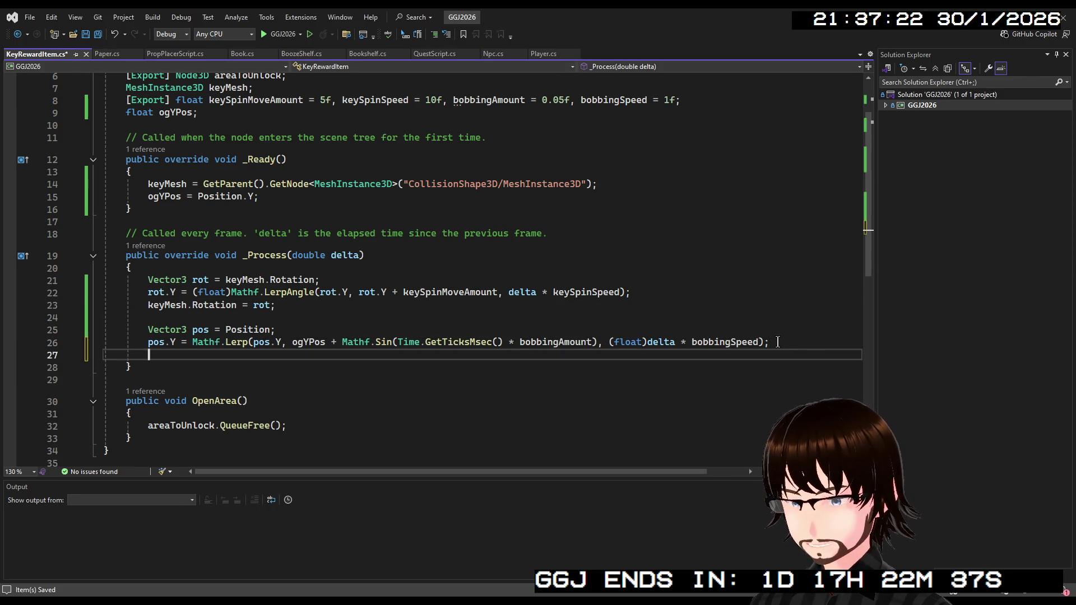
type("Po")
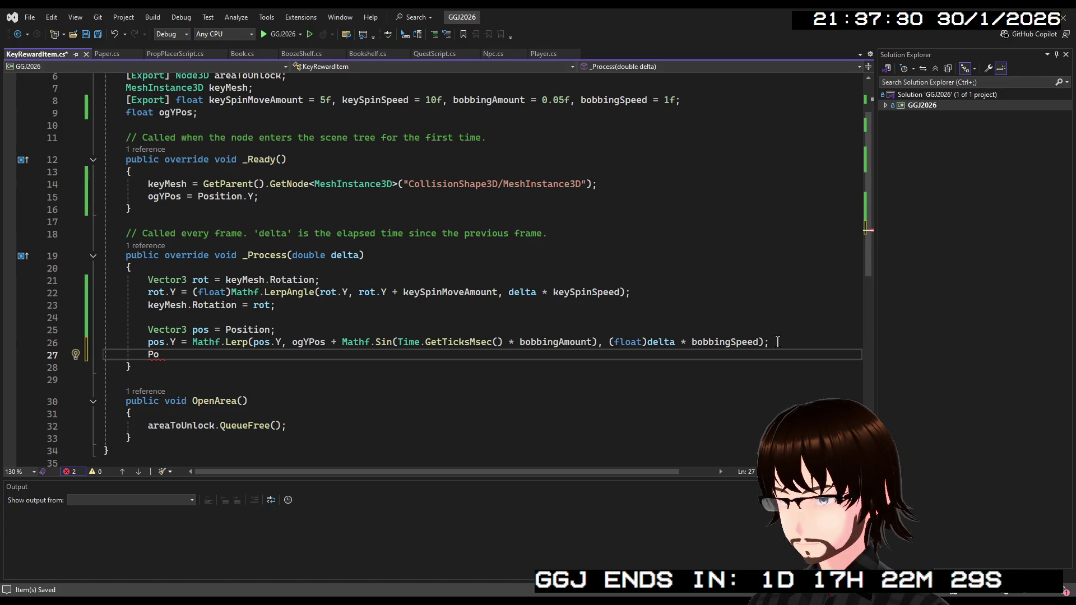
type("sition")
key("Tab")
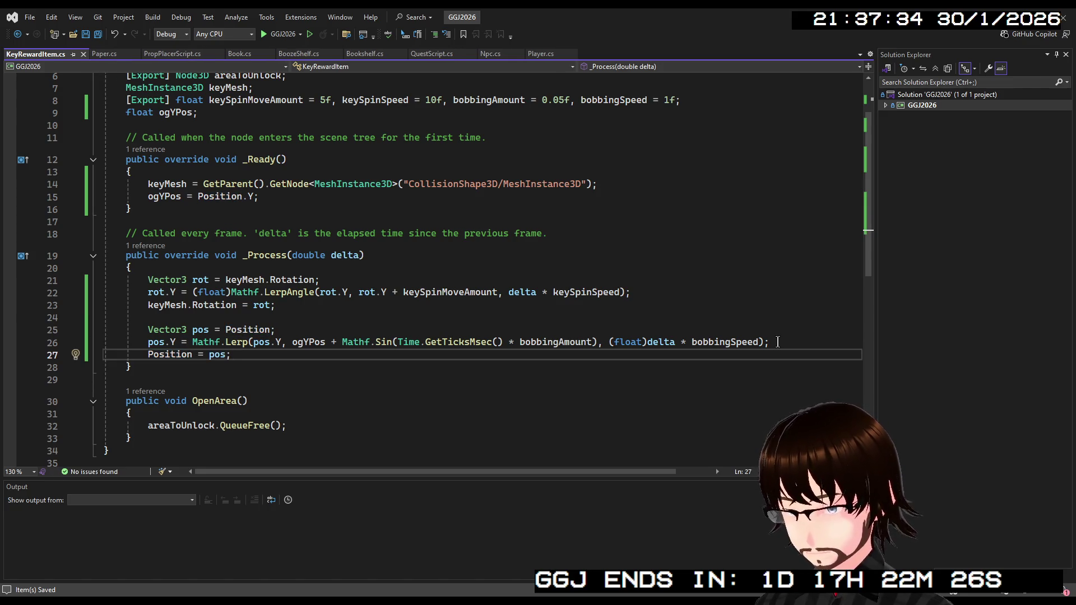
key("ctrl+s")
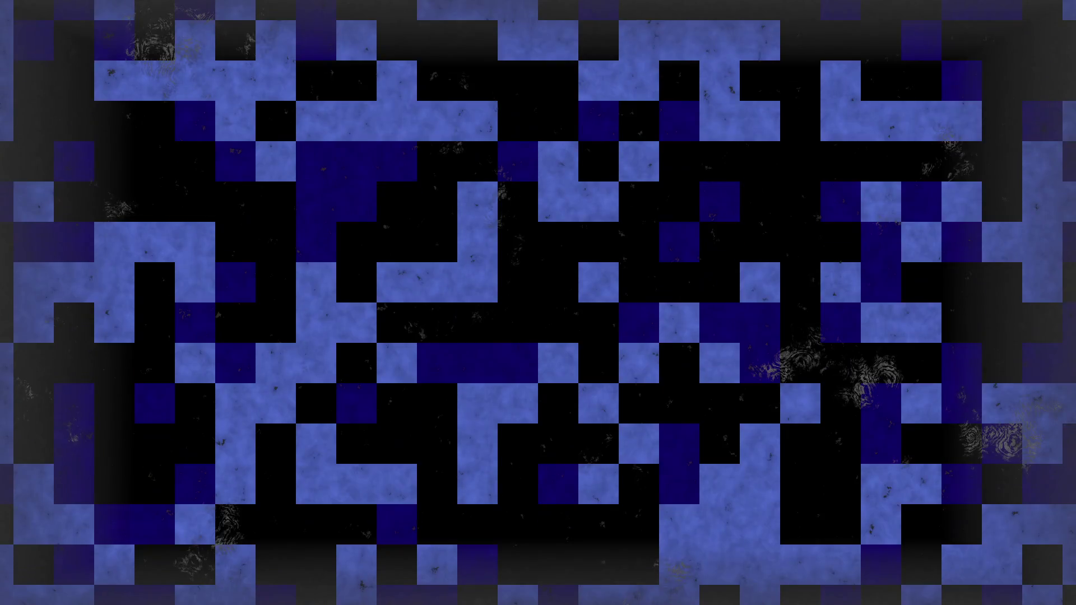
Run the game with F5 and walk up to the key.
key("F5")
key("w")
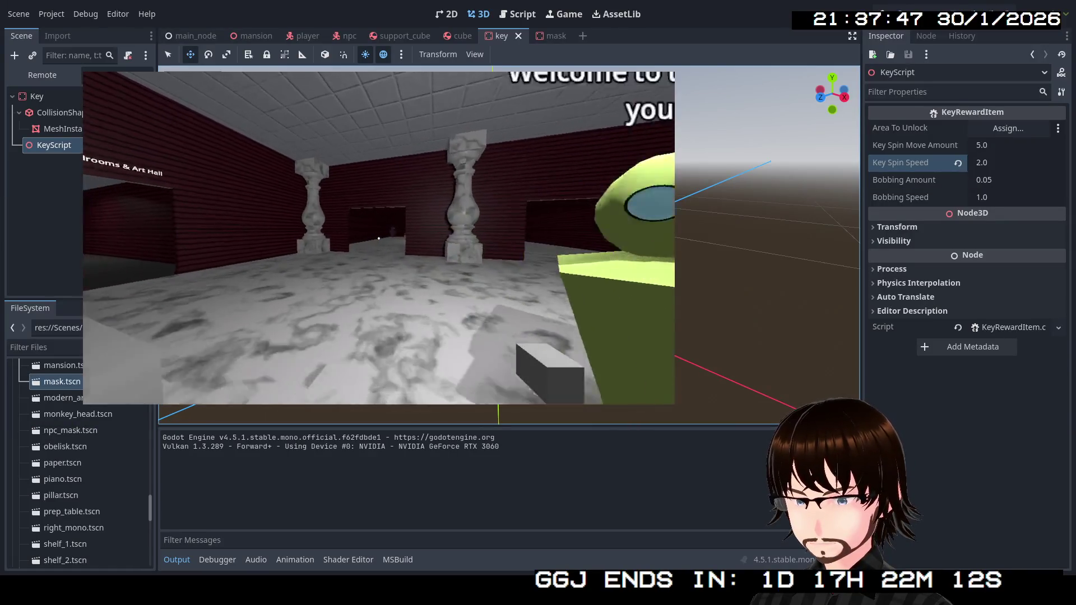
key("w")
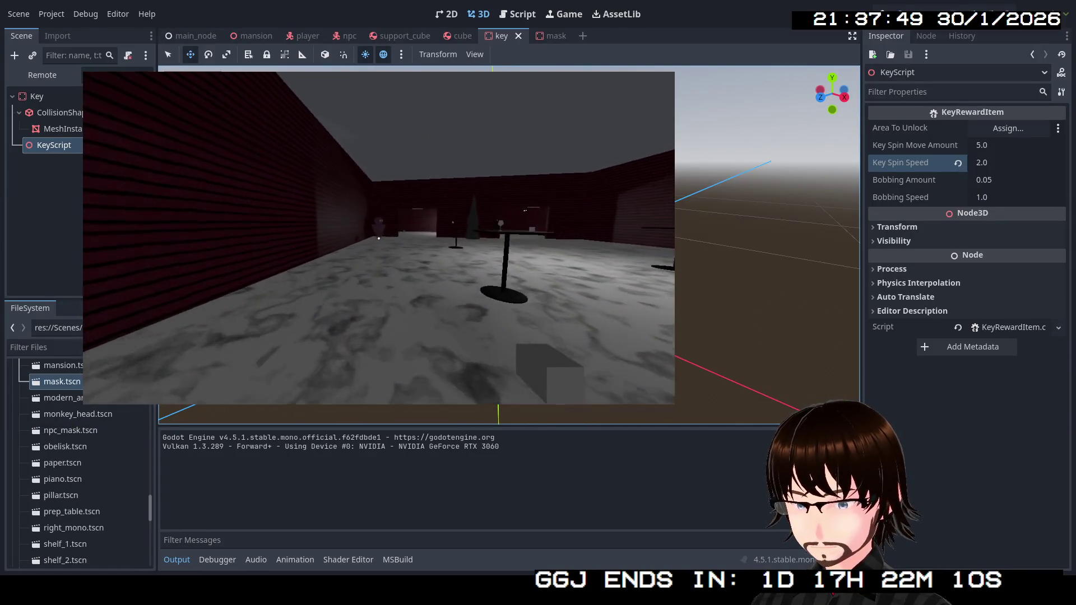
key("w")
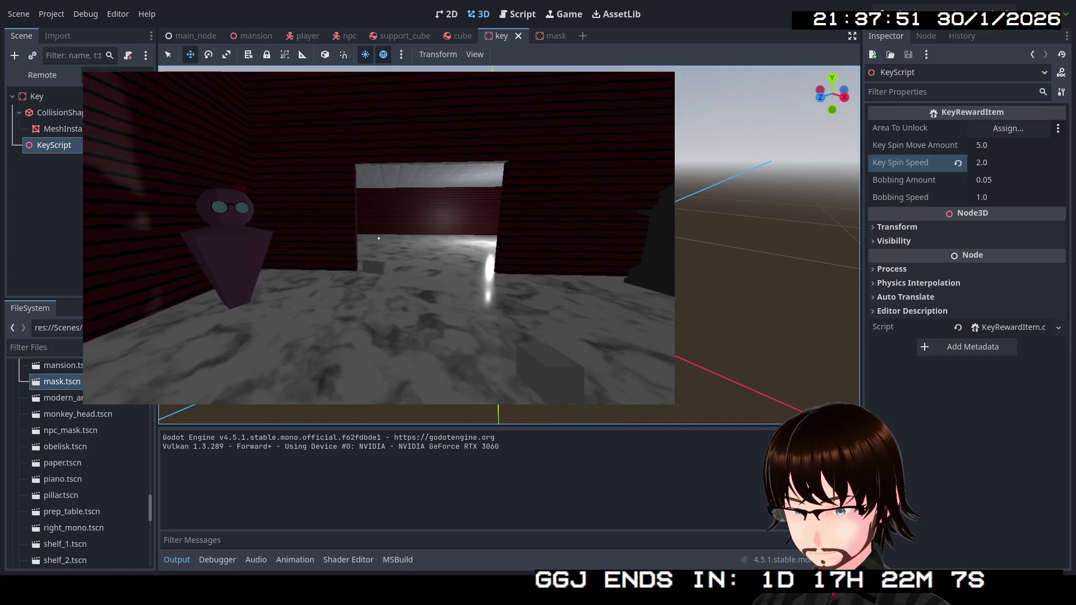
key("w")
key("w")
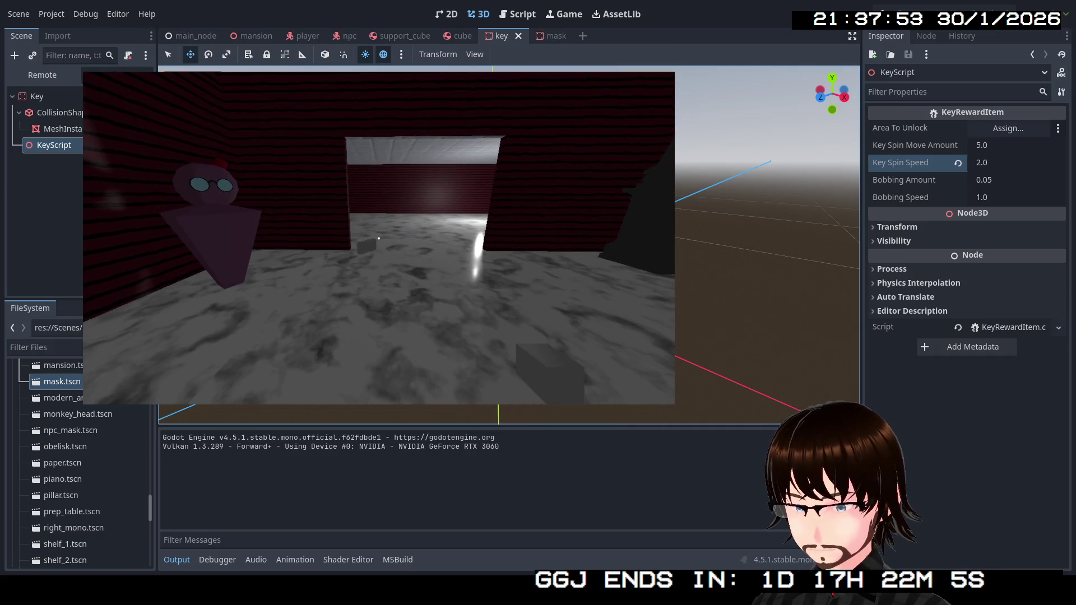
key("w")
key("s")
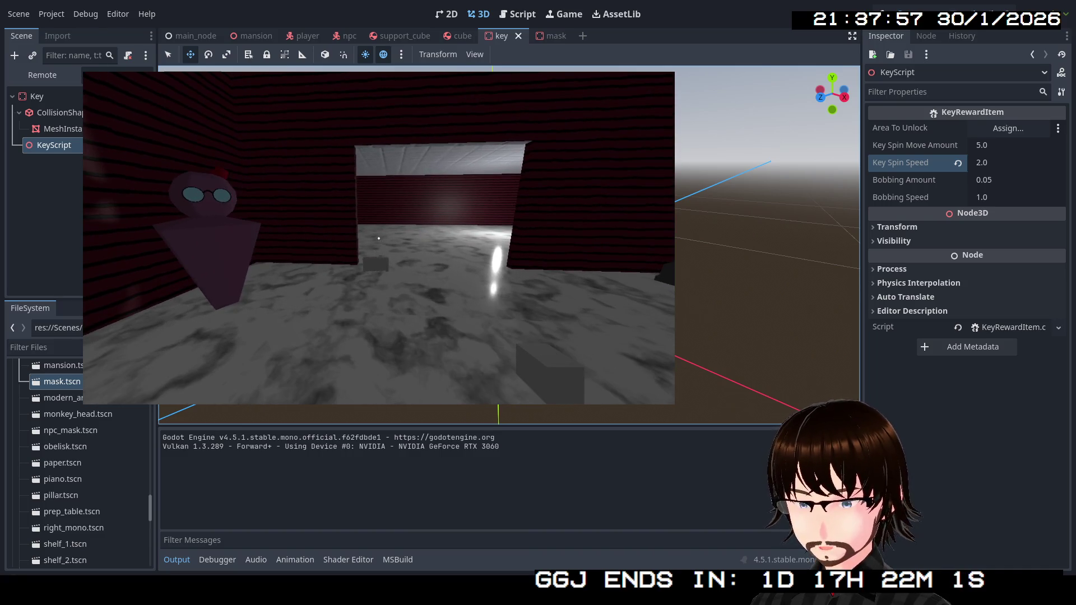
Try live Bobbing Amount values of 1 and then 500.
left_click(995, 180)
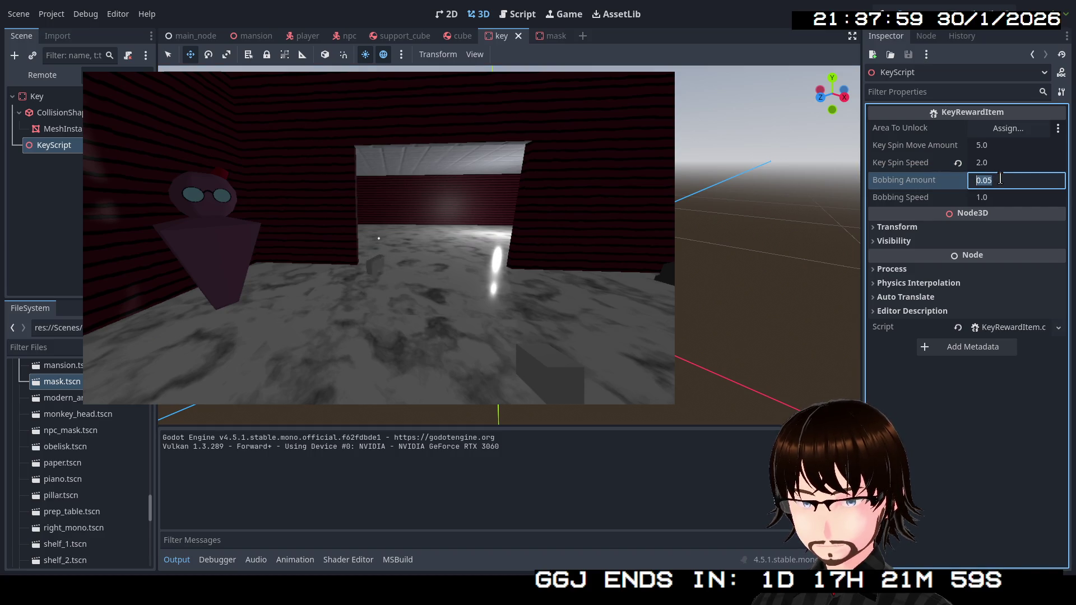
type("1")
key("Return")
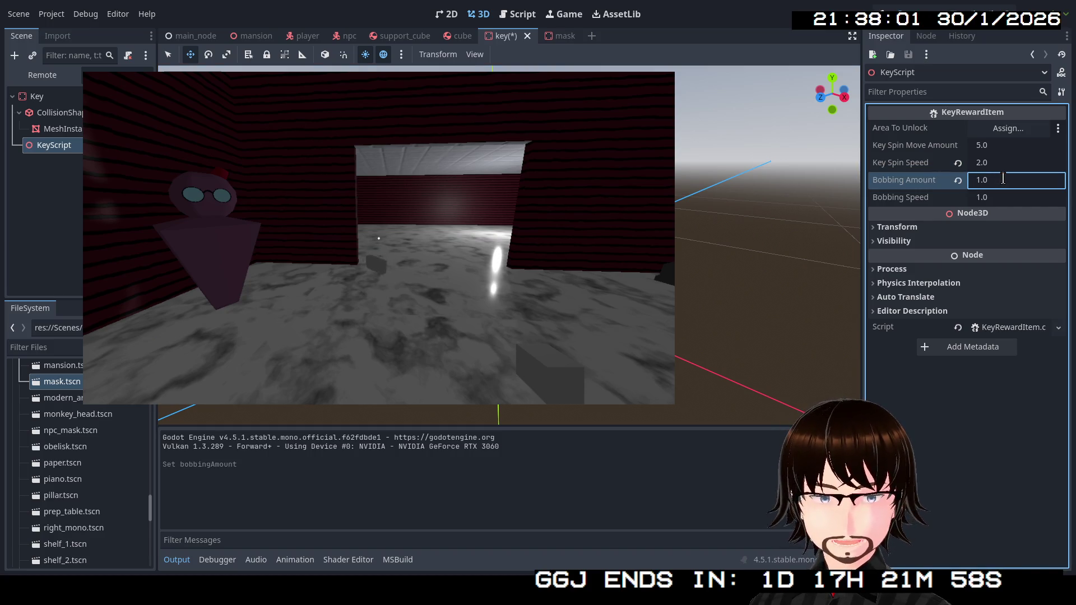
left_click(1003, 179)
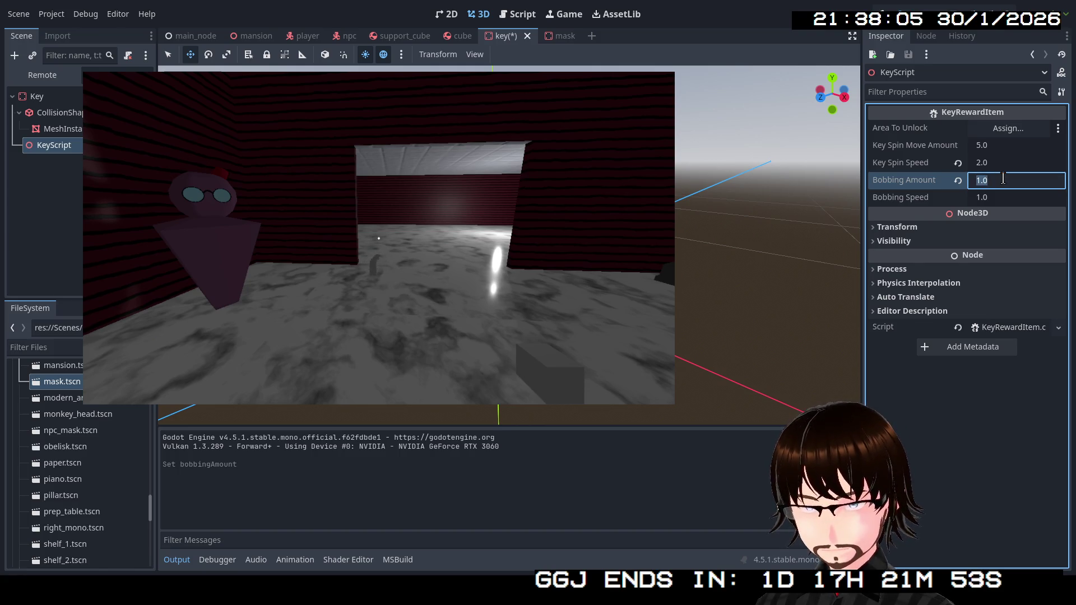
type("500")
key("Return")
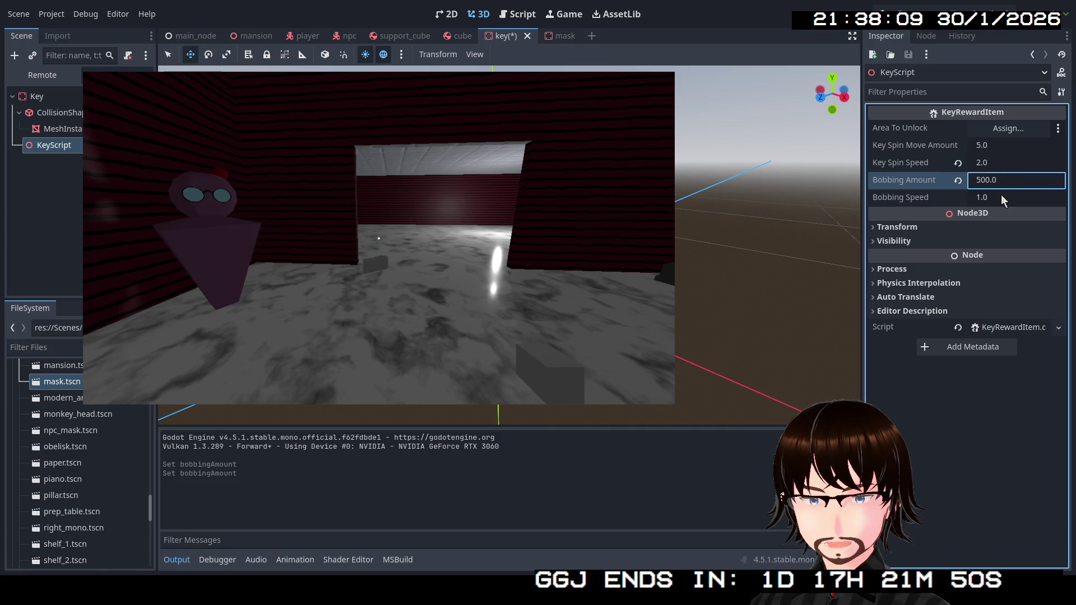
Set Bobbing Speed to 10, then 0.1, and bring Bobbing Amount back to 1.
left_click(1001, 197)
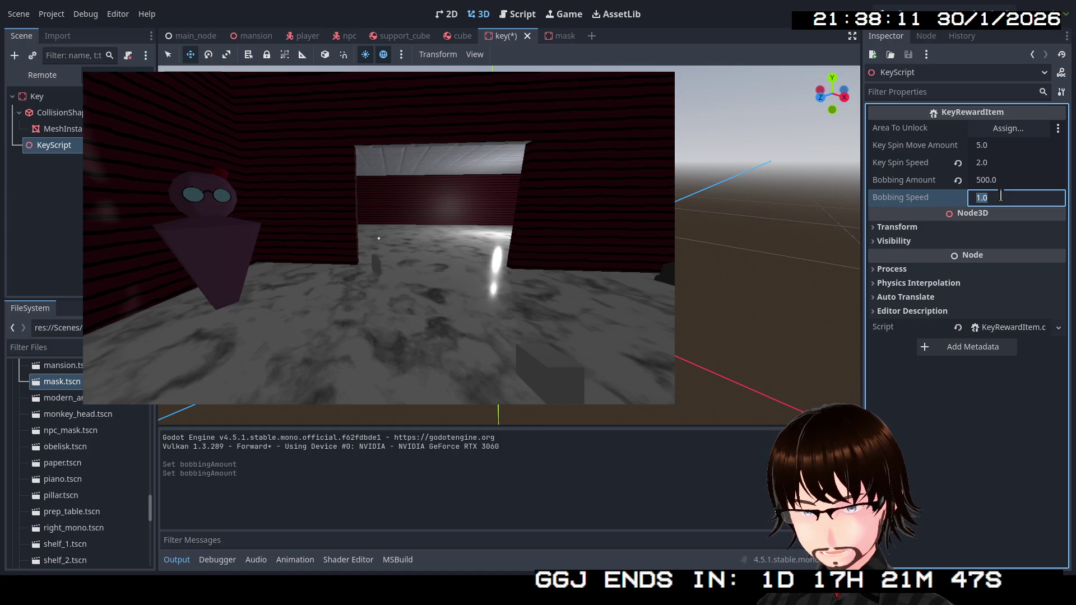
type("10")
key("Return")
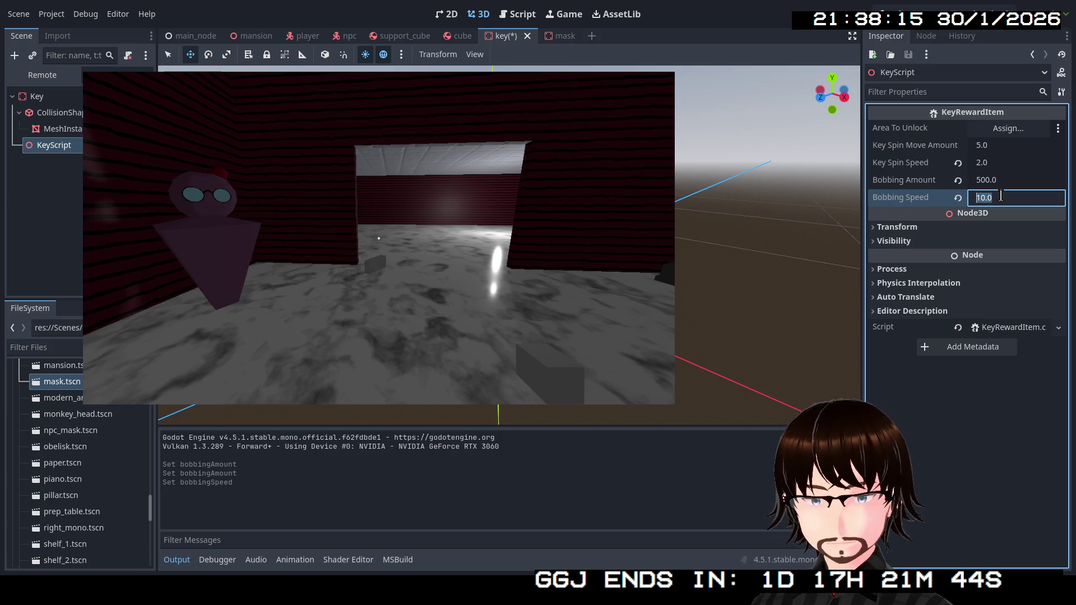
left_click(1001, 198)
type("0.1")
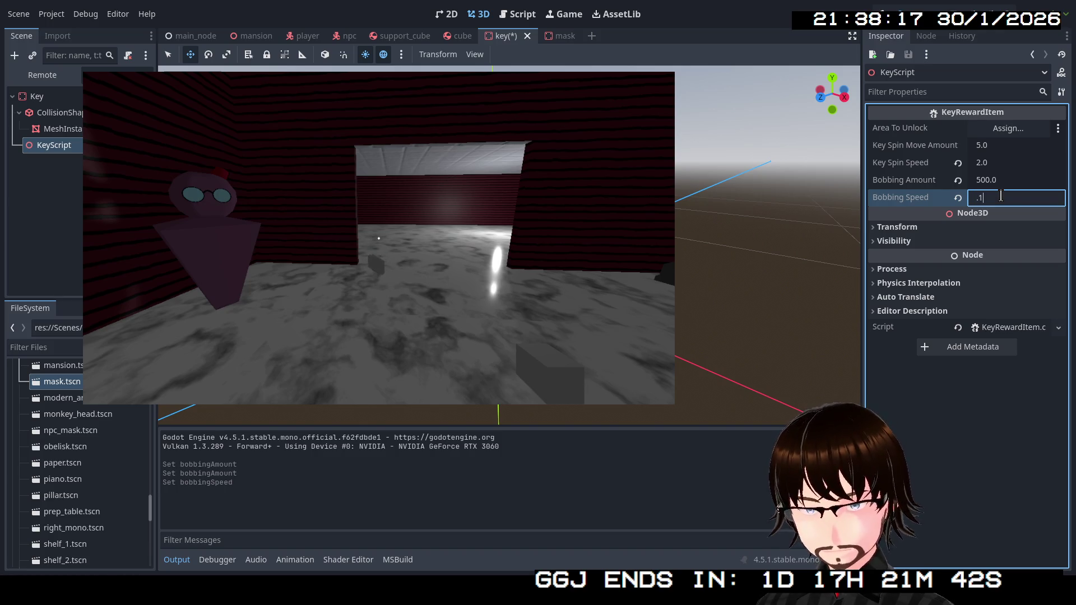
key("Return")
left_click(993, 185)
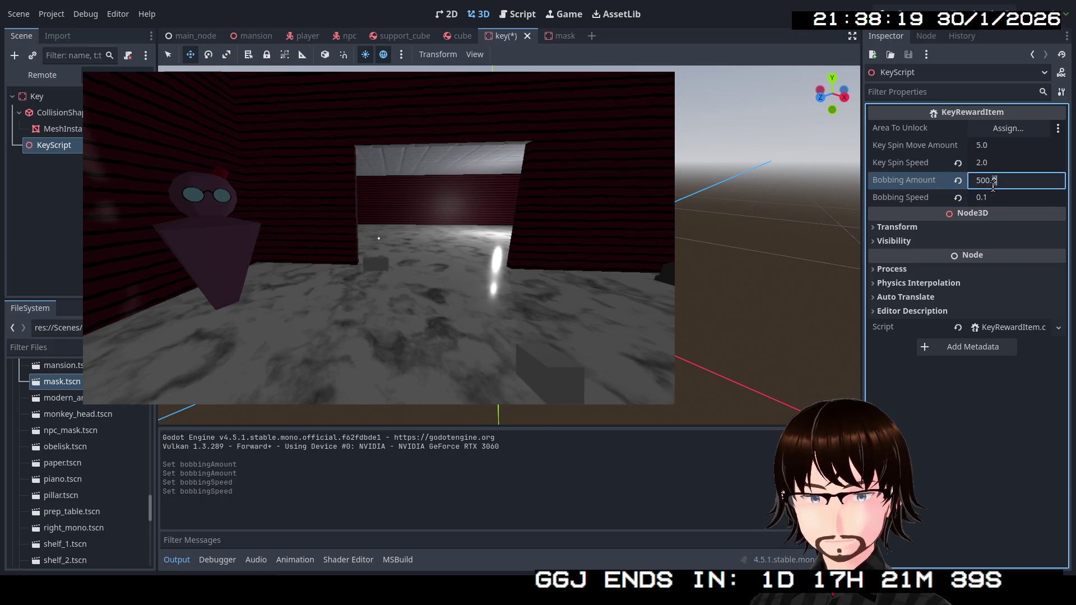
type("1")
key("Return")
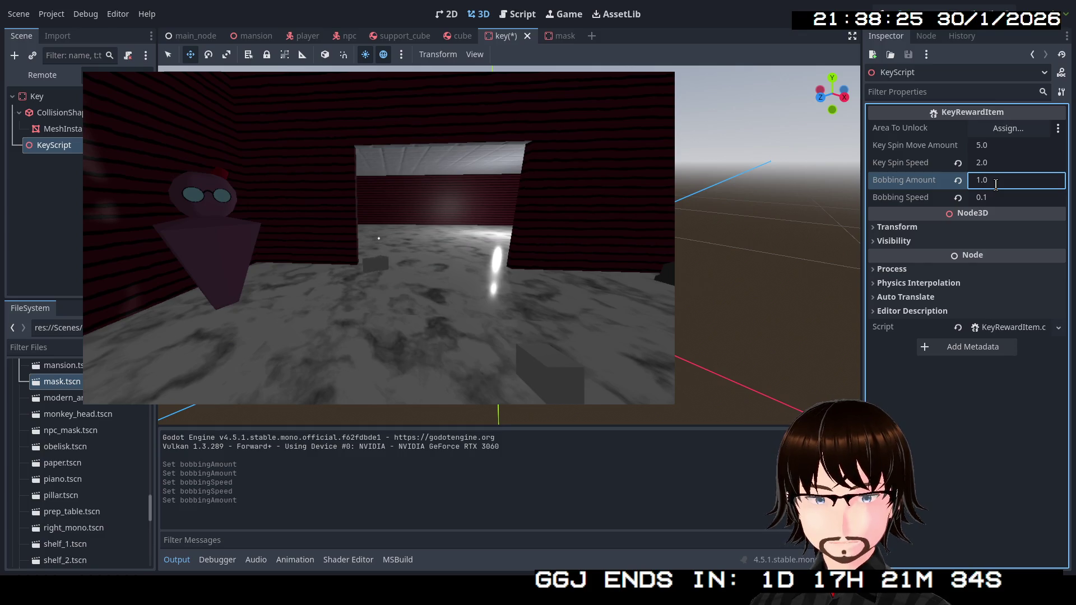
key("Return")
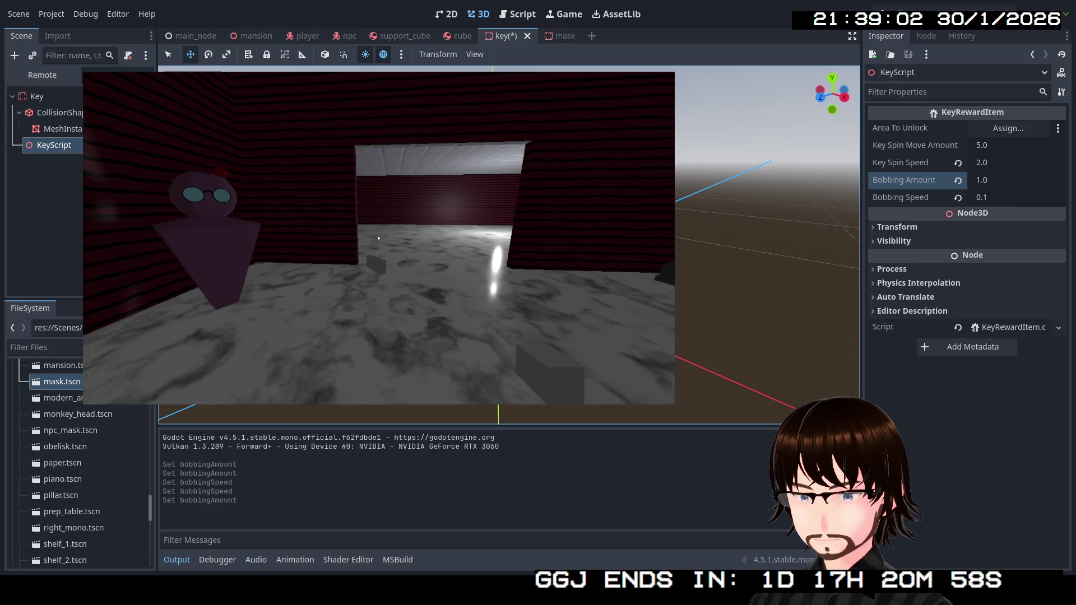
Stop and relaunch the game, walk in, and select the live KeyScript node in the Remote tree.
key("Escape")
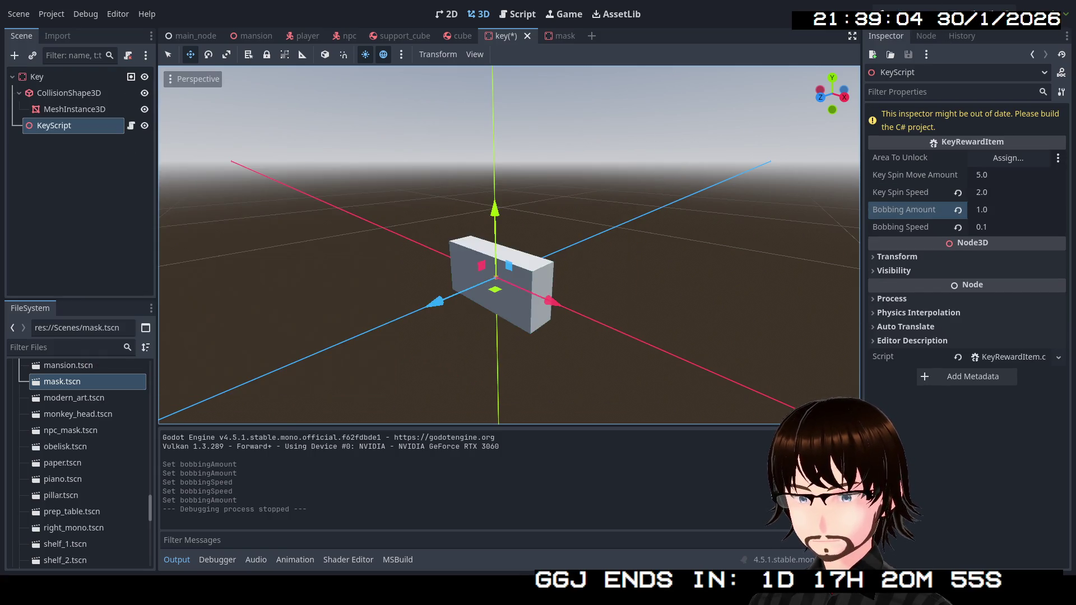
left_click(899, 17)
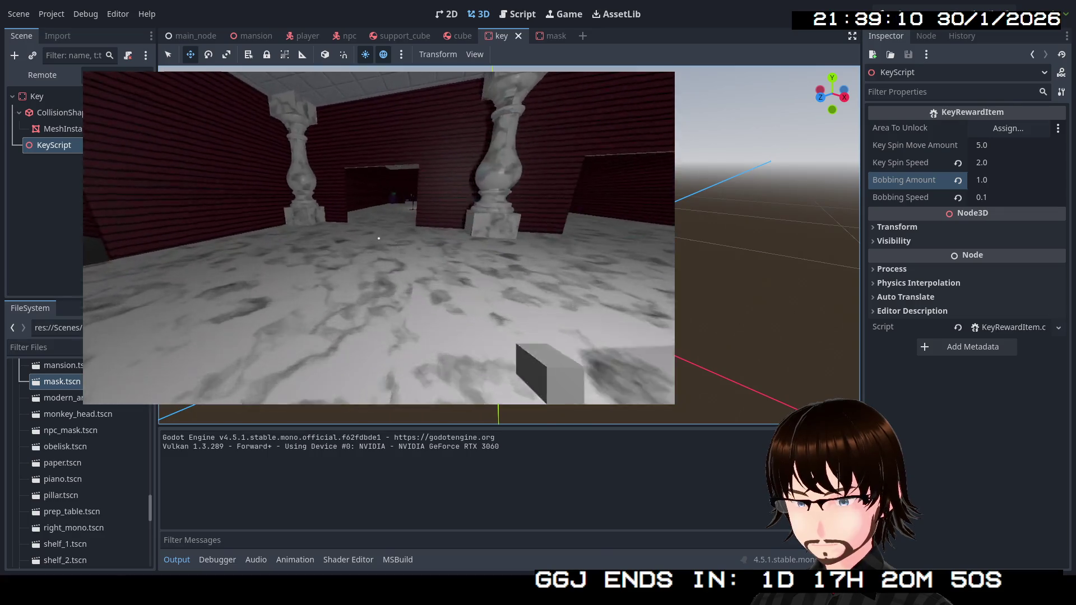
key("w")
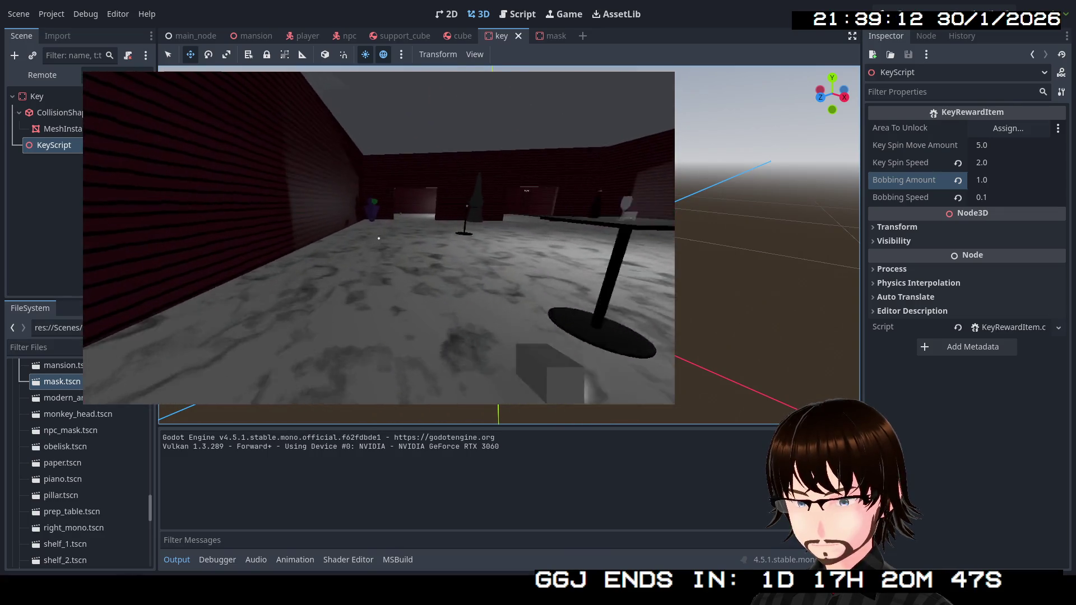
key("w")
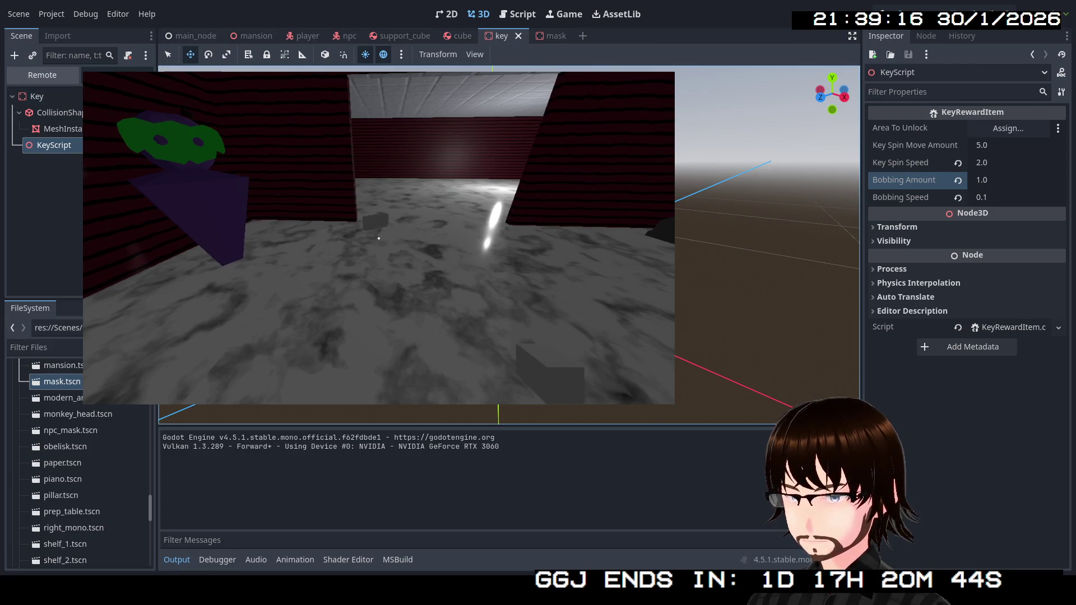
left_click(56, 77)
left_click(67, 258)
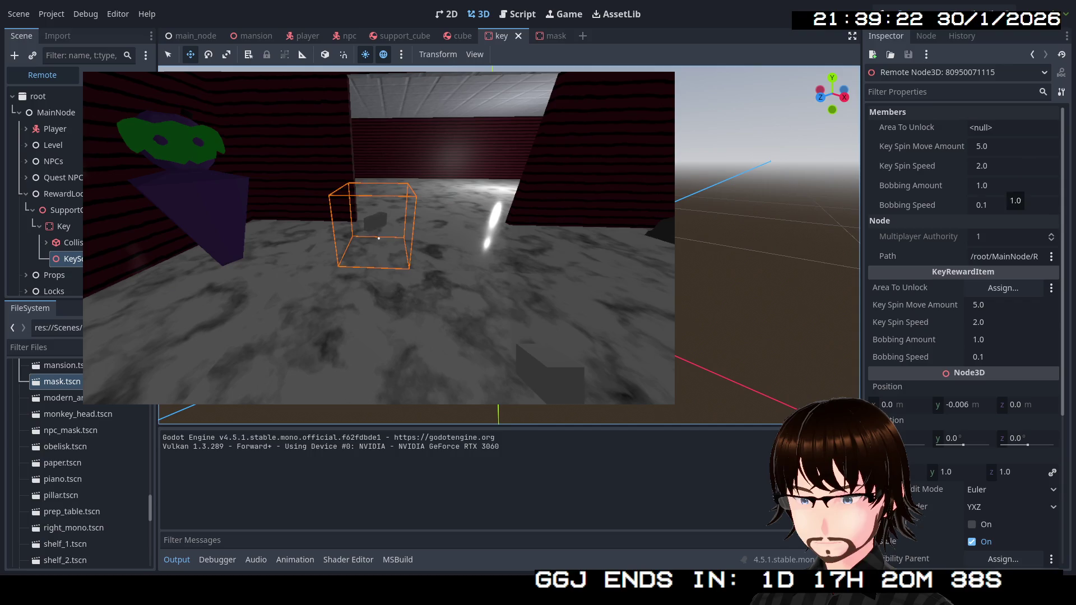
Set the live Bobbing Amount to 5 and Bobbing Speed to 10.
left_click(999, 189)
type("5")
key("Return")
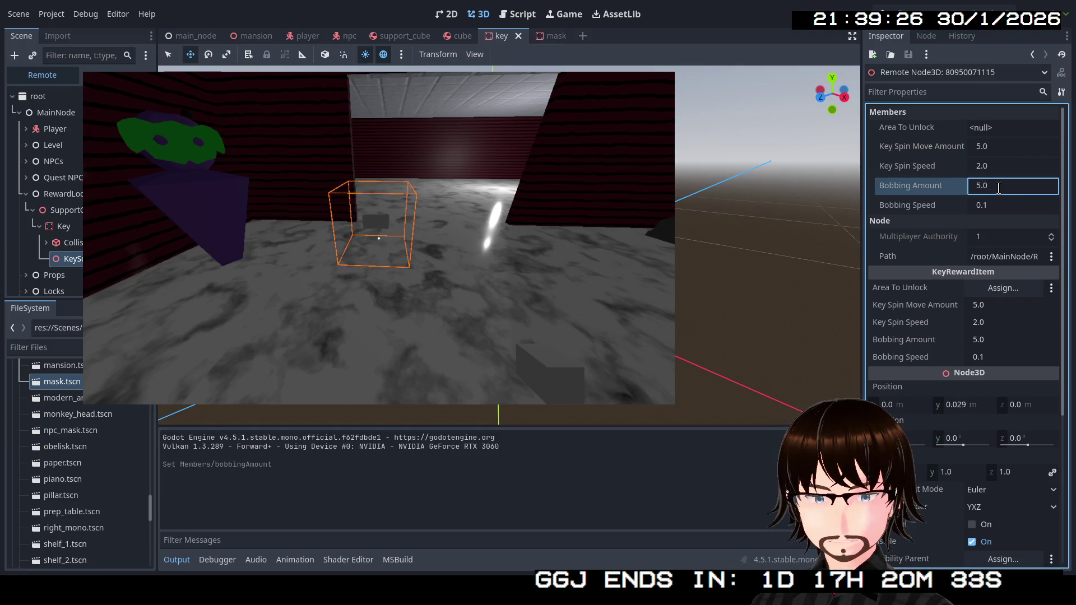
left_click(998, 206)
type("10")
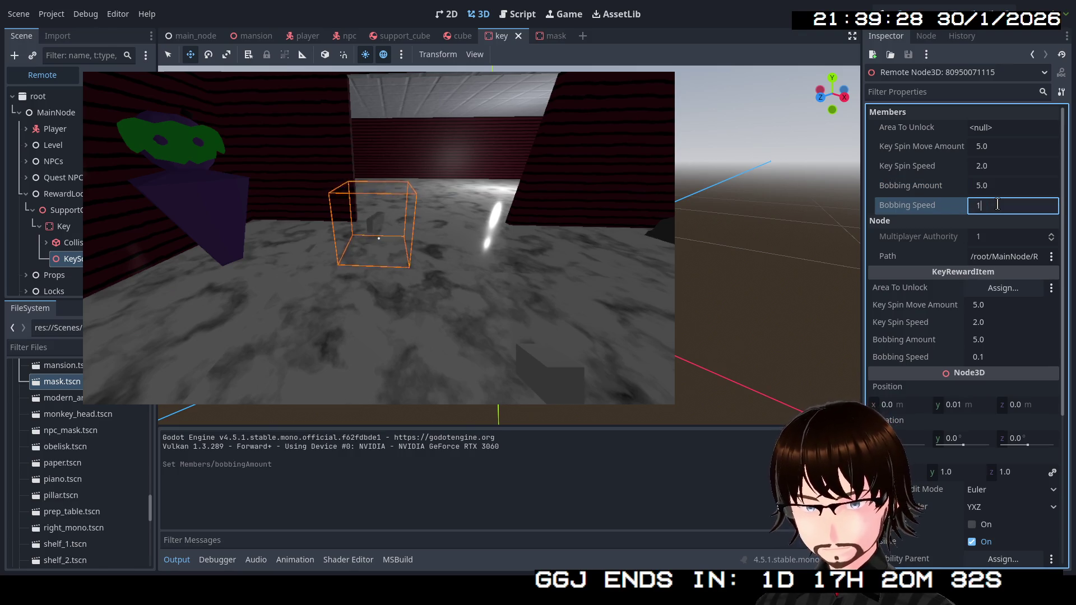
key("Return")
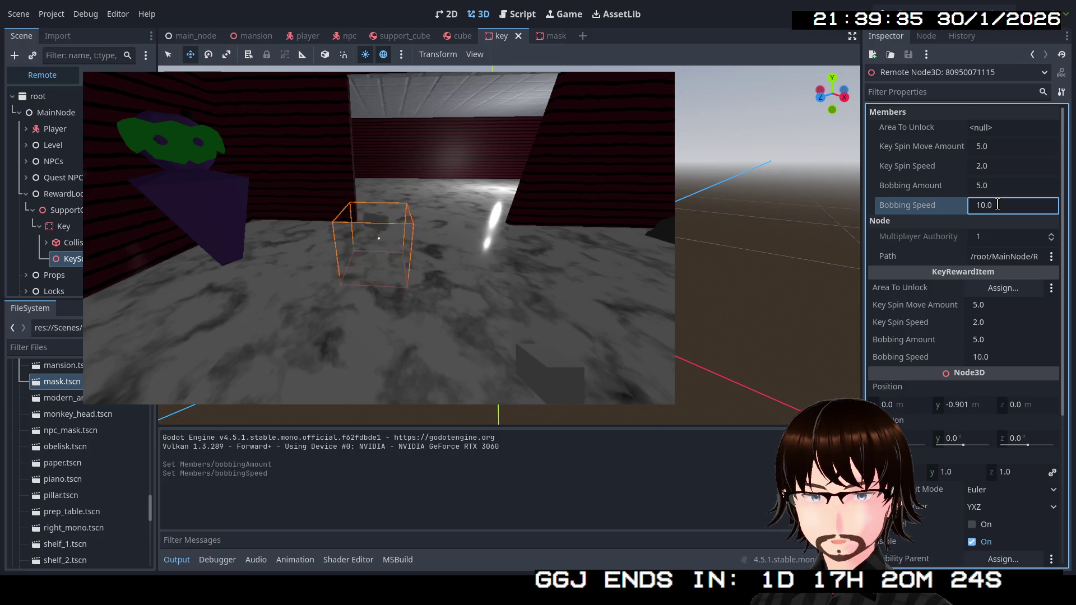
left_click(843, 175)
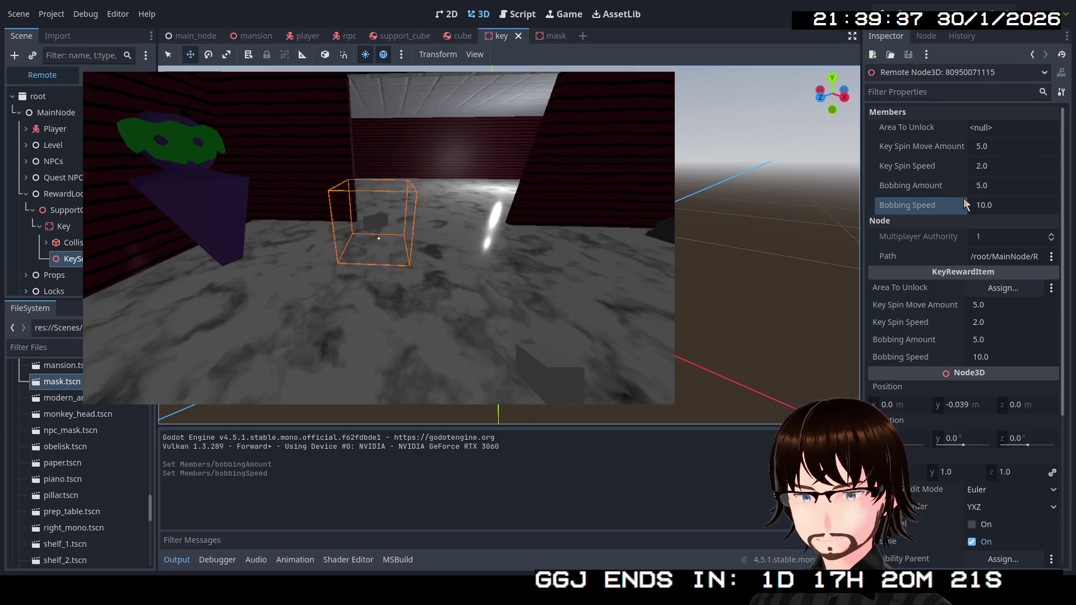
Change the live Bobbing Amount to 1 and Bobbing Speed to 1.
left_click(989, 187)
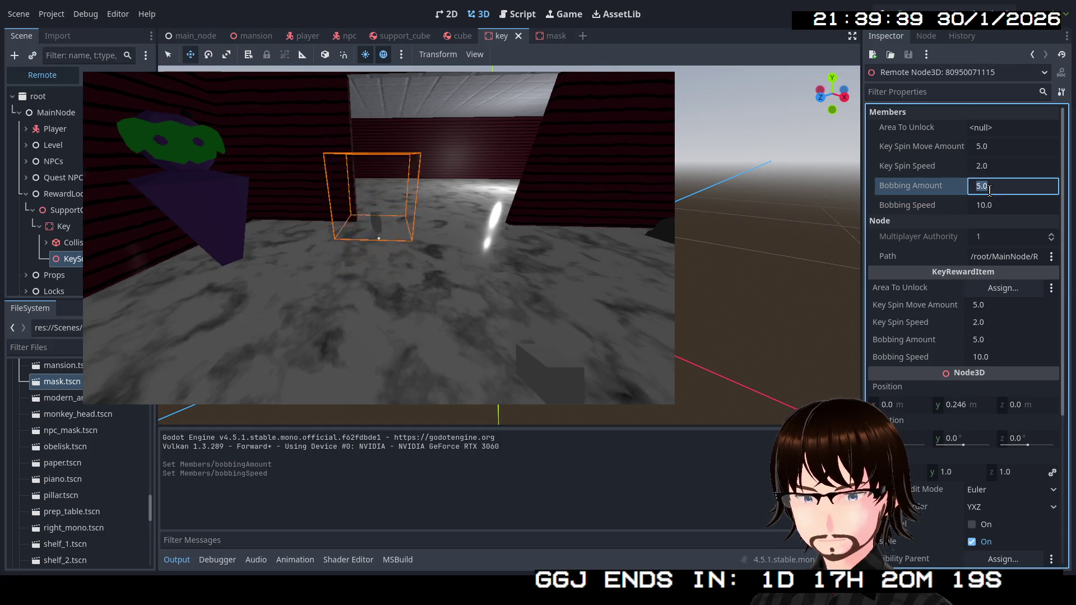
type("1")
key("Return")
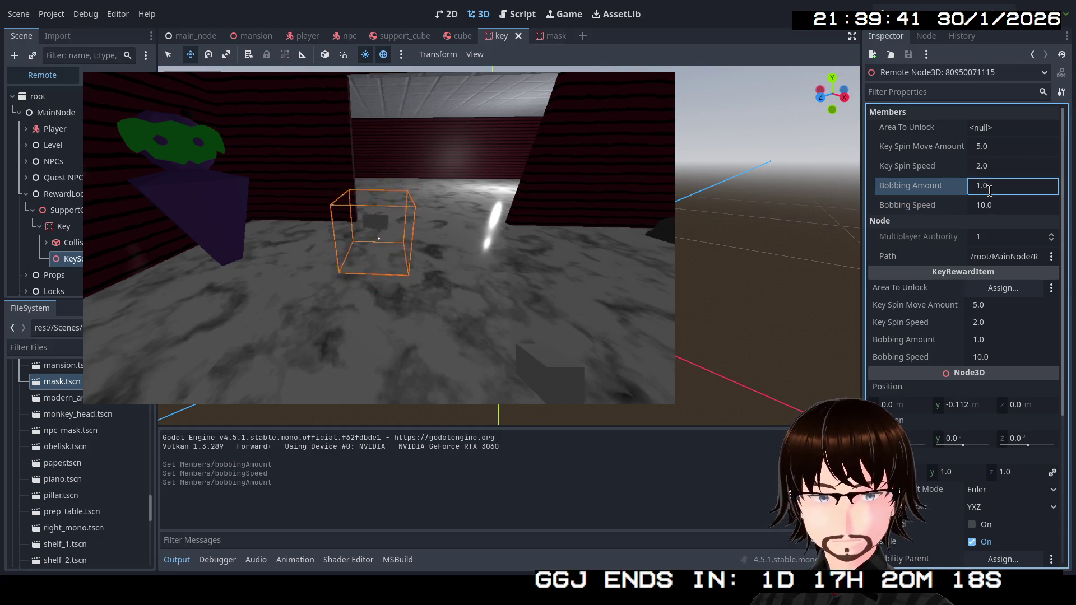
left_click(991, 205)
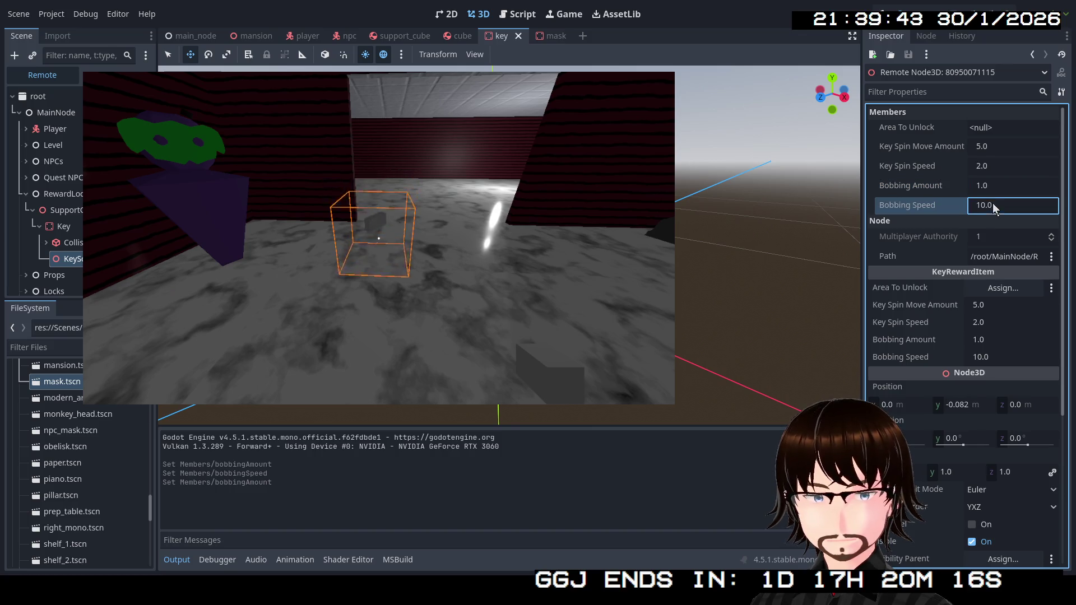
type("1")
key("Return")
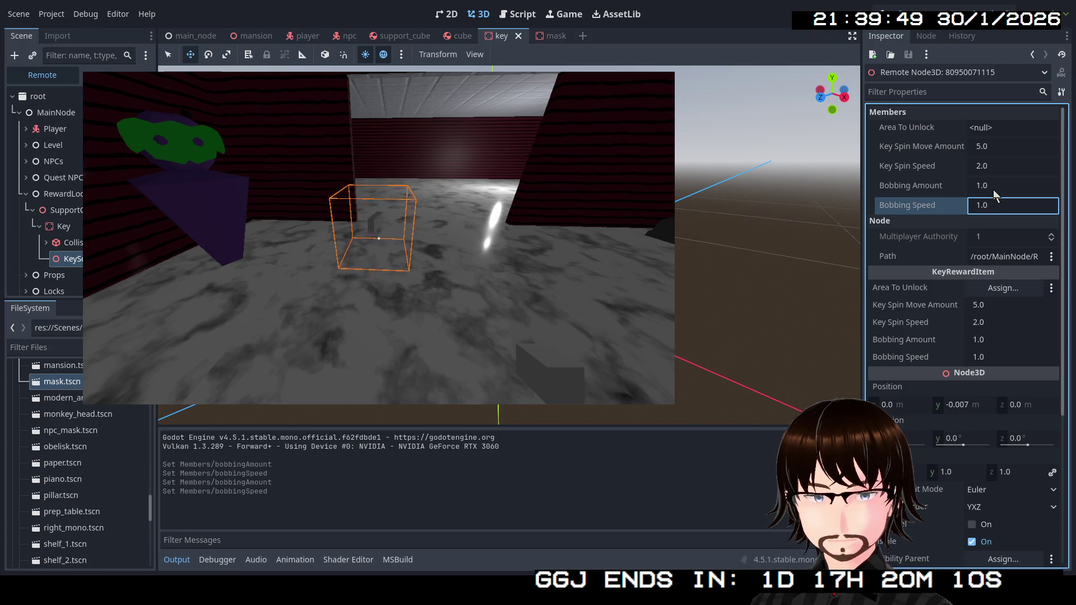
Try Bobbing Amount 10, return it to 1.0, and stop the game with F8.
left_click(993, 189)
type("1")
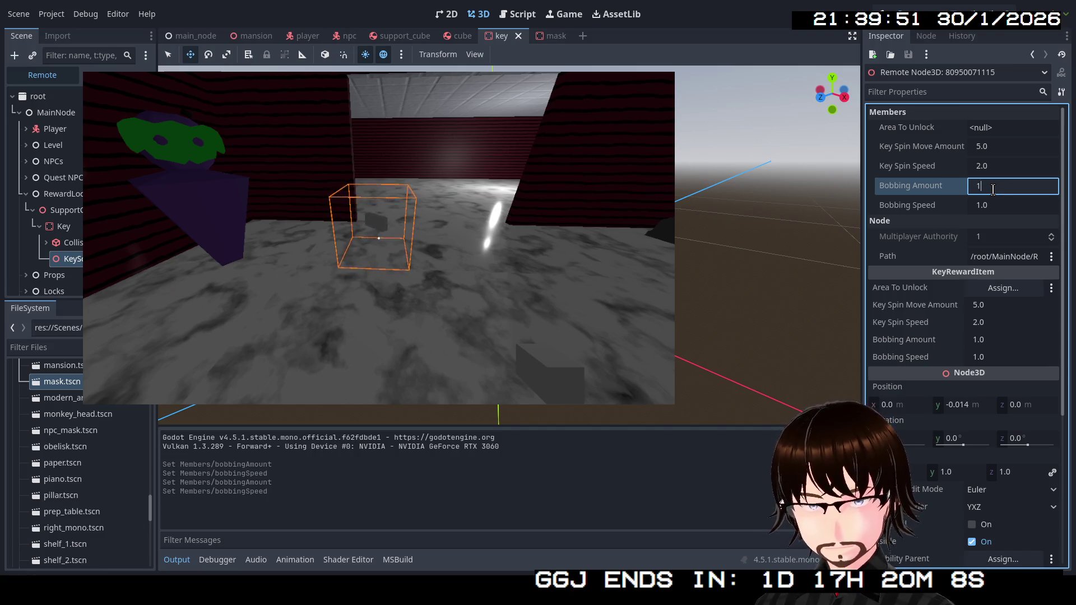
type("0")
key("Return")
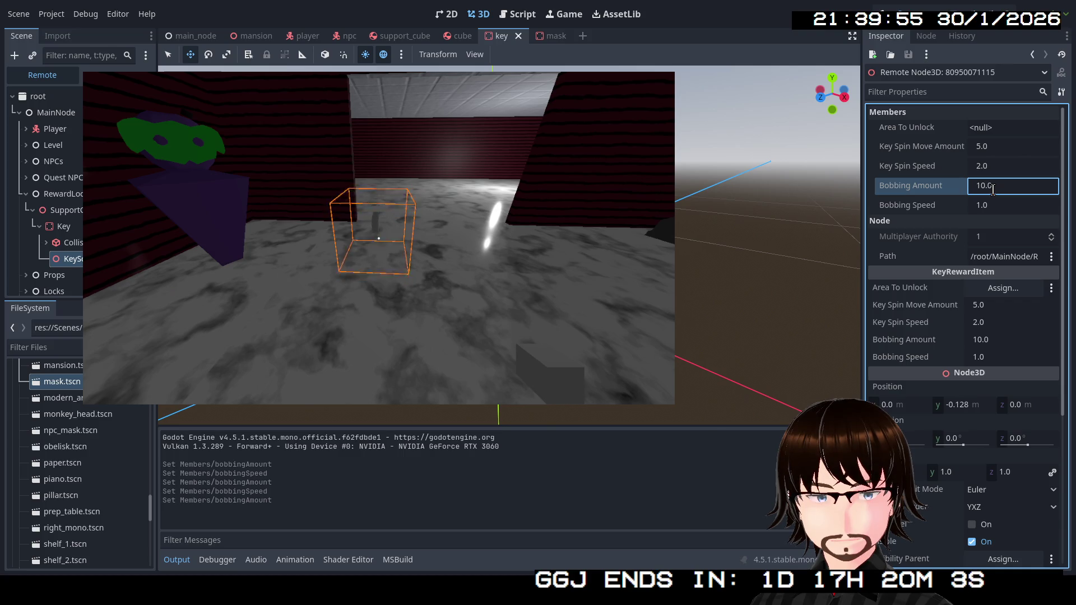
double_click(992, 190)
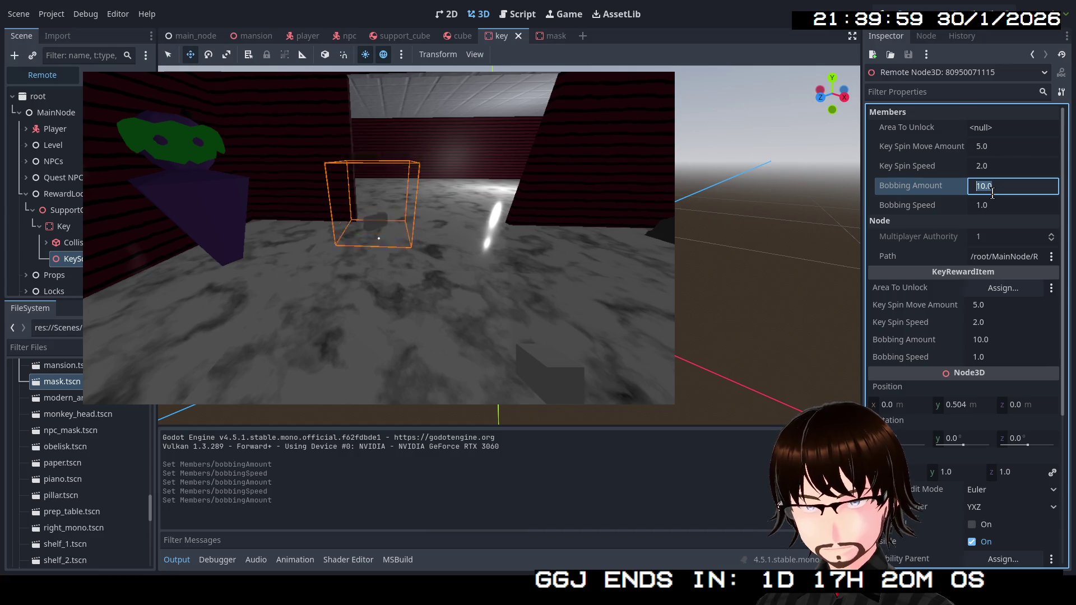
type("1.0")
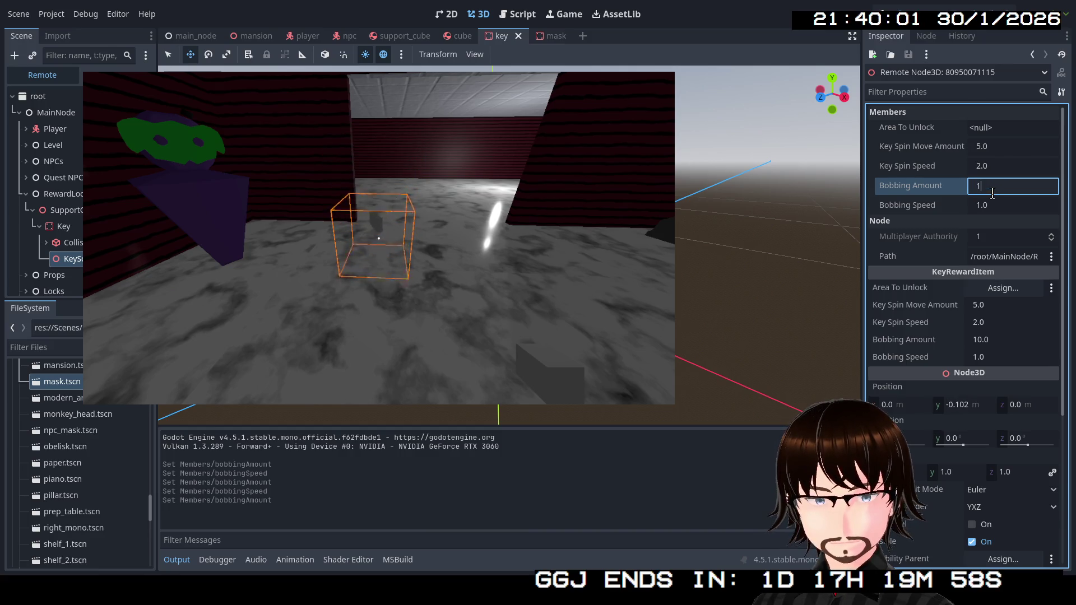
key("Return")
left_click(1001, 204)
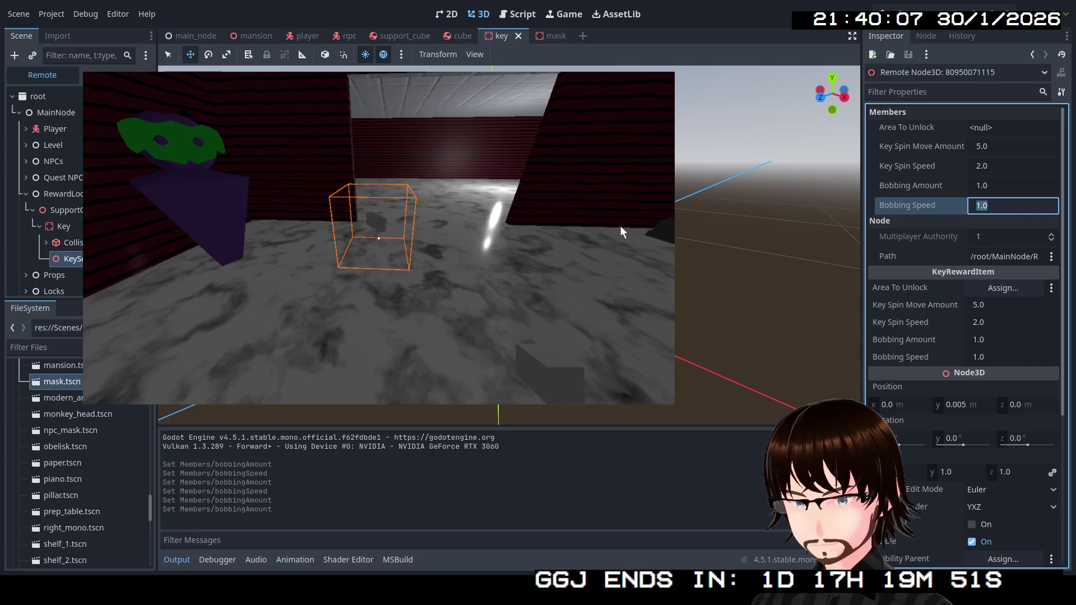
key("F8")
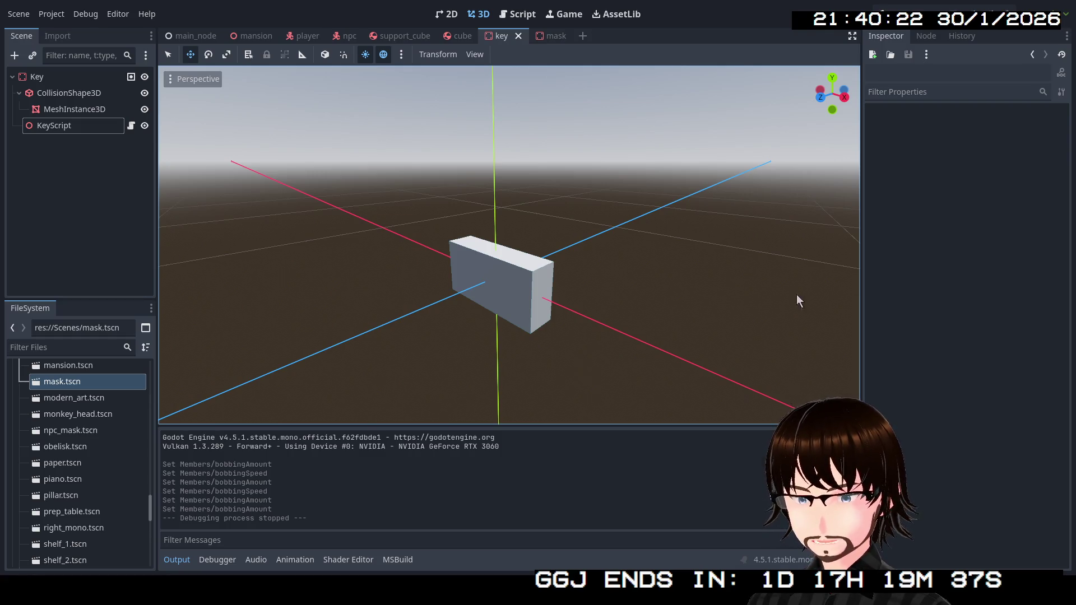
Relaunch the game, walk to the key, and select its live KeyScript node in the Remote tree.
left_click(898, 10)
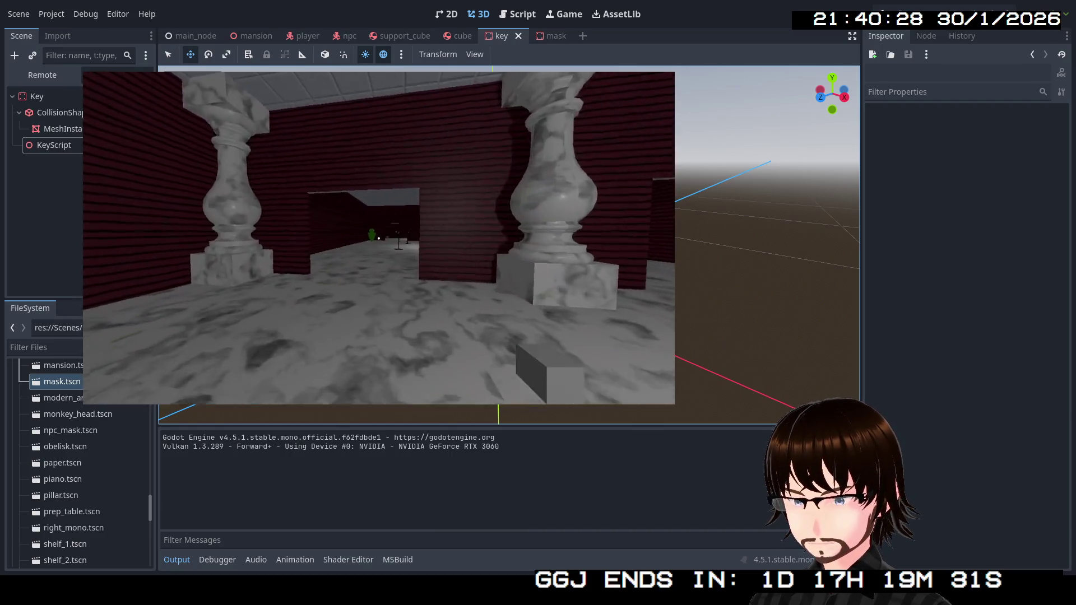
key("w")
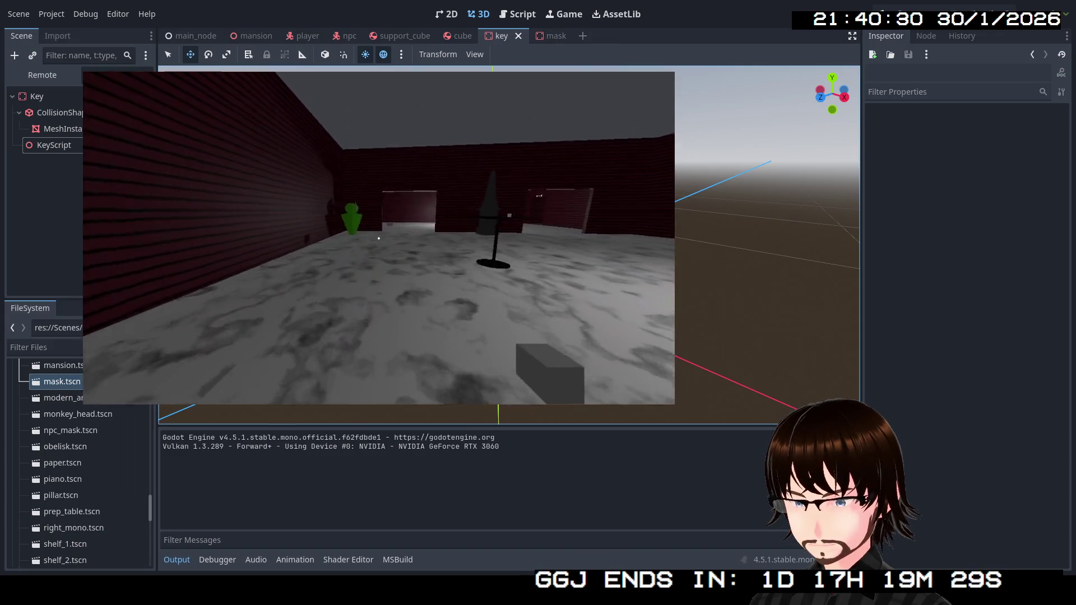
key("w")
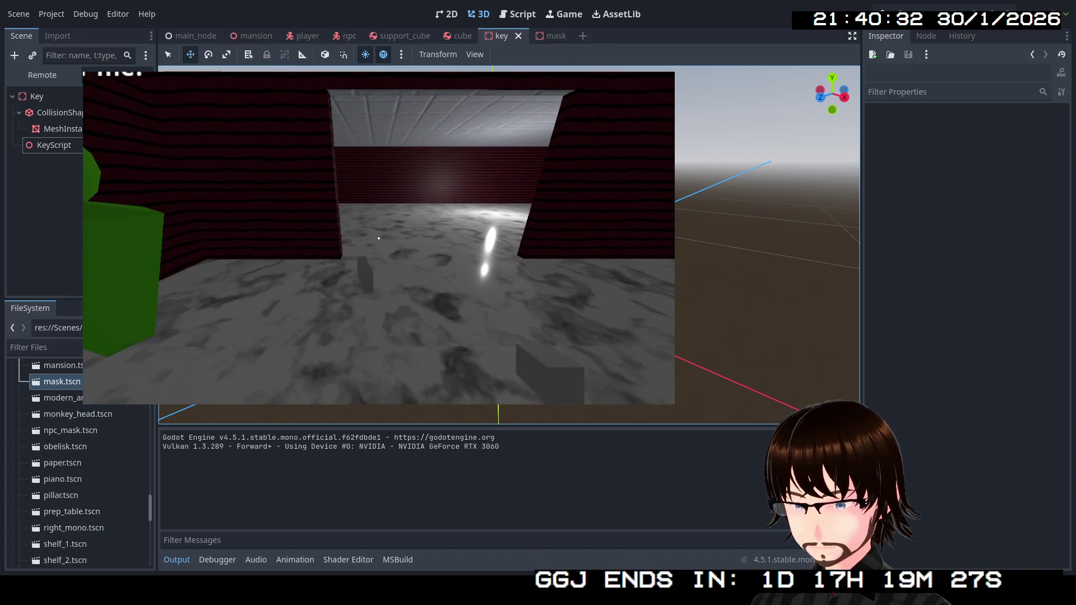
key("s")
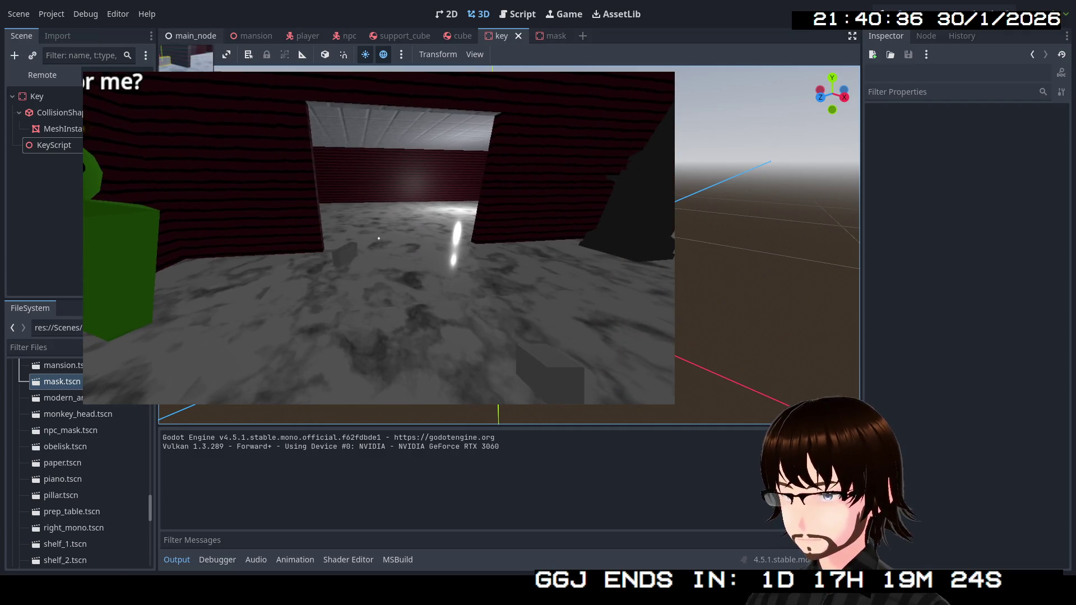
left_click(195, 36)
left_click(507, 36)
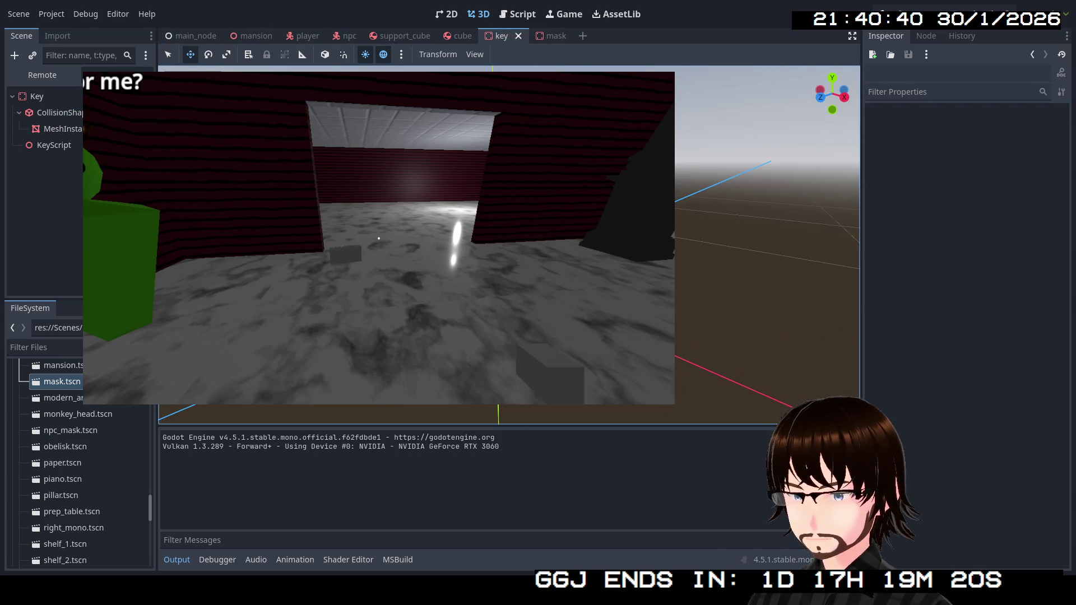
left_click(42, 74)
left_click(74, 259)
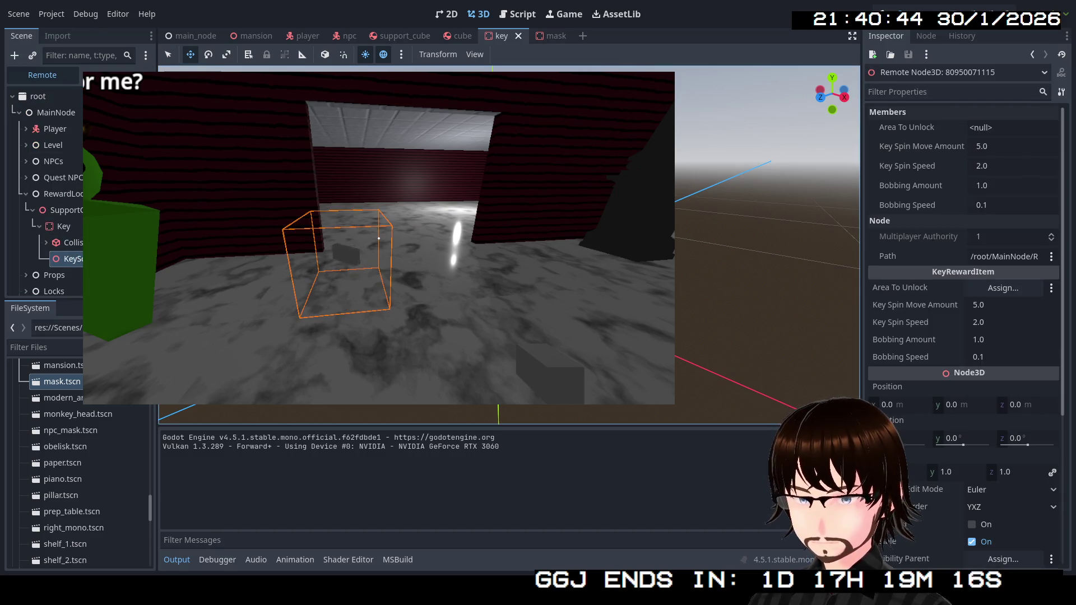
left_click(998, 205)
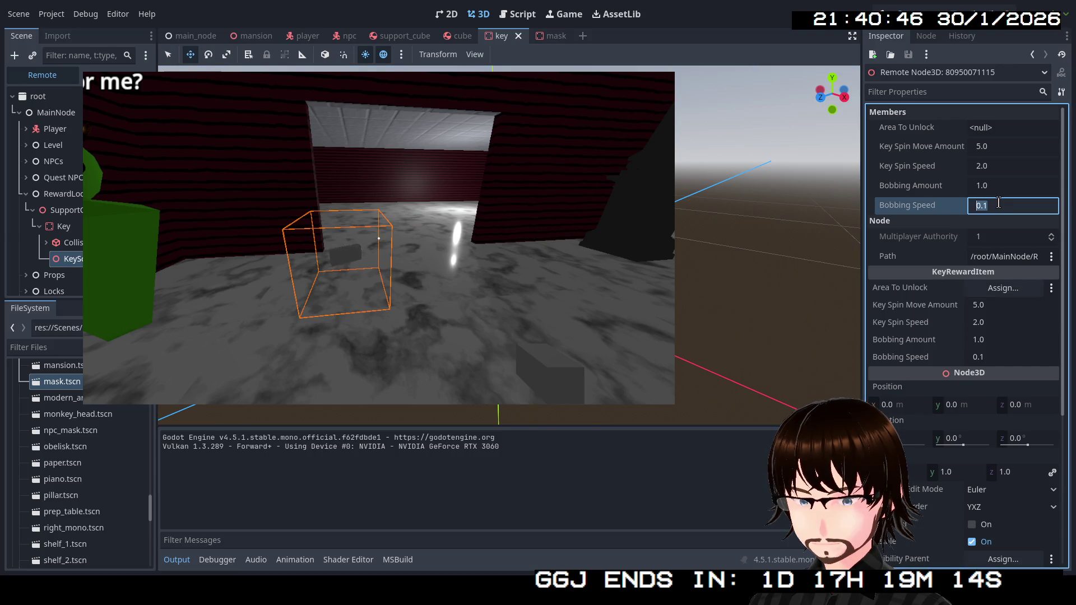
Apply live Bobbing Speed 1.0 and Bobbing Amount 2.0, then stop and relaunch the game.
type("1")
key("Return")
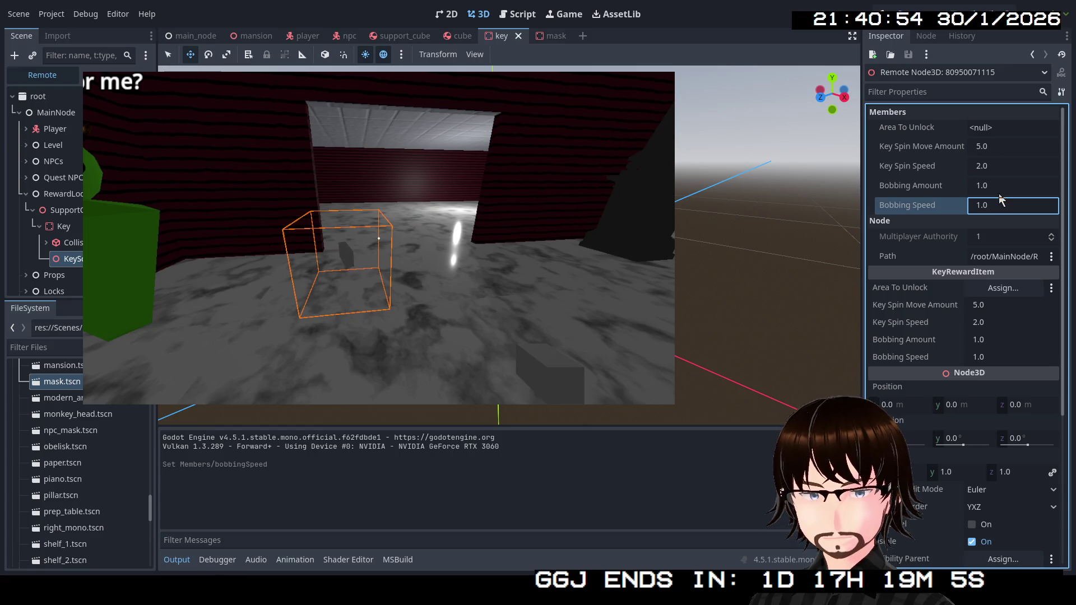
left_click(997, 185)
type("2")
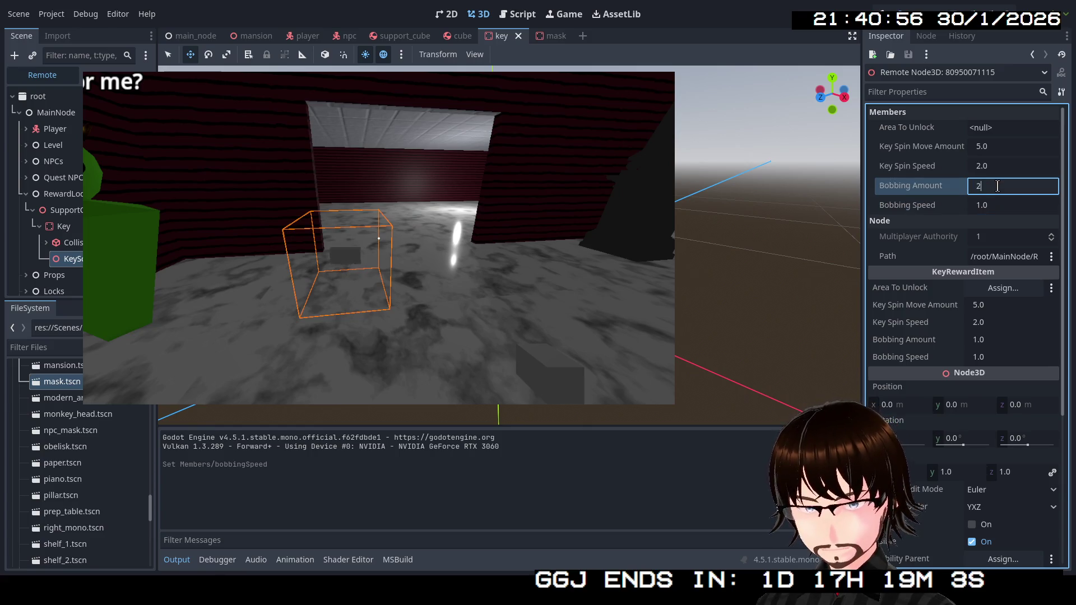
key("Return")
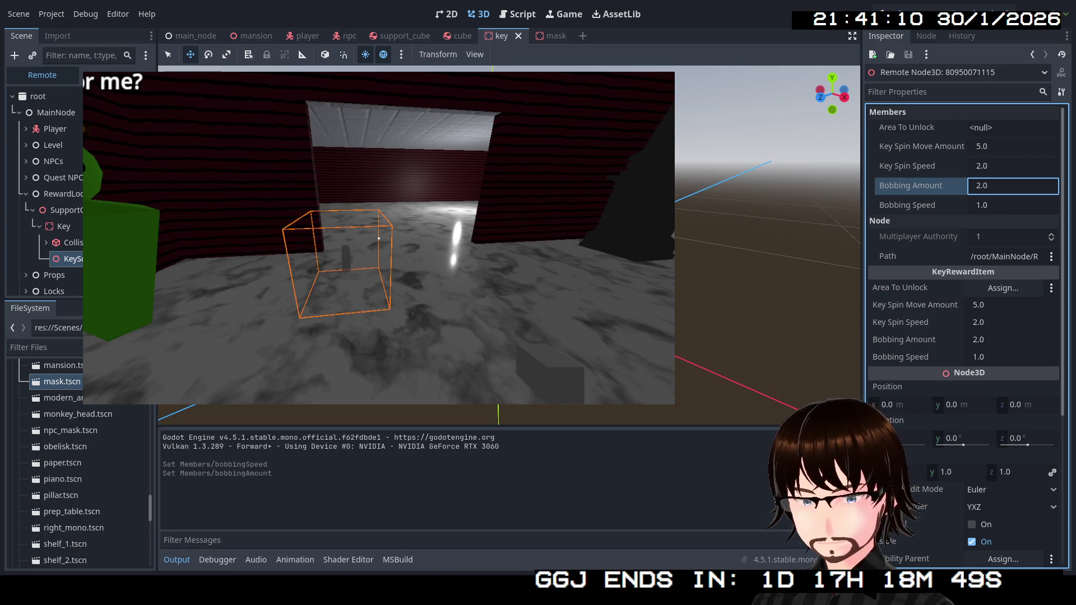
left_click(882, 103)
key("F8")
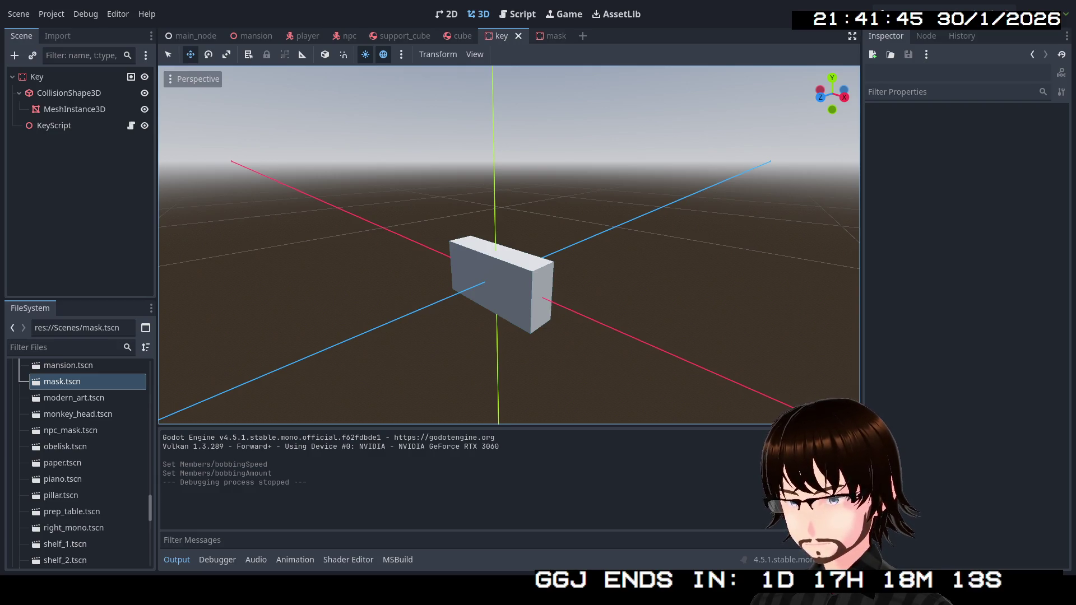
left_click(899, 9)
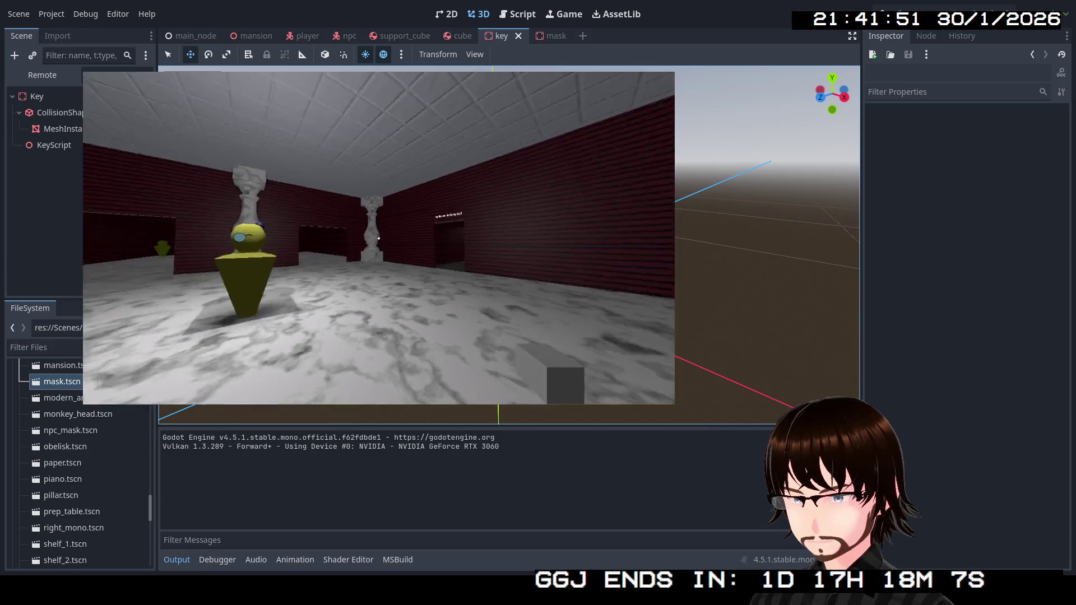
Walk toward the key and view its live KeyScript properties: amount 1.0, speed 0.1, spin 2.0.
key("w")
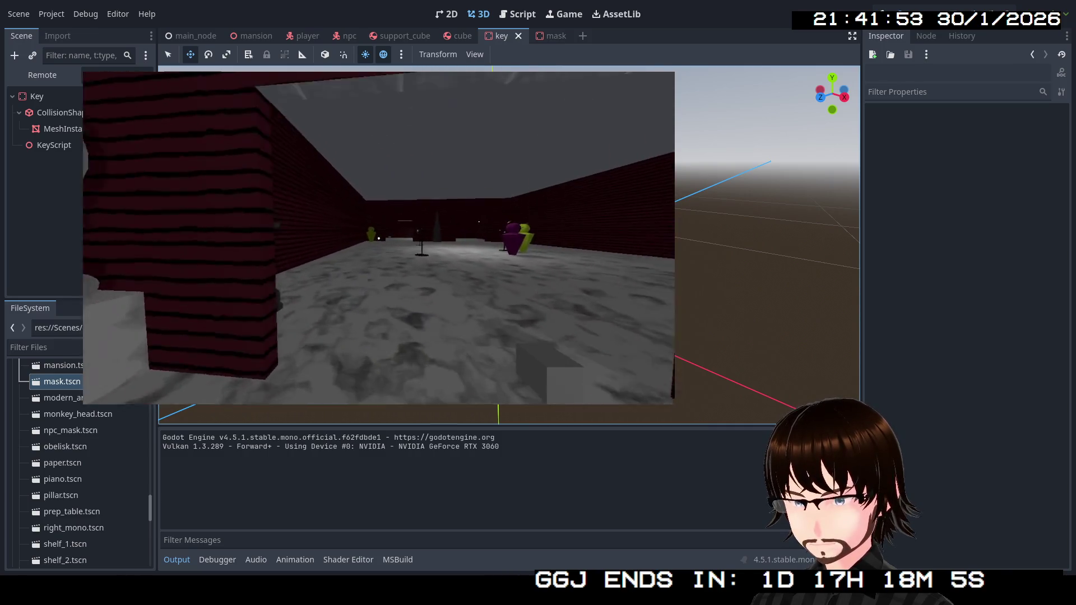
key("w")
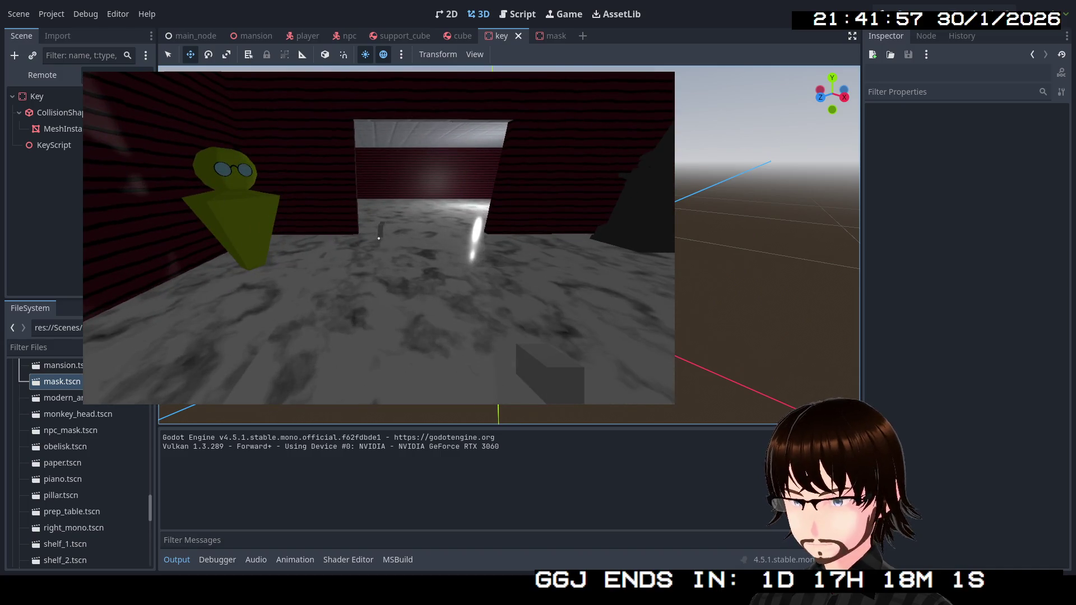
left_click(42, 74)
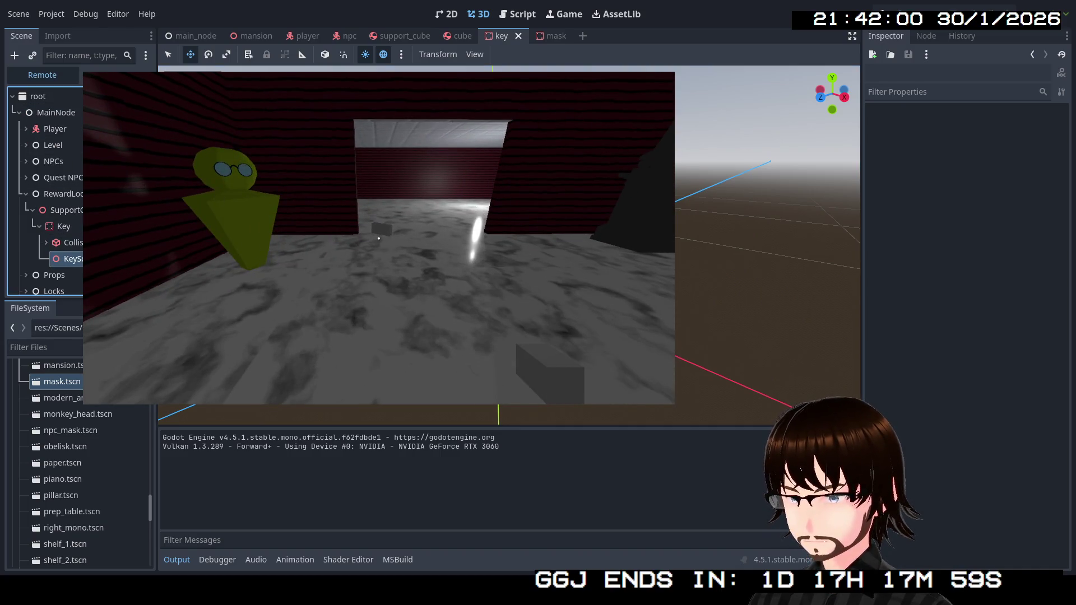
left_click(381, 230)
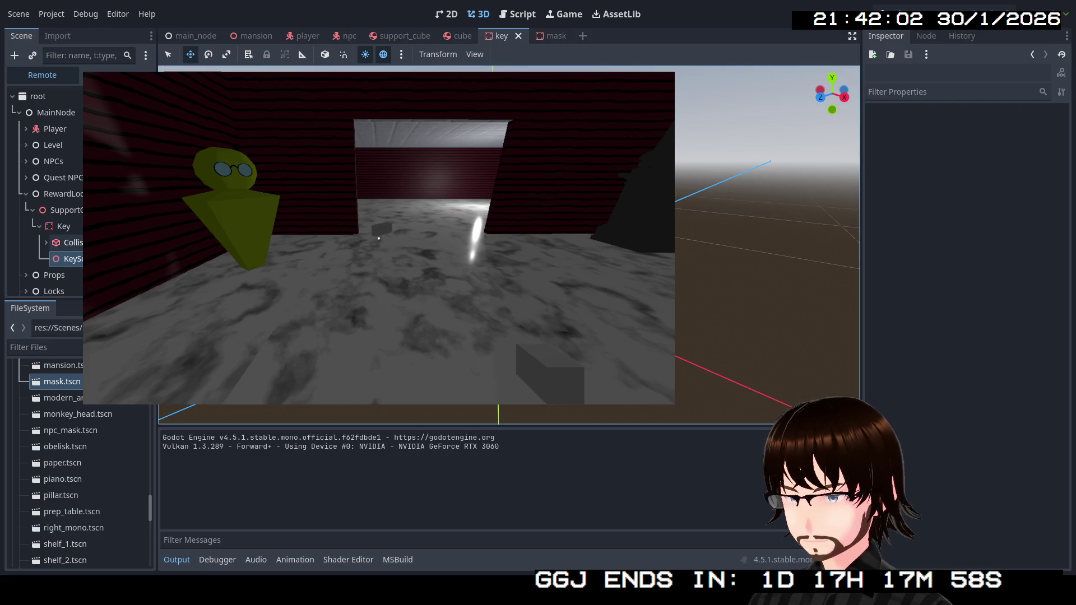
left_click(70, 274)
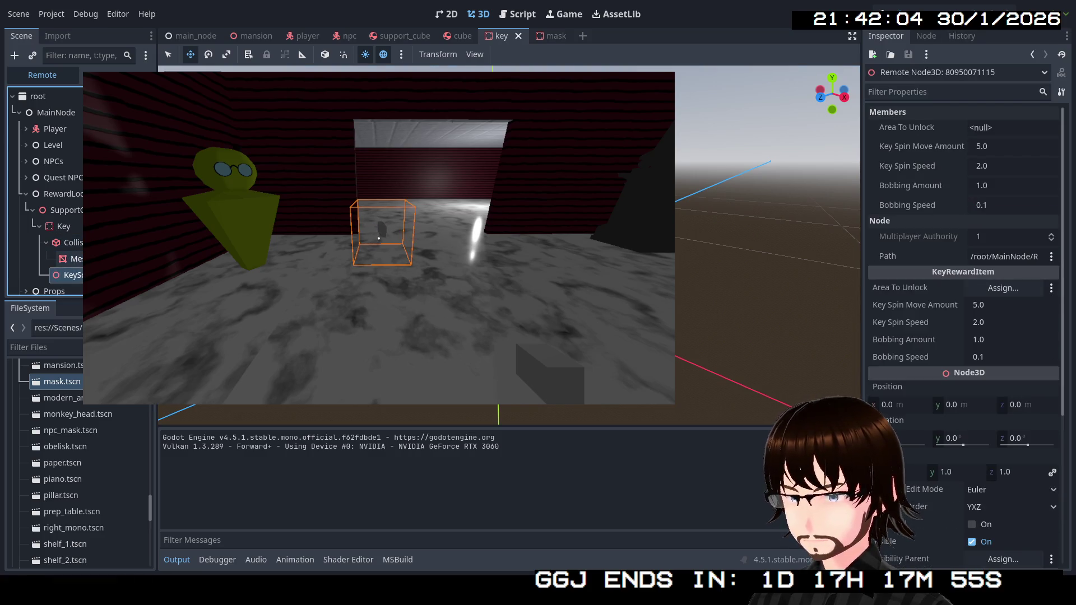
Live-set Bobbing Speed to 1.0 and Bobbing Amount to 2.0, then 10.0.
left_click(47, 243)
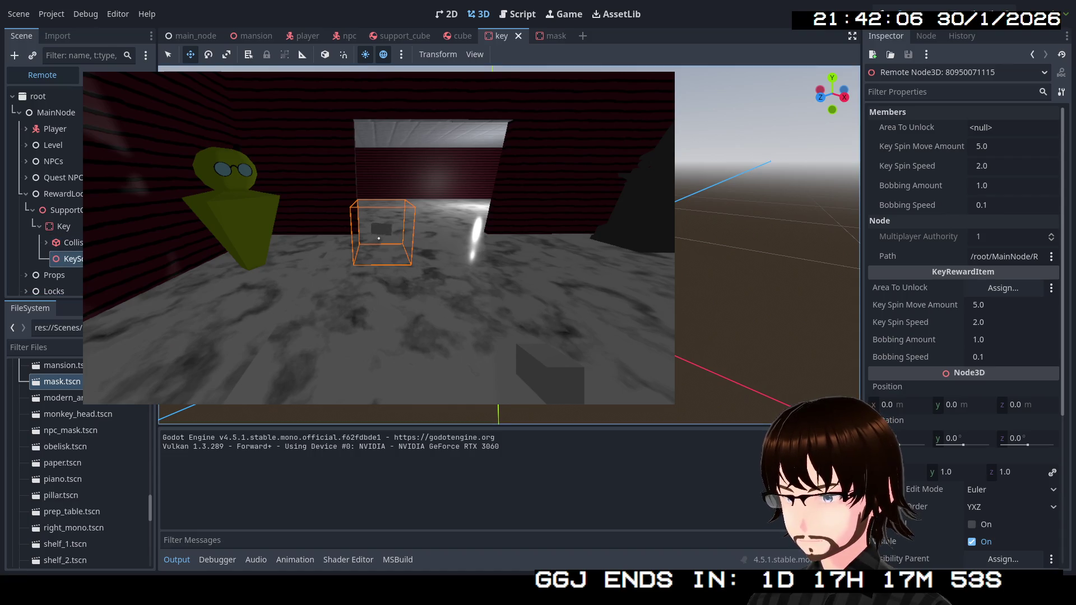
left_click(980, 205)
type("1")
key("Return")
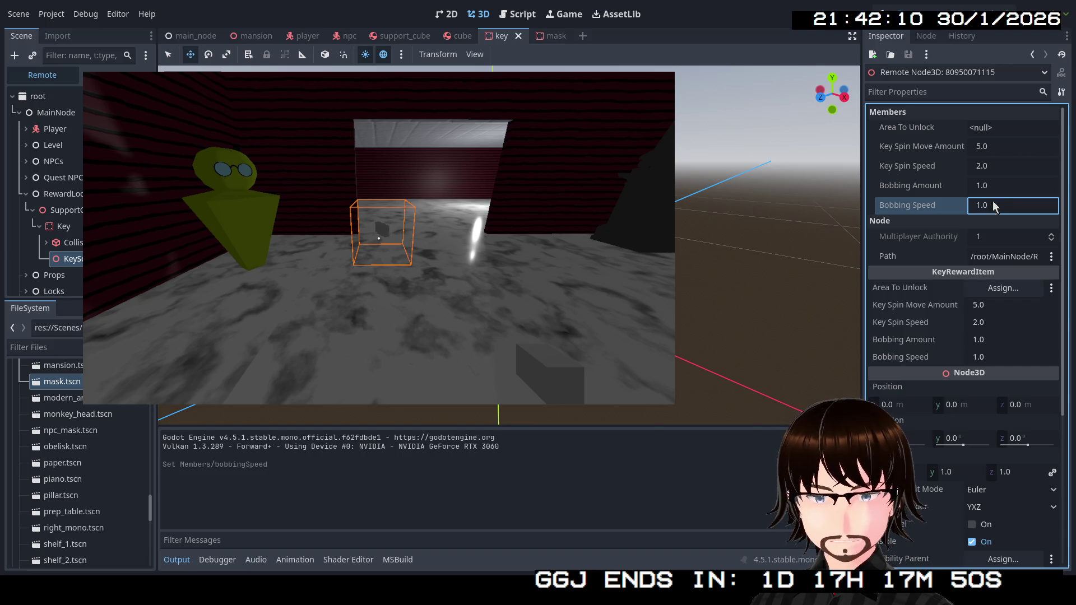
left_click(999, 186)
type("2")
key("Return")
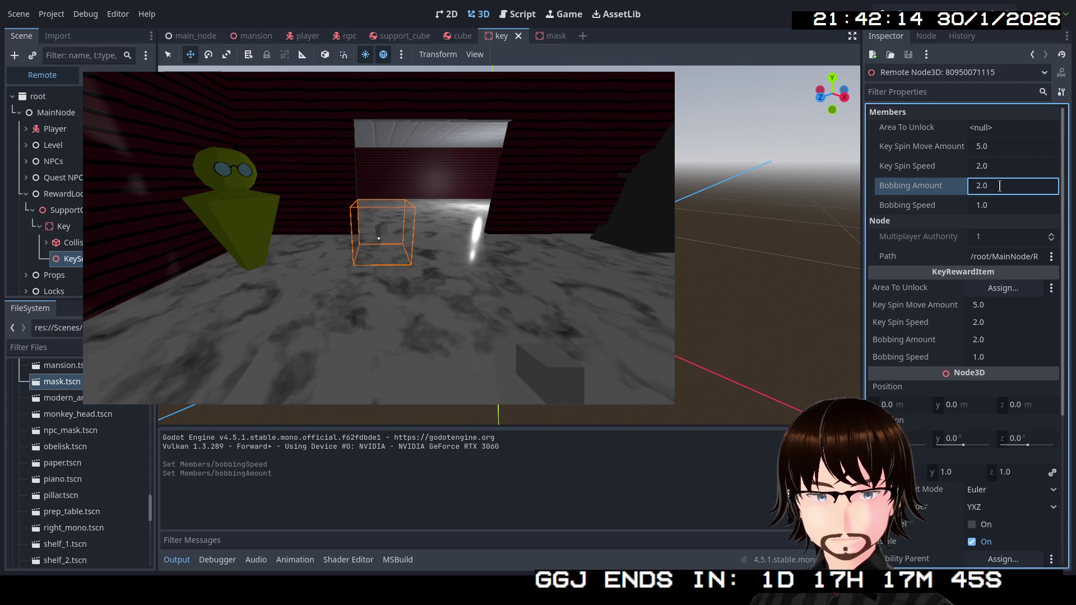
left_click(999, 186)
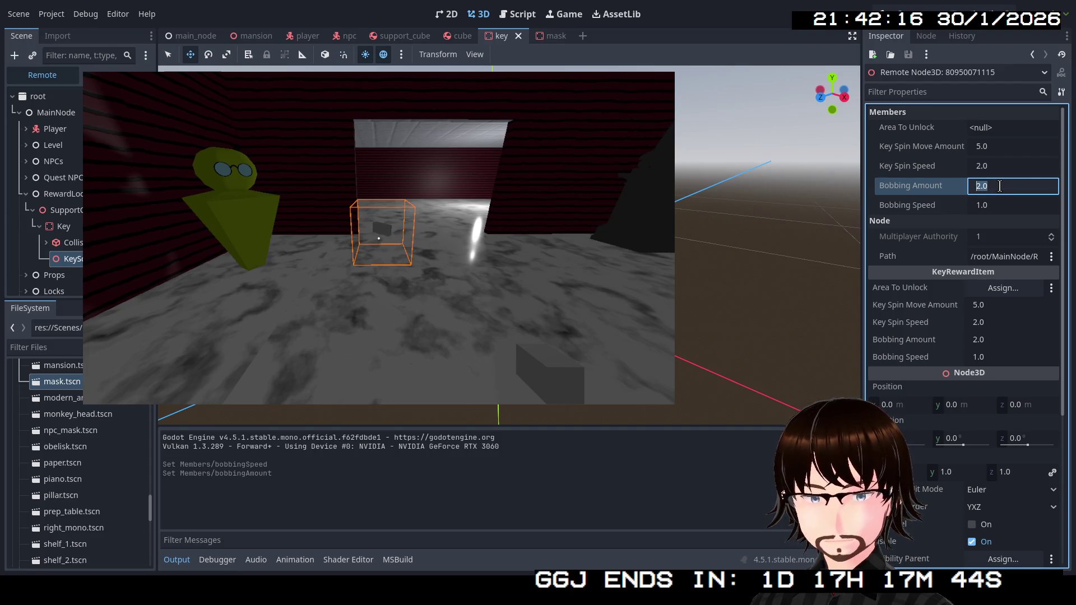
type("10")
key("Return")
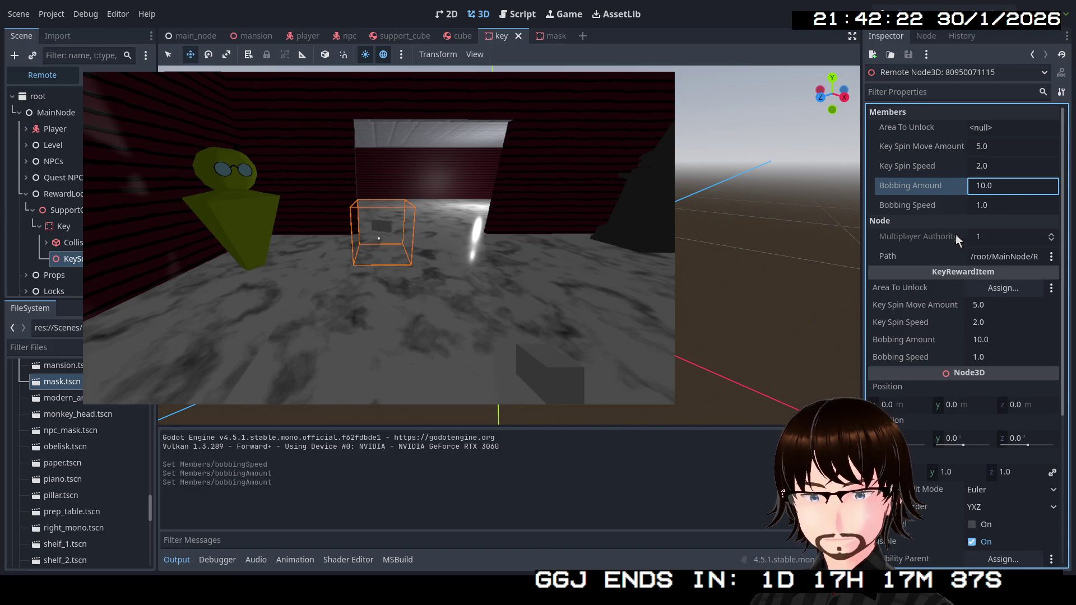
Try Bobbing Speeds 0.1 and 50.0, walking toward and away from the key to watch.
left_click(988, 207)
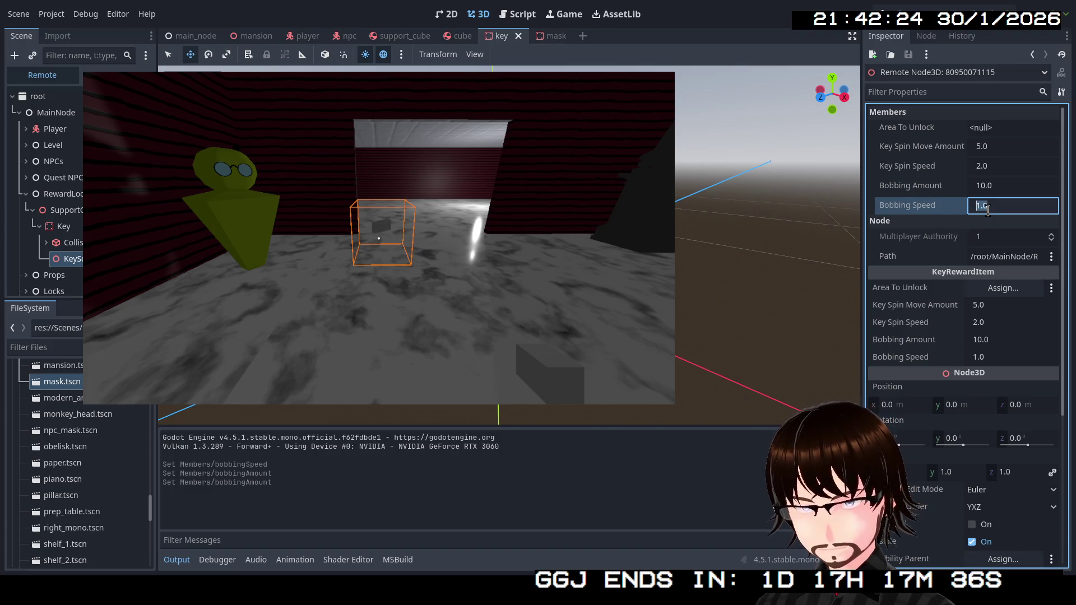
type("1")
key("Return")
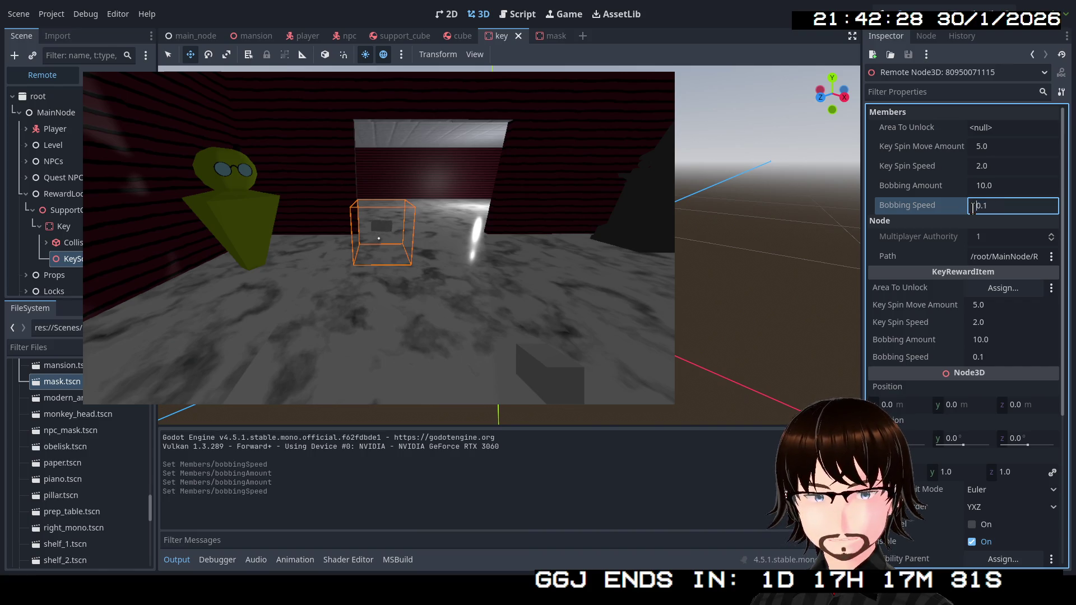
left_click_drag(989, 210, 971, 210)
type("50")
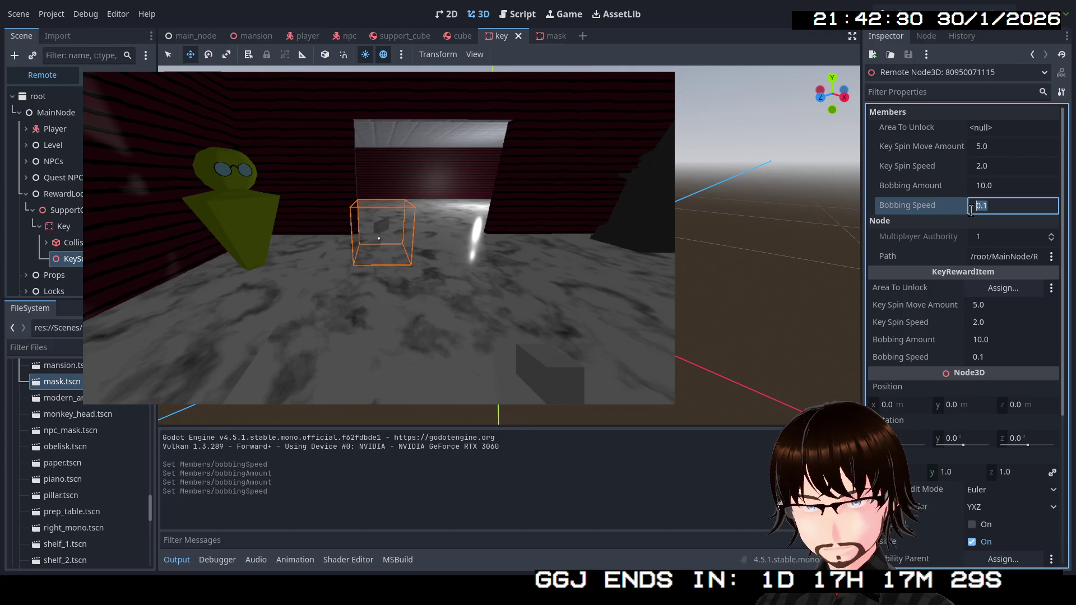
key("Return")
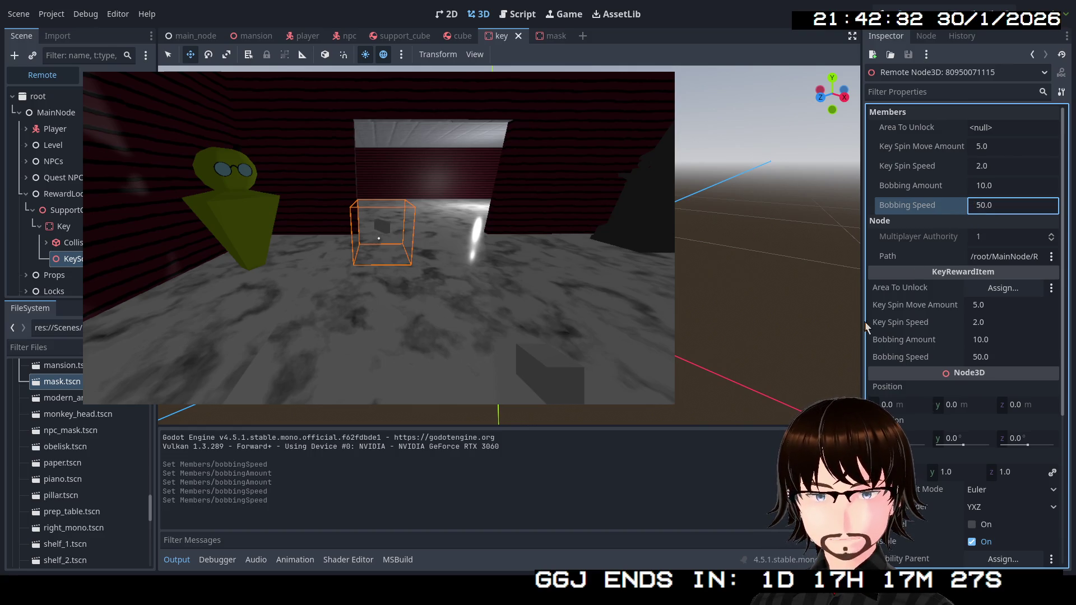
key("w")
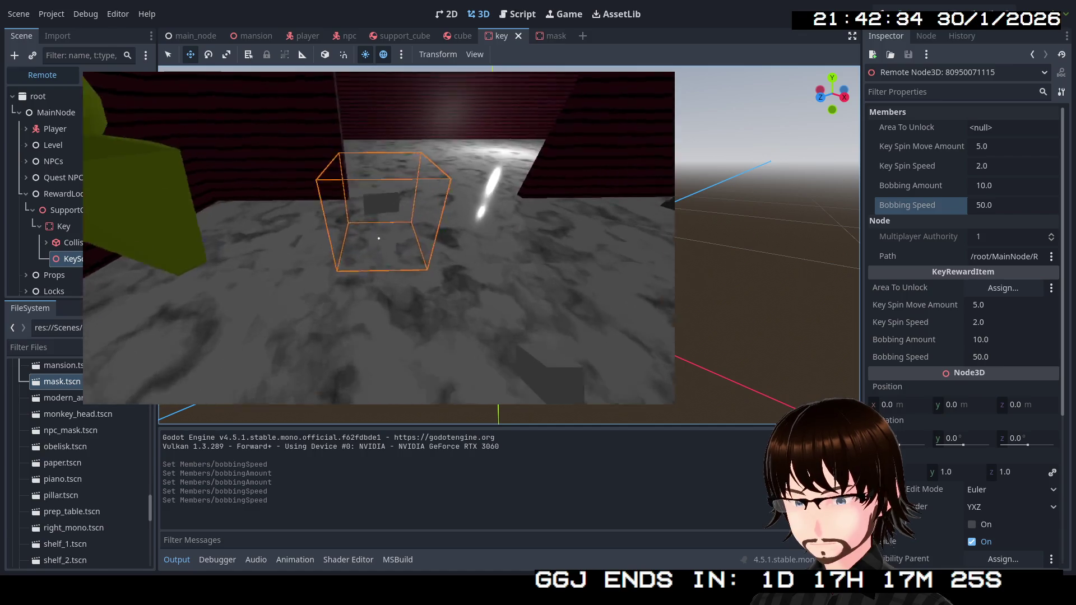
key("s")
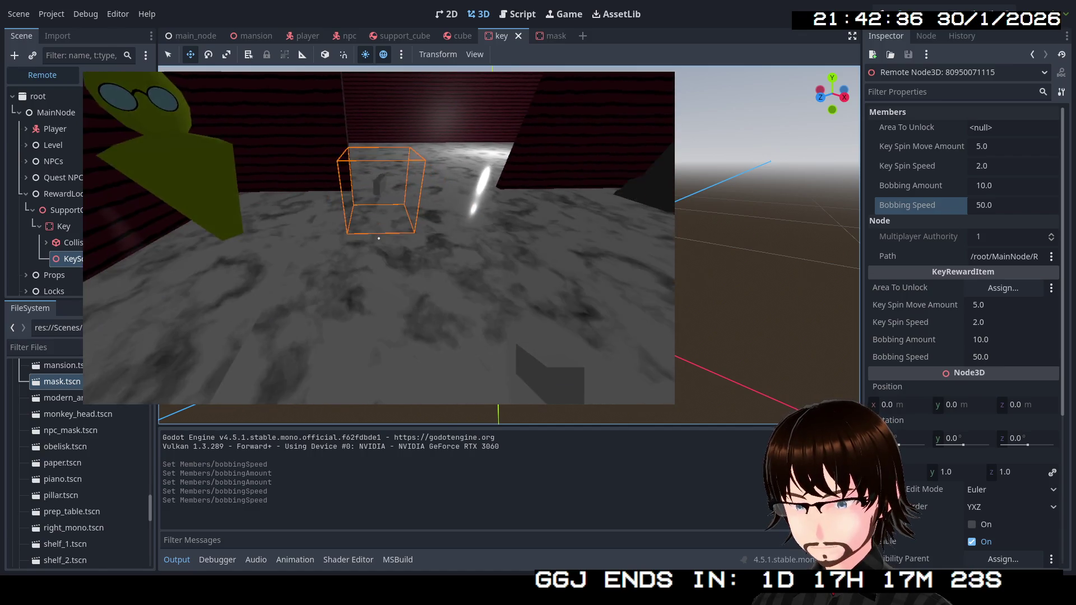
key("s")
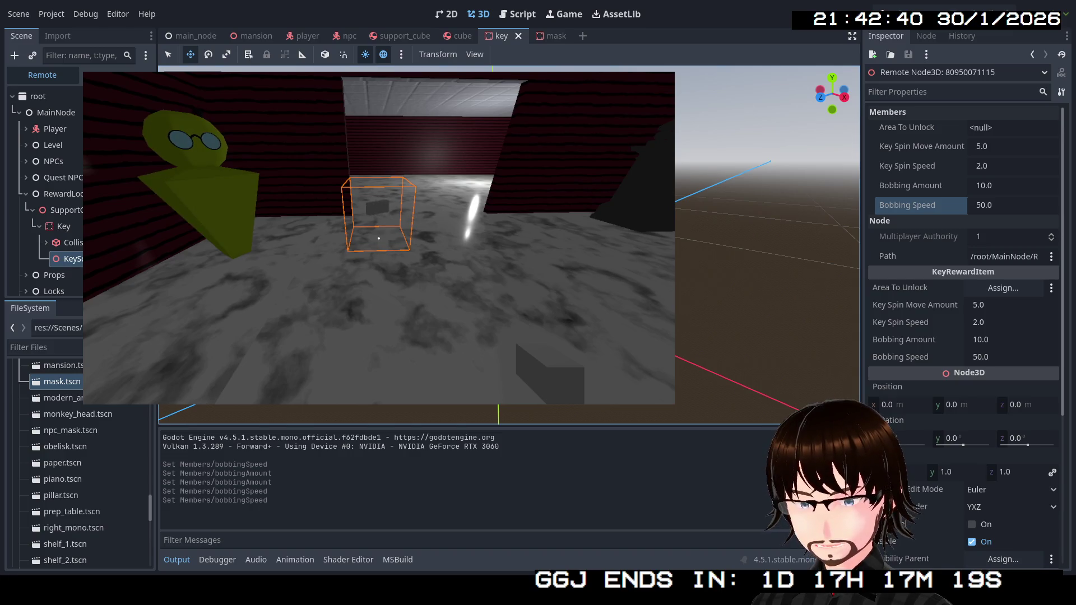
Set Bobbing Speed to 0 and Bobbing Amount to 100, then stop the game with F8.
left_click(995, 186)
left_click(997, 205)
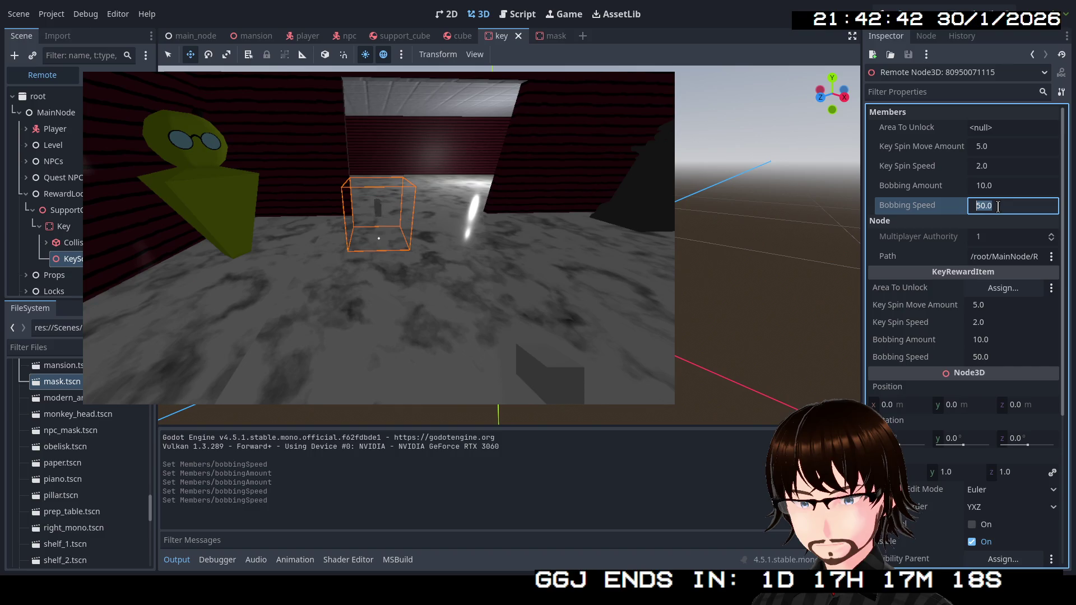
type("0")
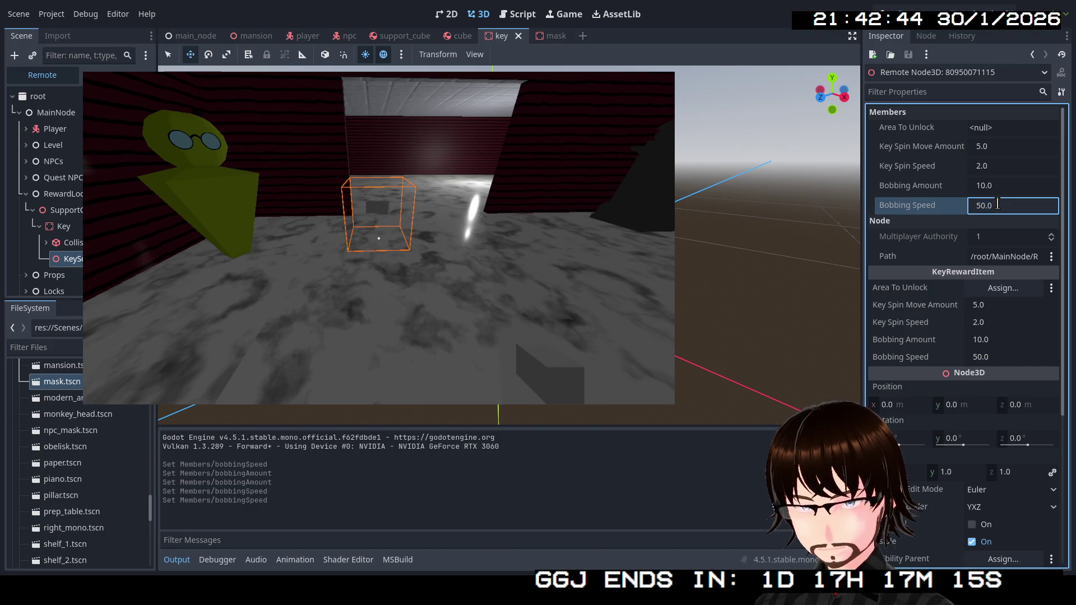
key("Return")
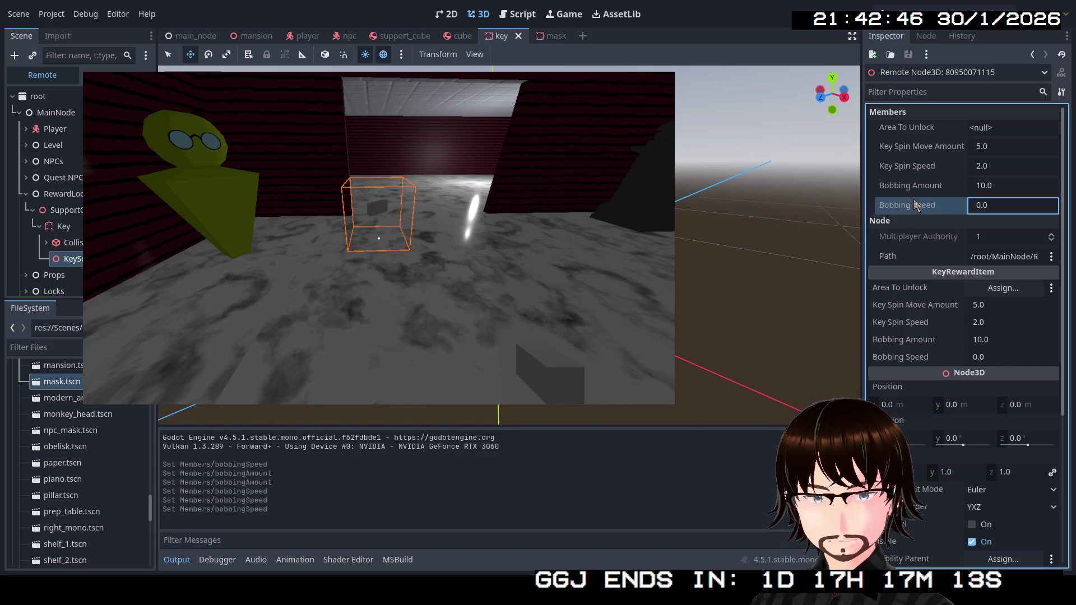
left_click(986, 189)
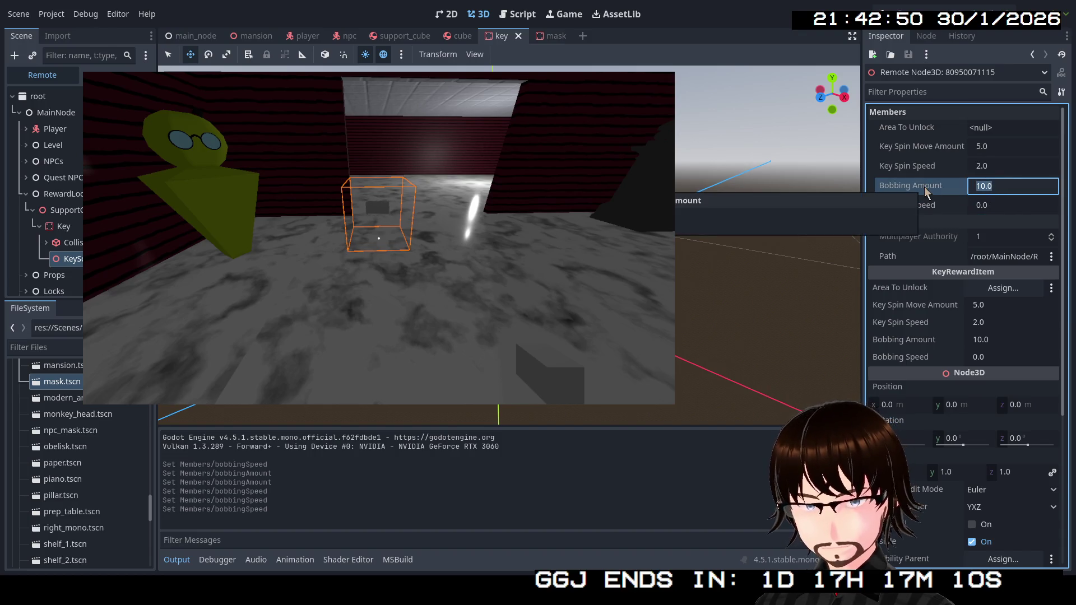
type("100")
key("Return")
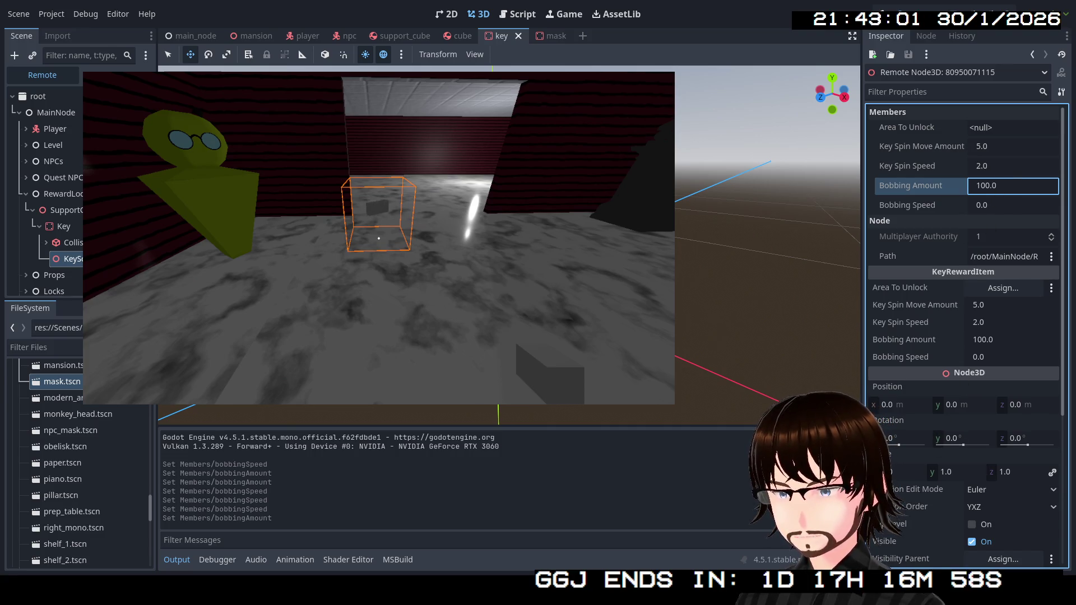
key("F8")
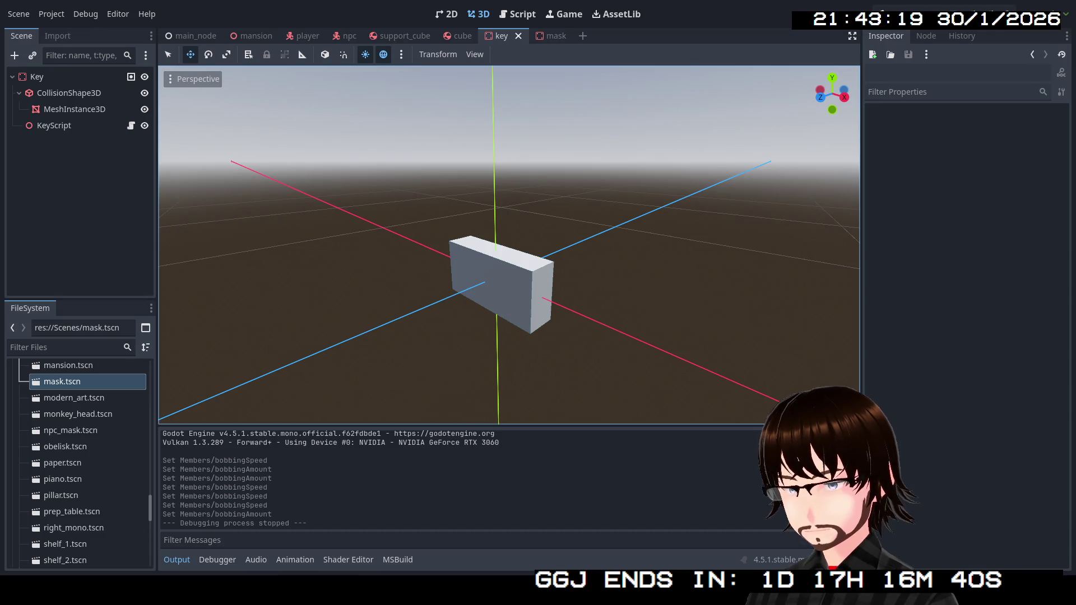
Rebuild the .NET project and launch a test run from the play button.
left_click(911, 15)
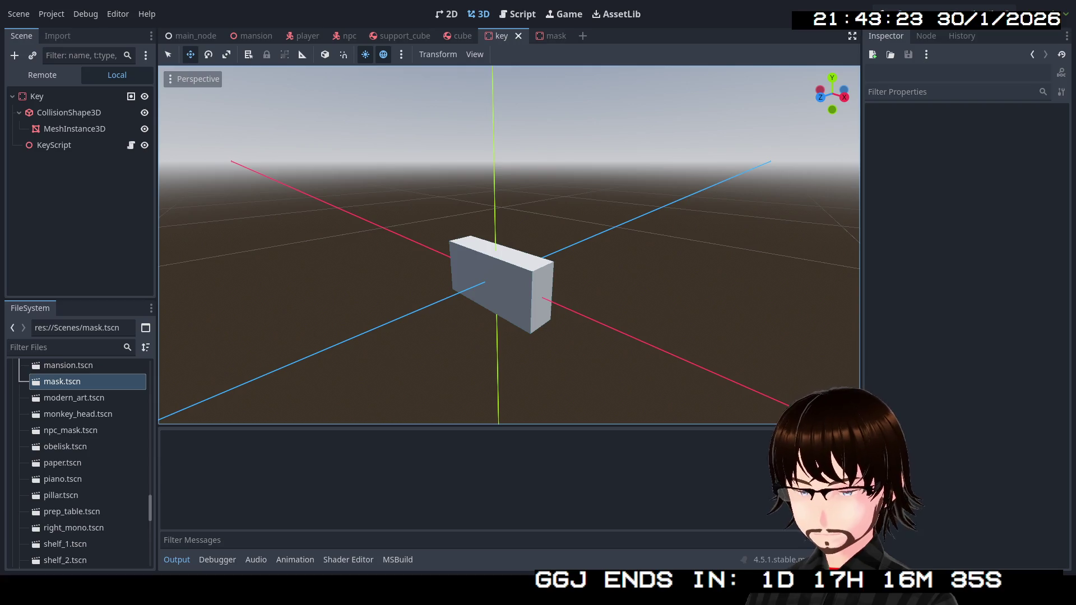
key("w")
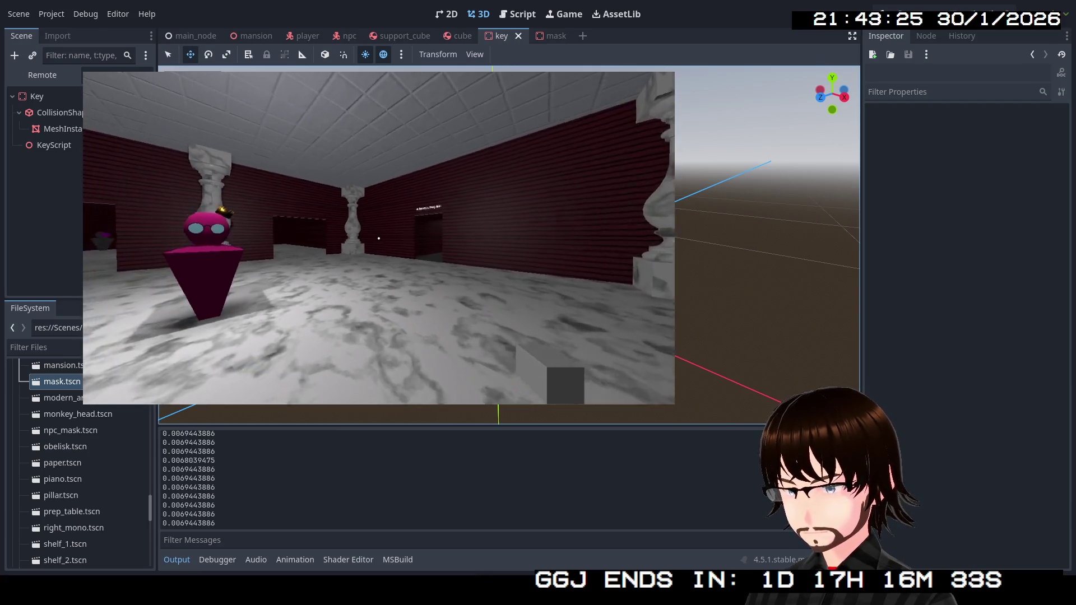
key("w")
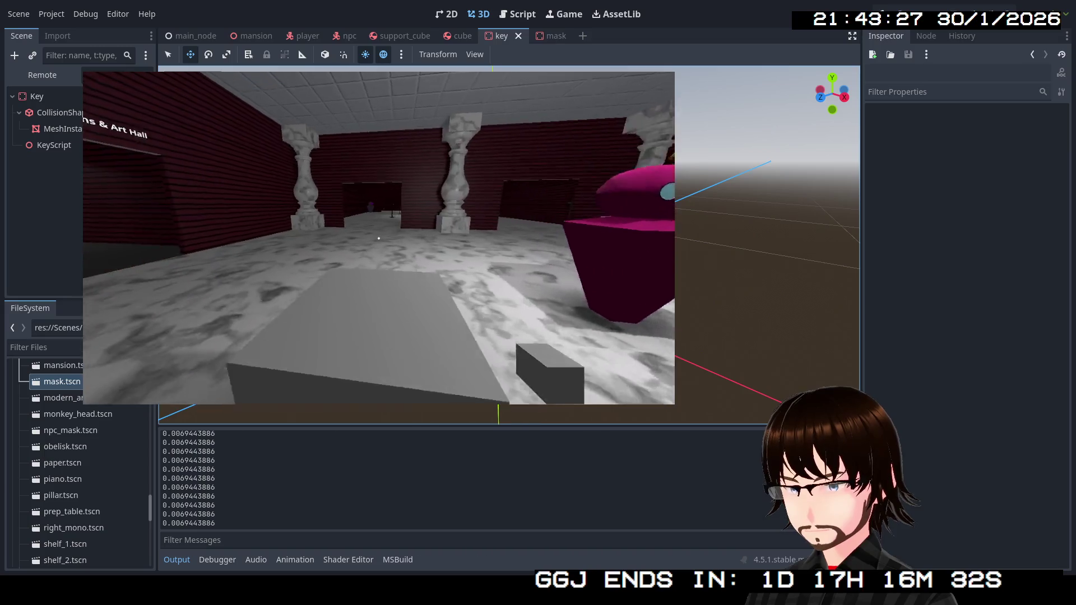
key("w")
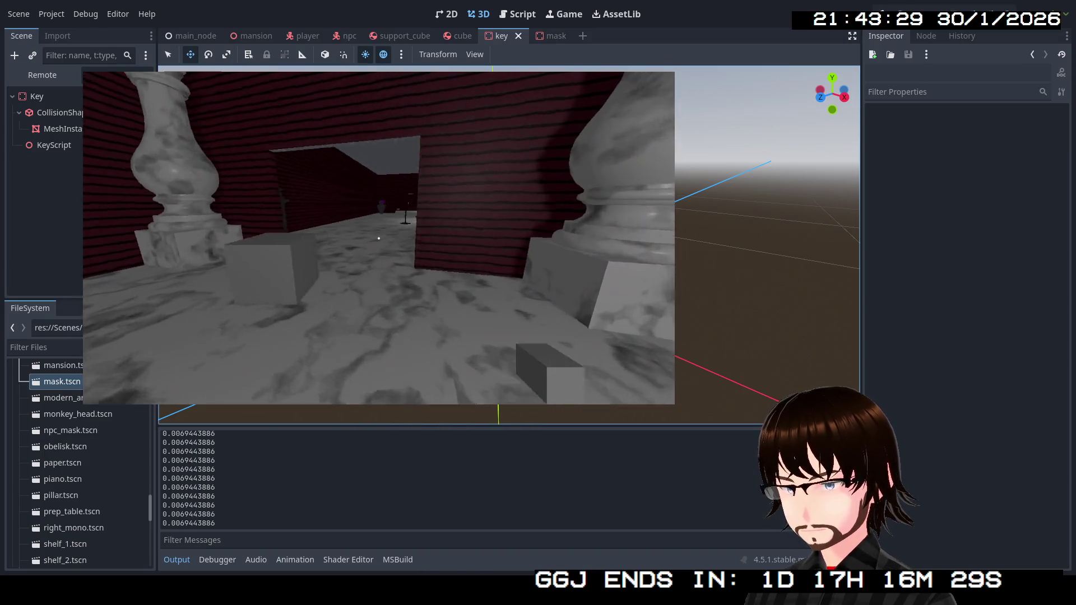
key("w")
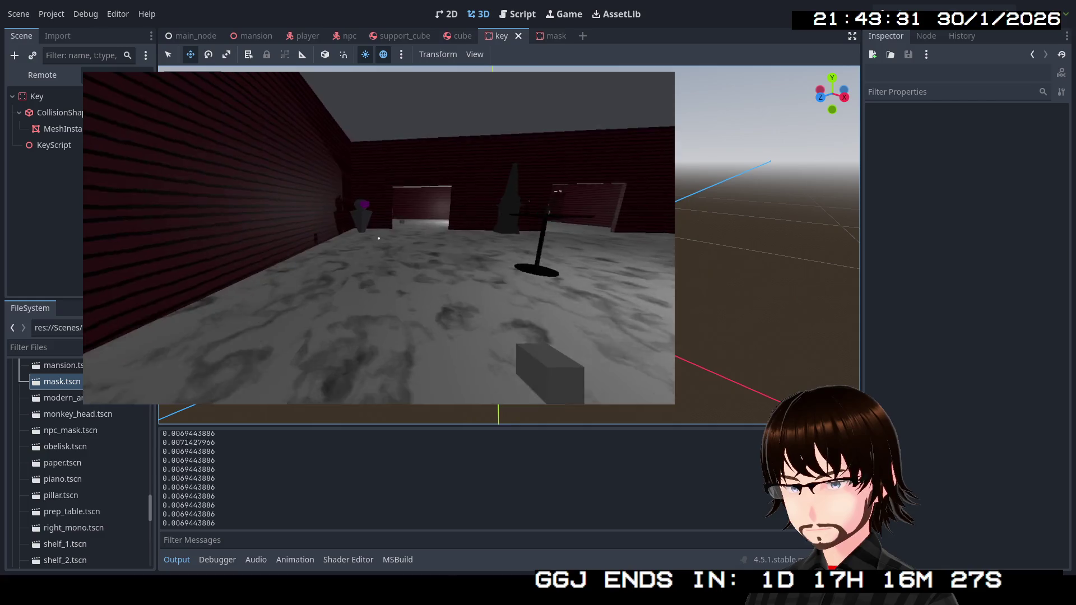
key("w")
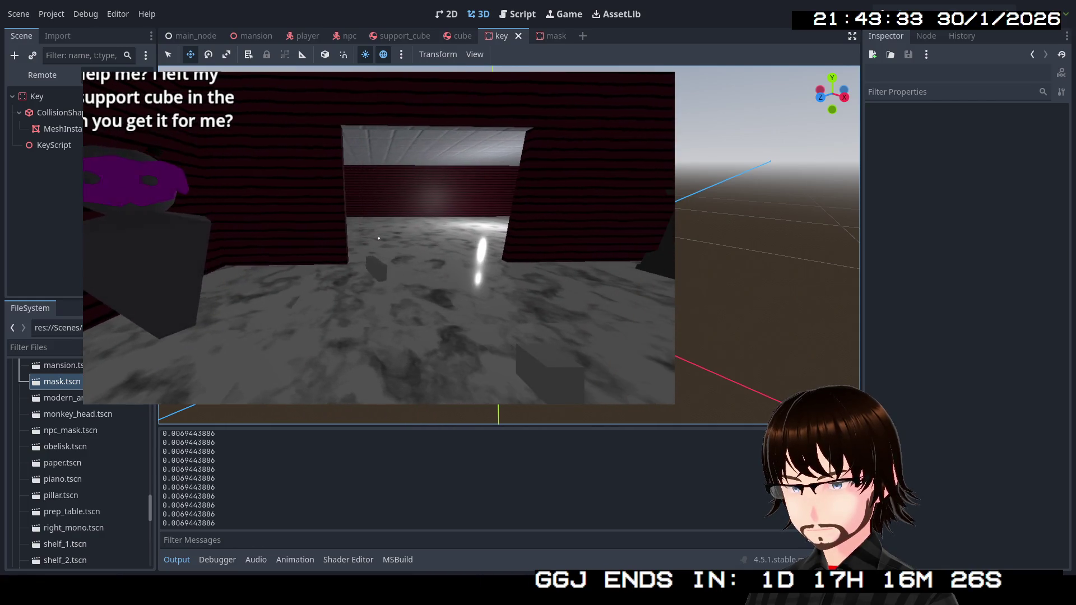
key("w")
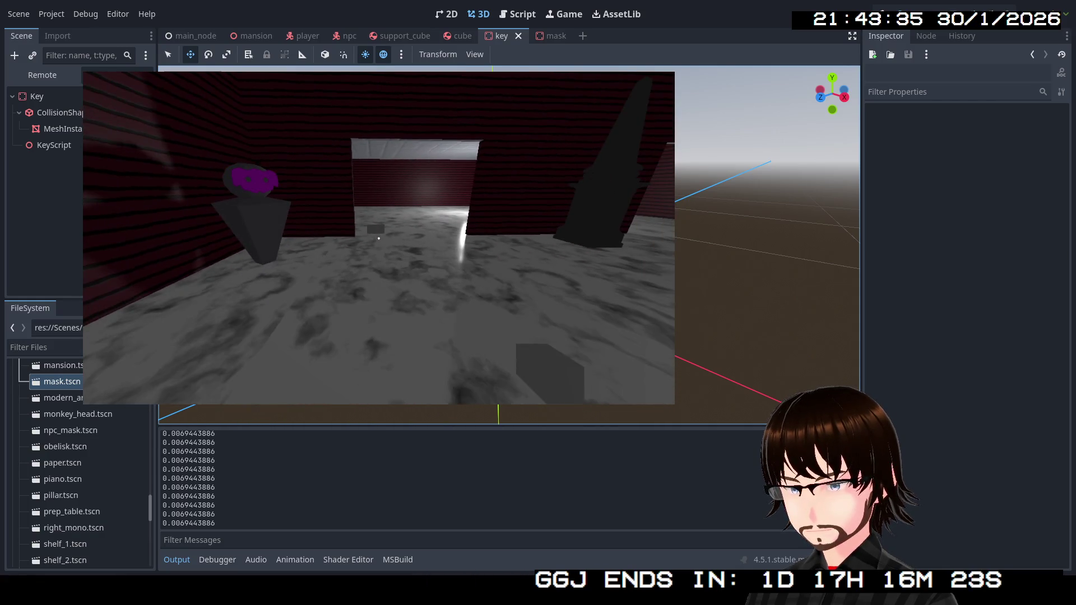
key("w")
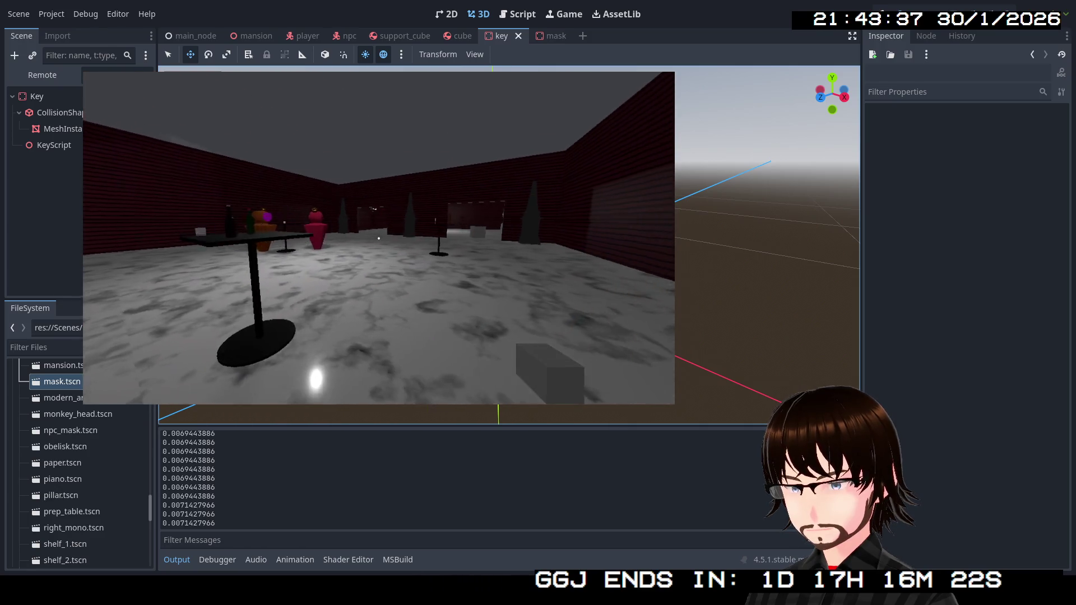
key("w")
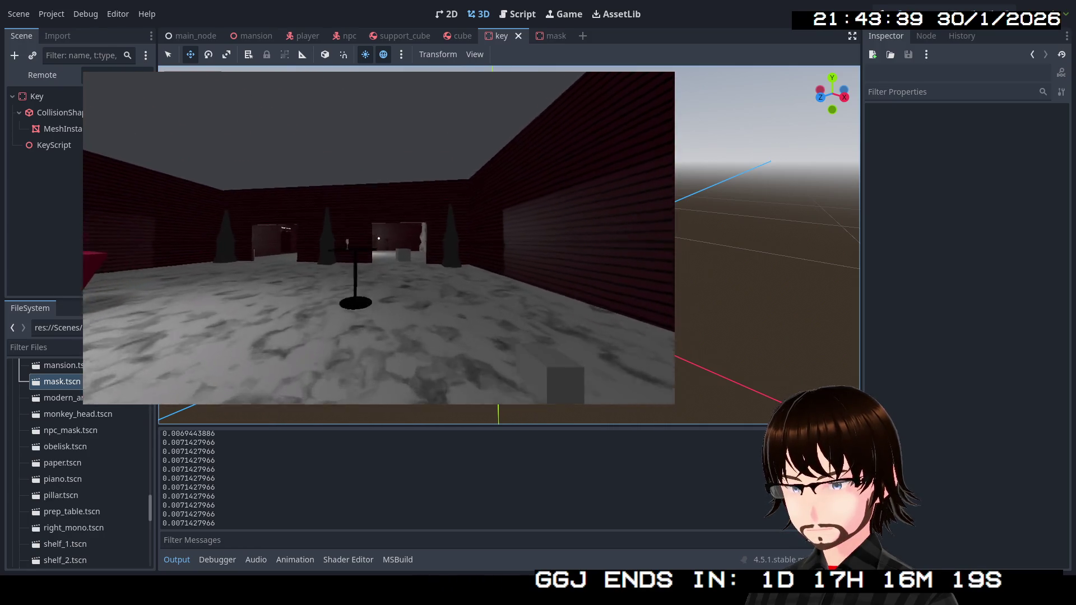
key("w")
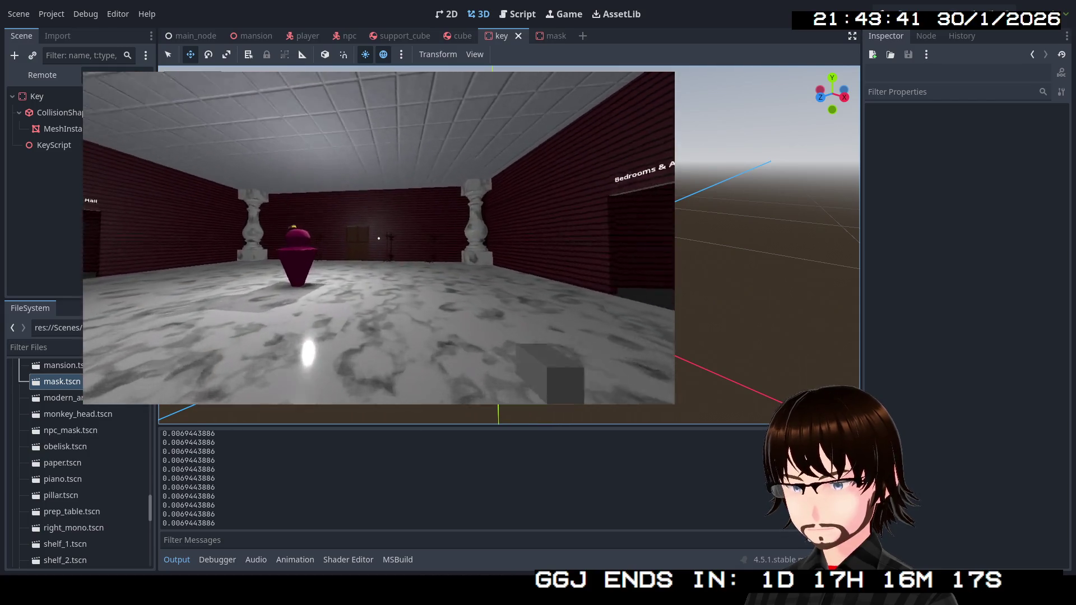
key("w")
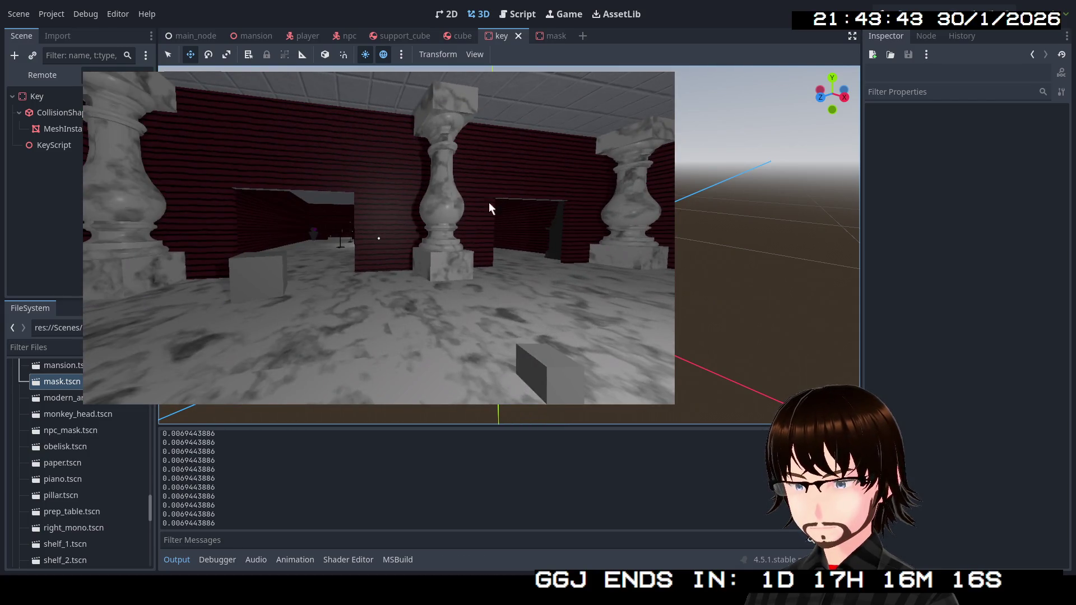
key("F8")
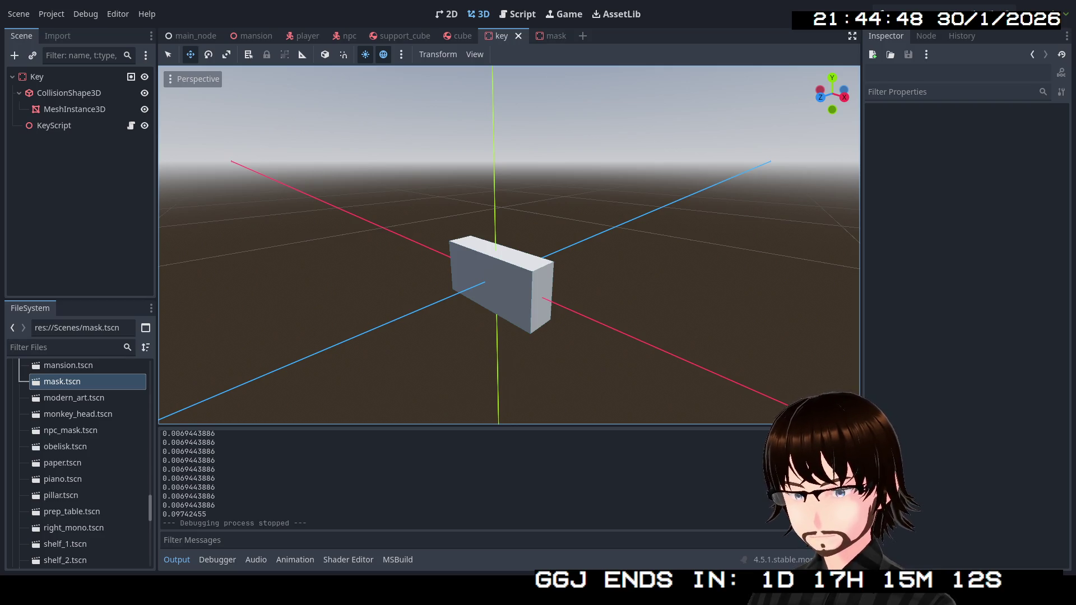
Run the project with F5 and walk toward the lit doorway holding the key.
key("F5")
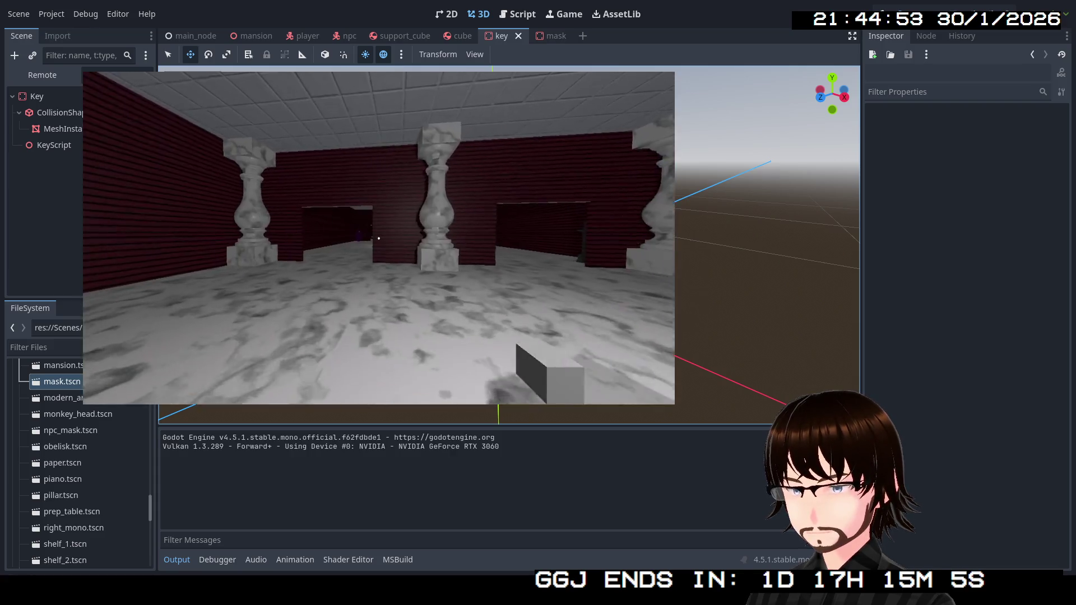
key("w")
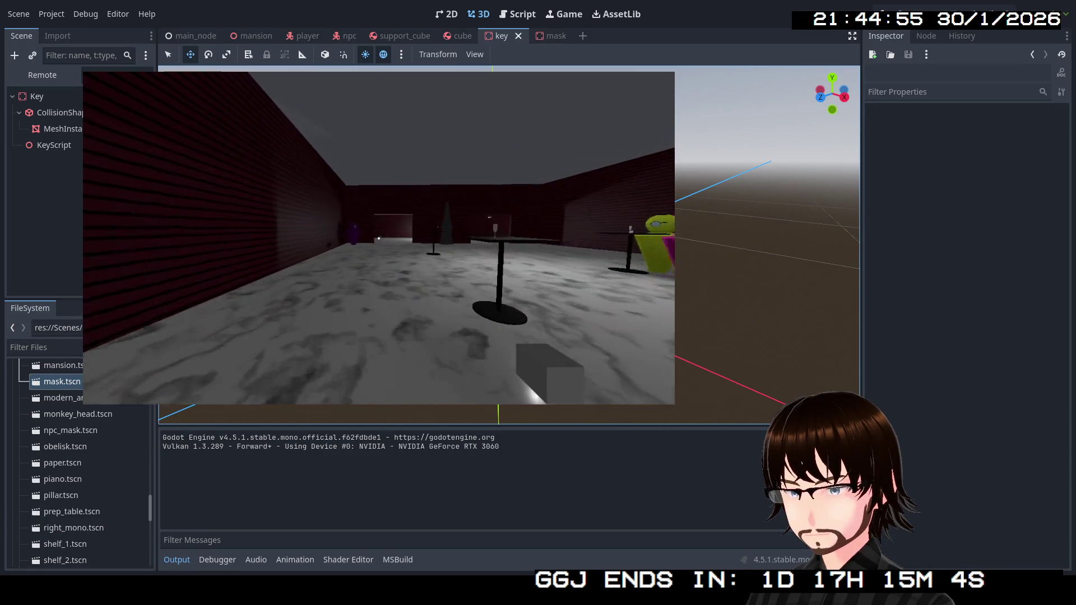
key("w")
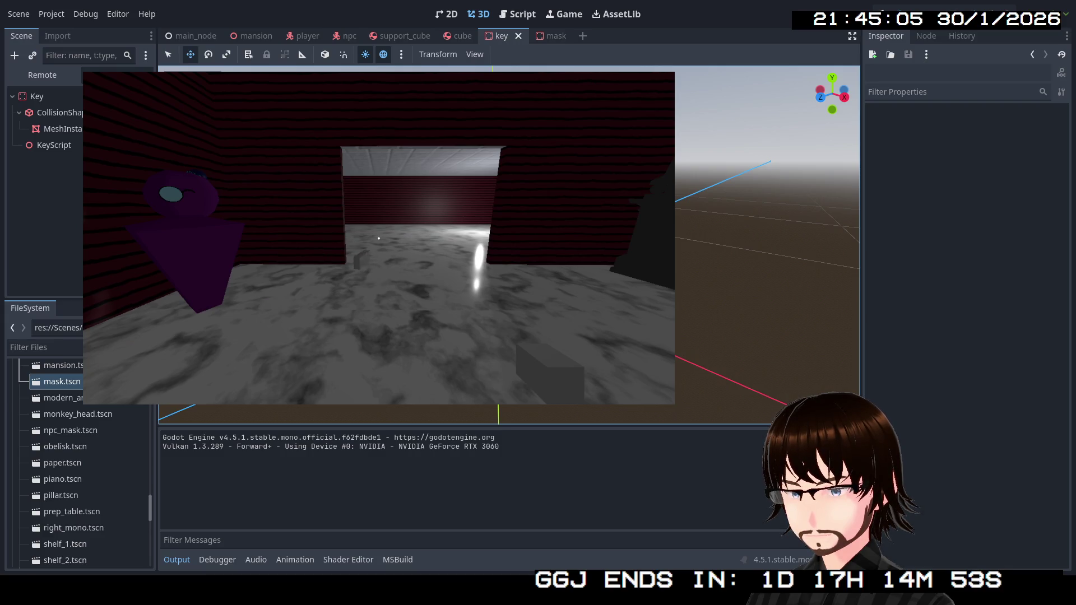
Enable Editable Children on the running Key node and select its KeyScript.
left_click(379, 238)
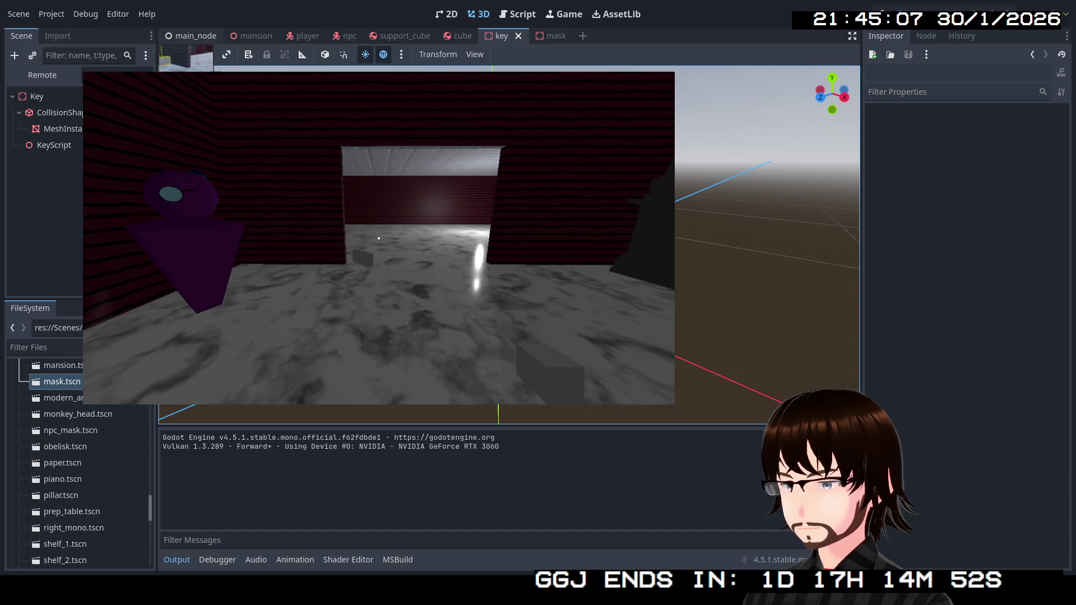
scroll(76, 264, "down", 3)
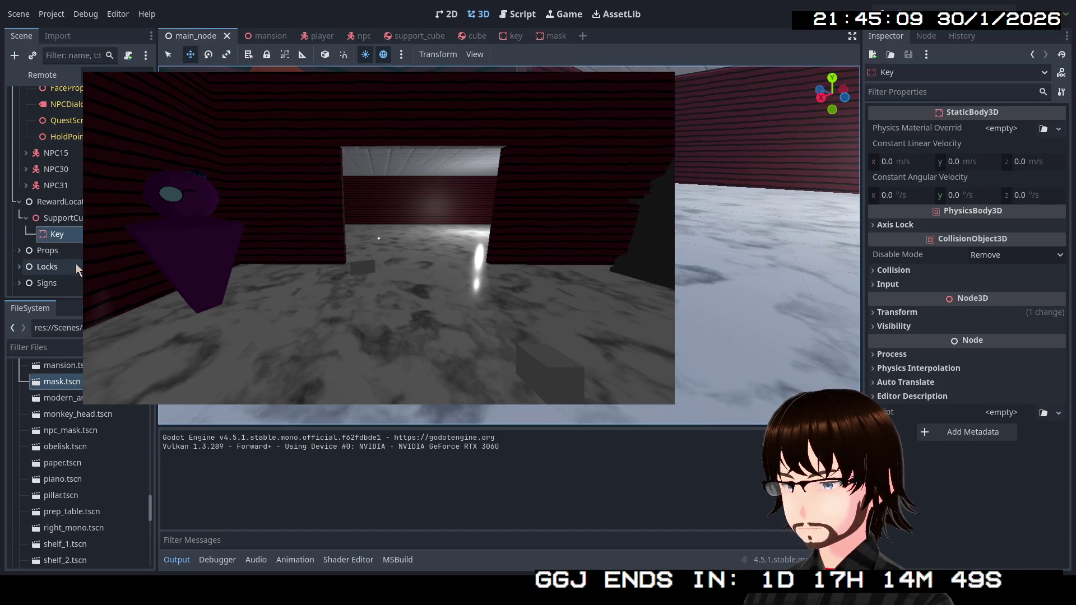
right_click(55, 234)
left_click(76, 460)
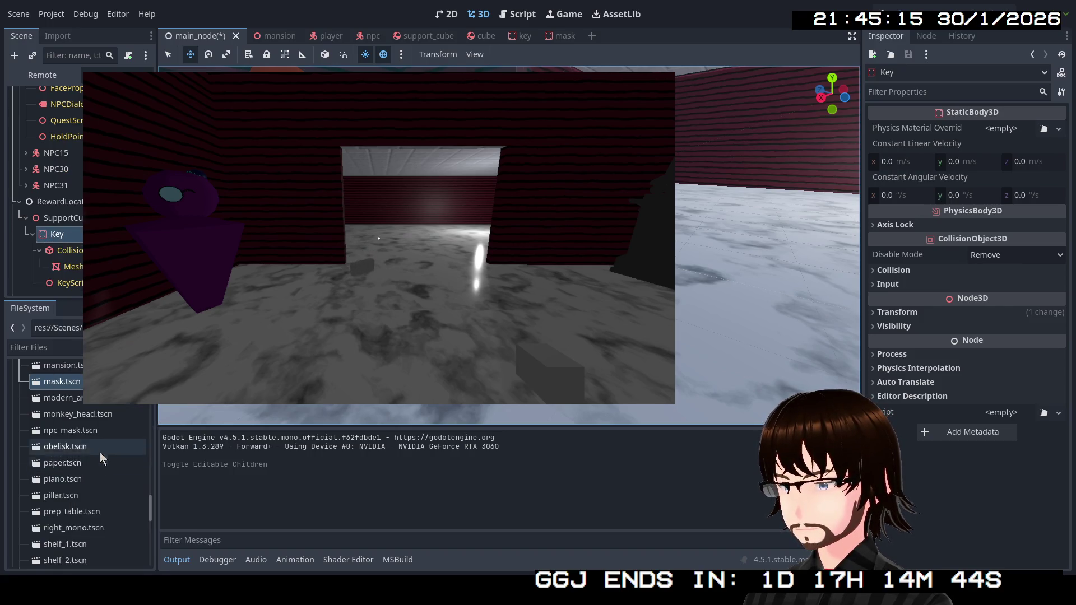
left_click(70, 283)
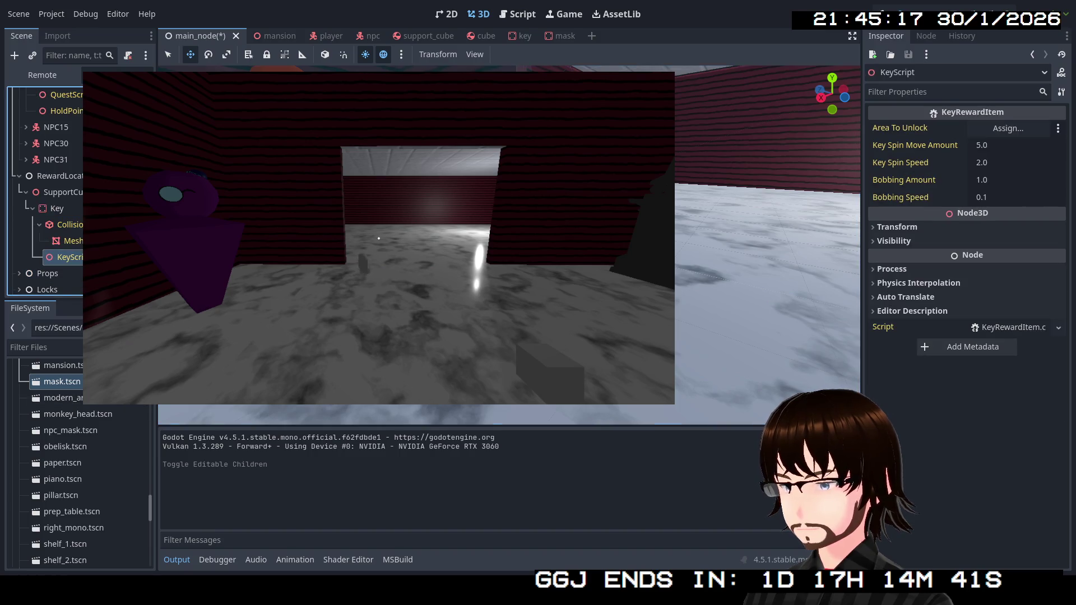
Set Bobbing Speed to 1 and try Bobbing Amounts 0.5 and 0.1 live.
left_click(1004, 197)
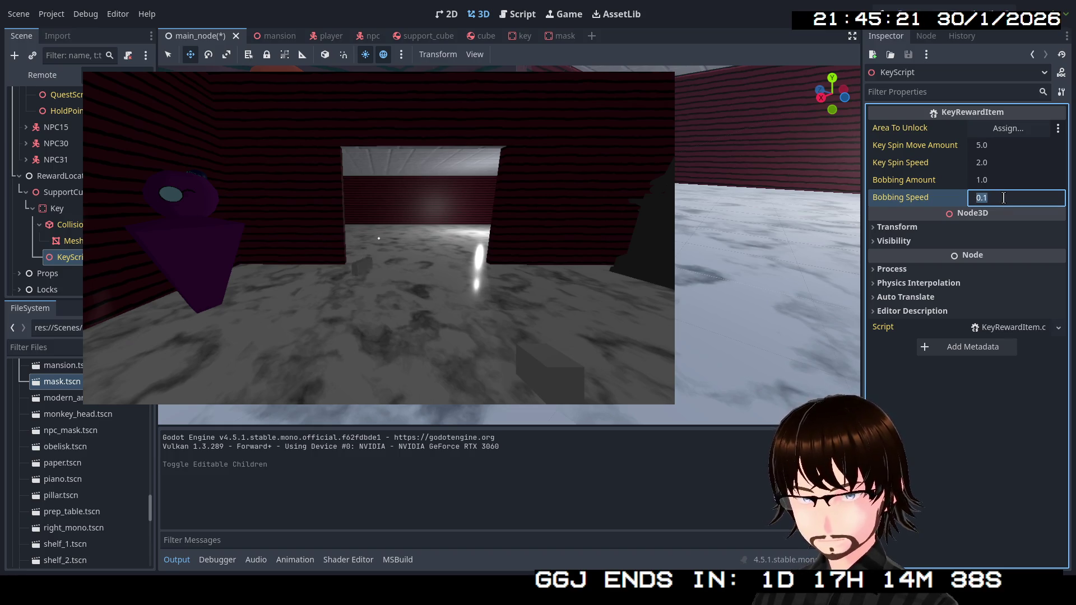
type("1")
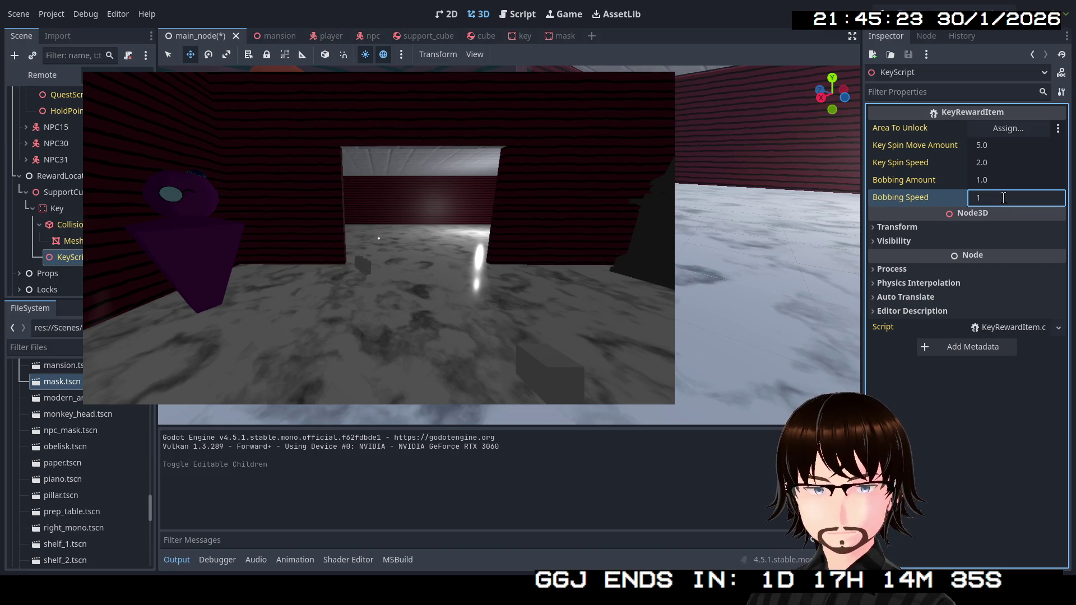
left_click(1001, 179)
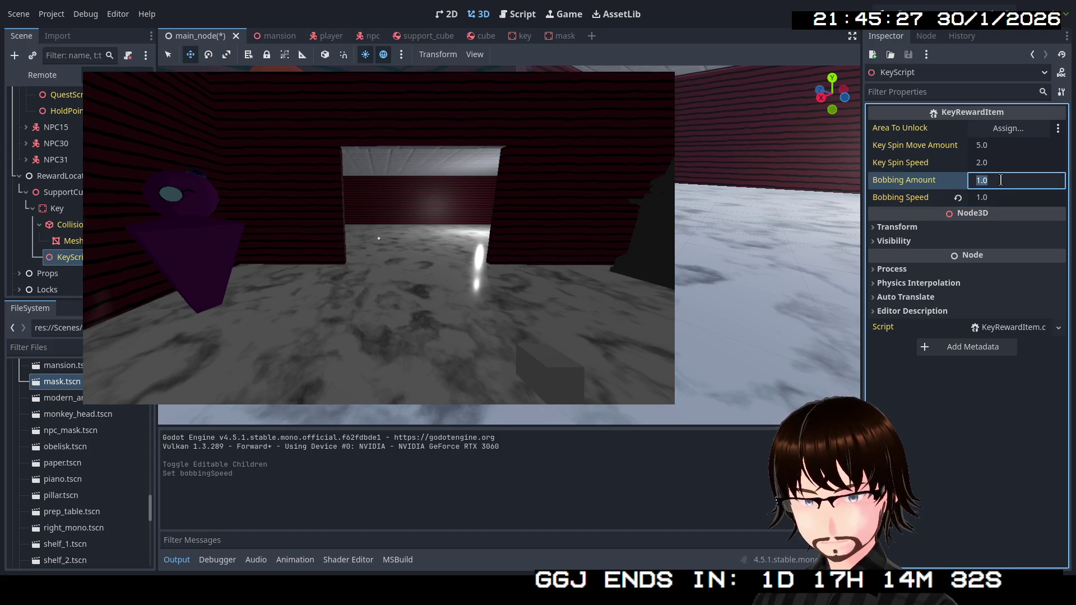
type("0.5")
key("Return")
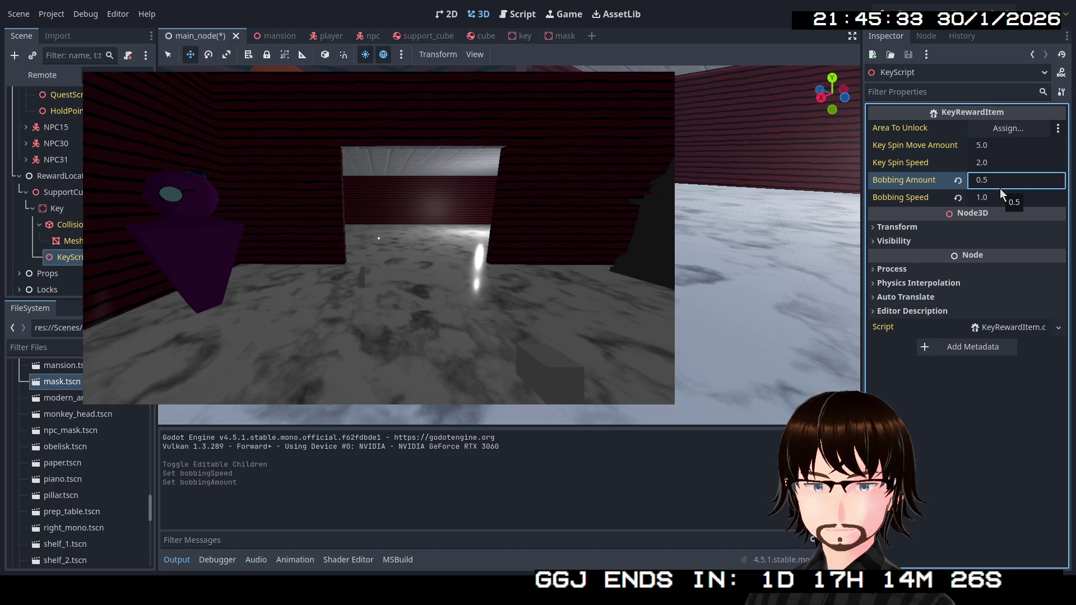
left_click(1003, 178)
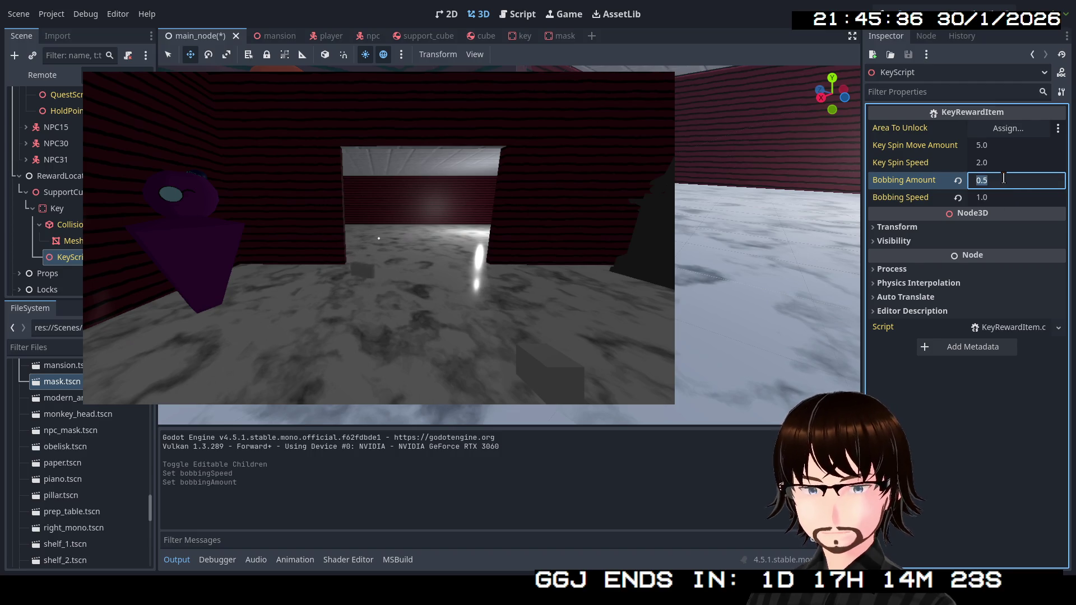
type(".1")
type("0.1")
key("Return")
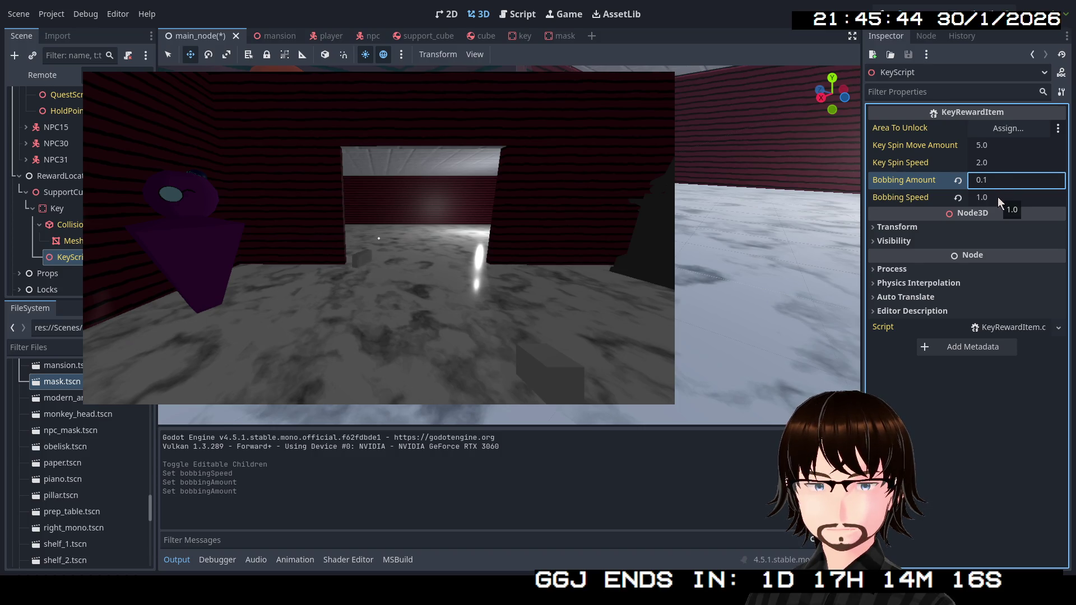
double_click(991, 181)
Try Bobbing Amount 100 and Bobbing Speed 100, then drop Bobbing Amount to 1.
type("00")
type("0")
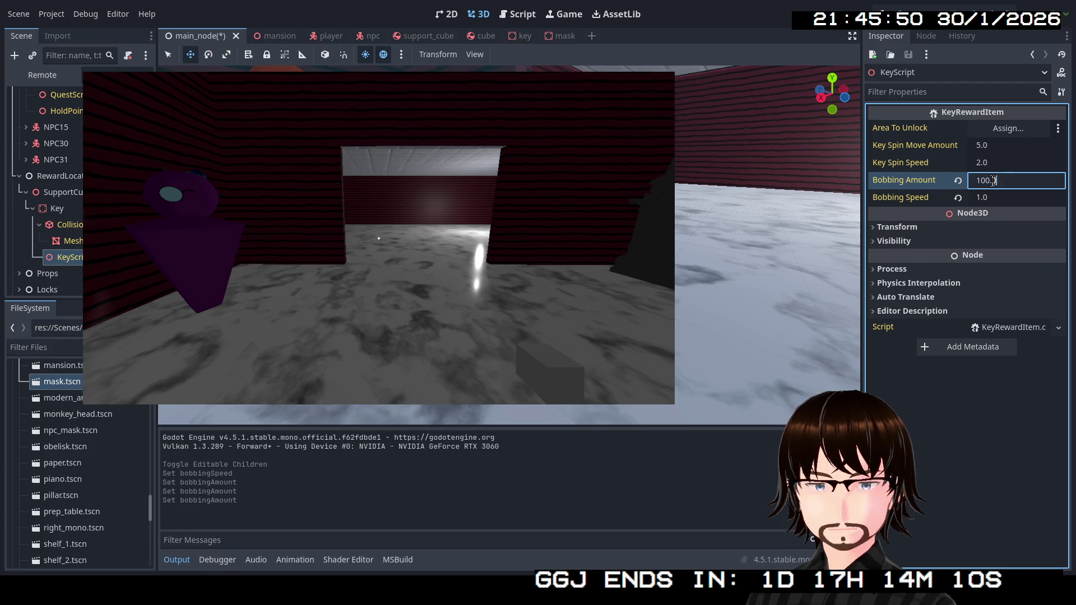
left_click(1002, 200)
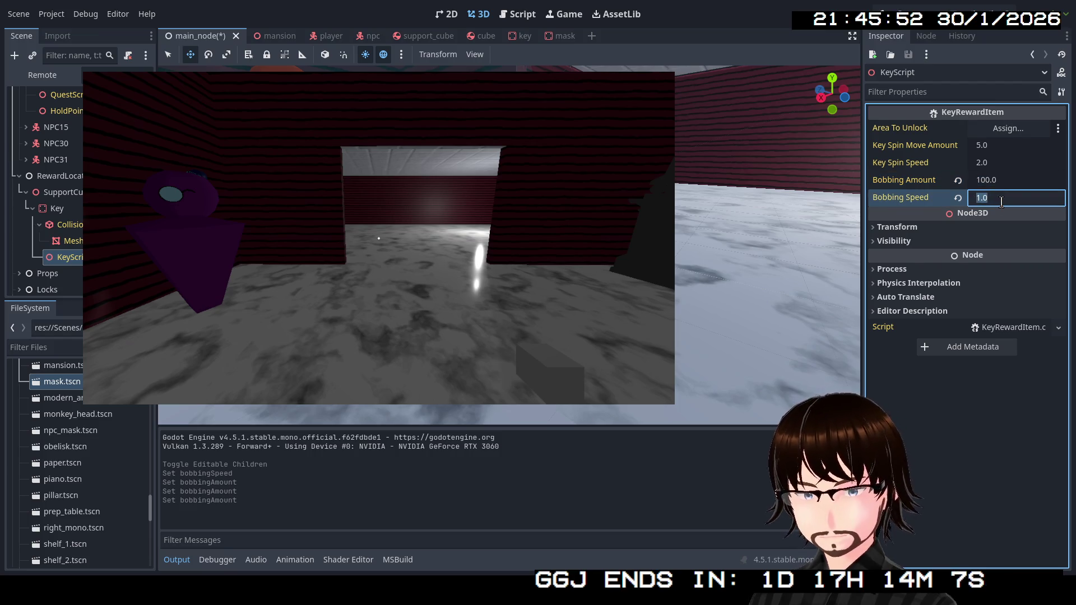
type("100")
key("Return")
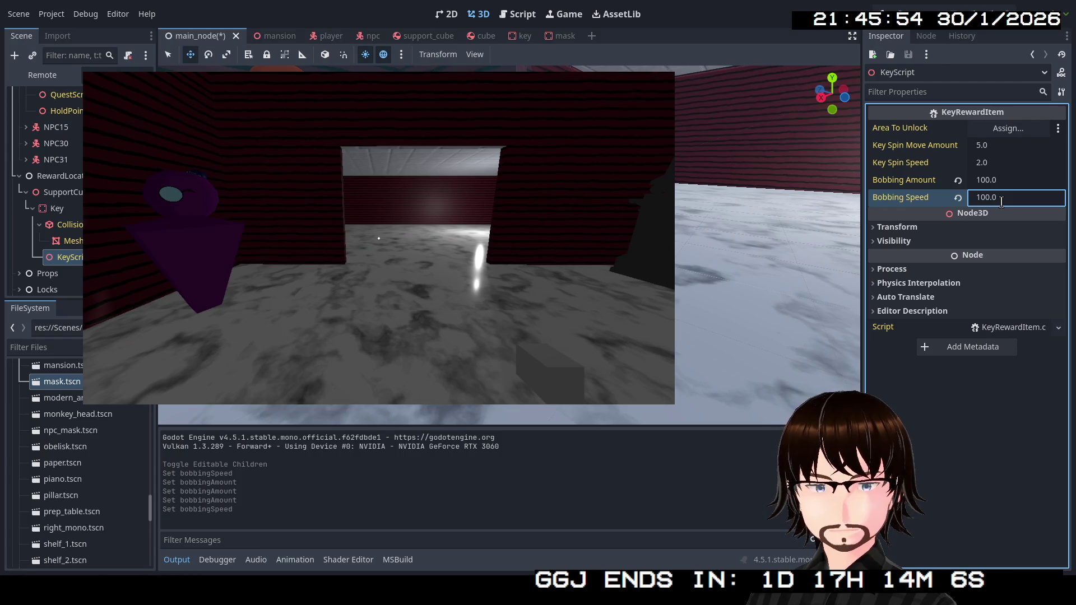
left_click(995, 180)
type("1")
key("Return")
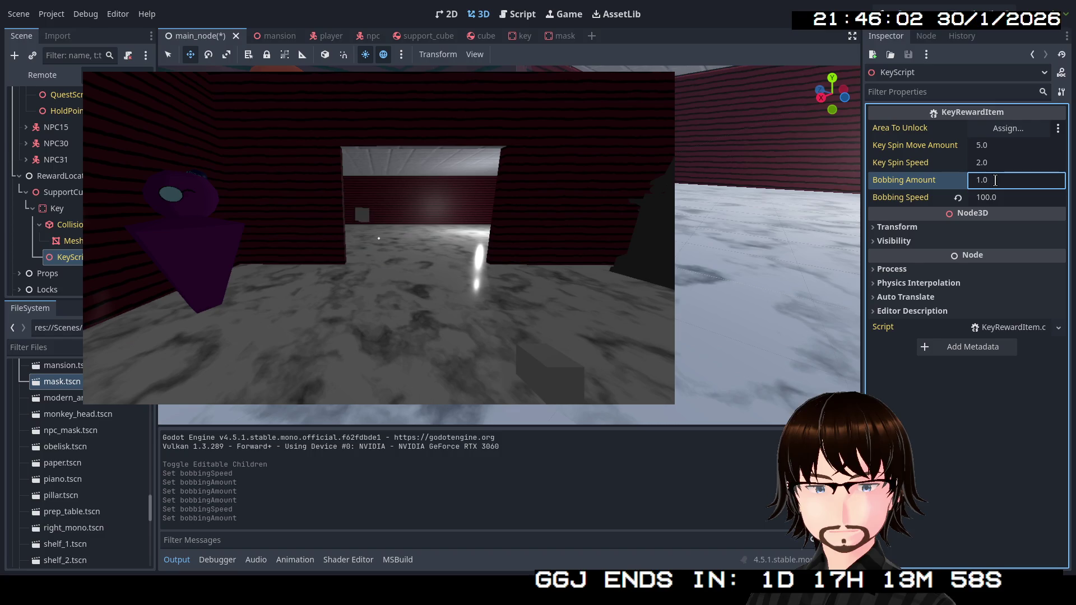
Set Bobbing Amount to 0.1 and Bobbing Speed to 10, then walk toward the doorway.
left_click(993, 197)
left_click(993, 181)
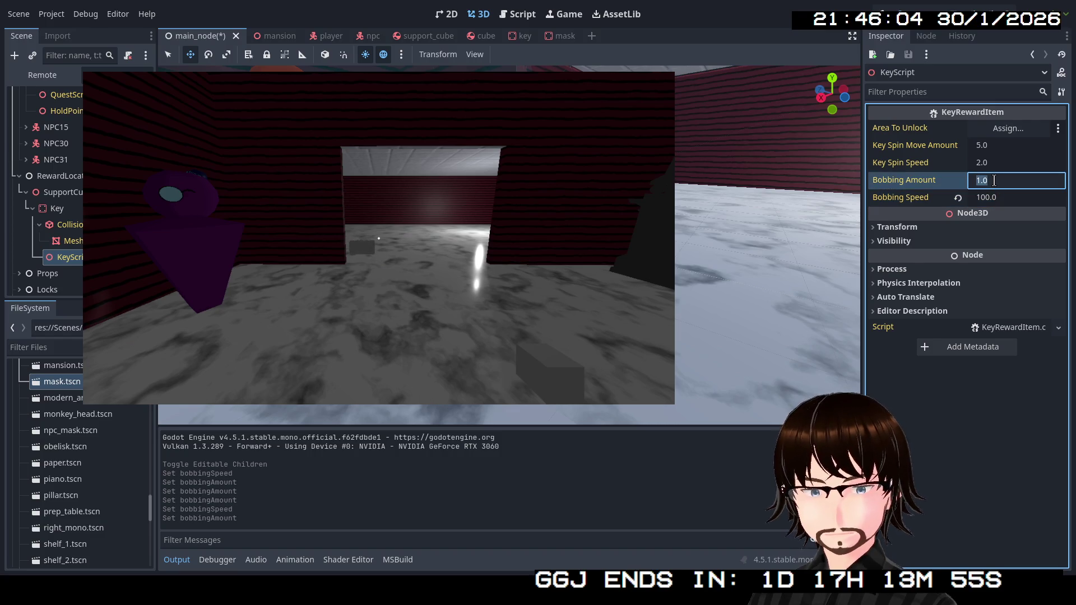
type("0.1")
key("Return")
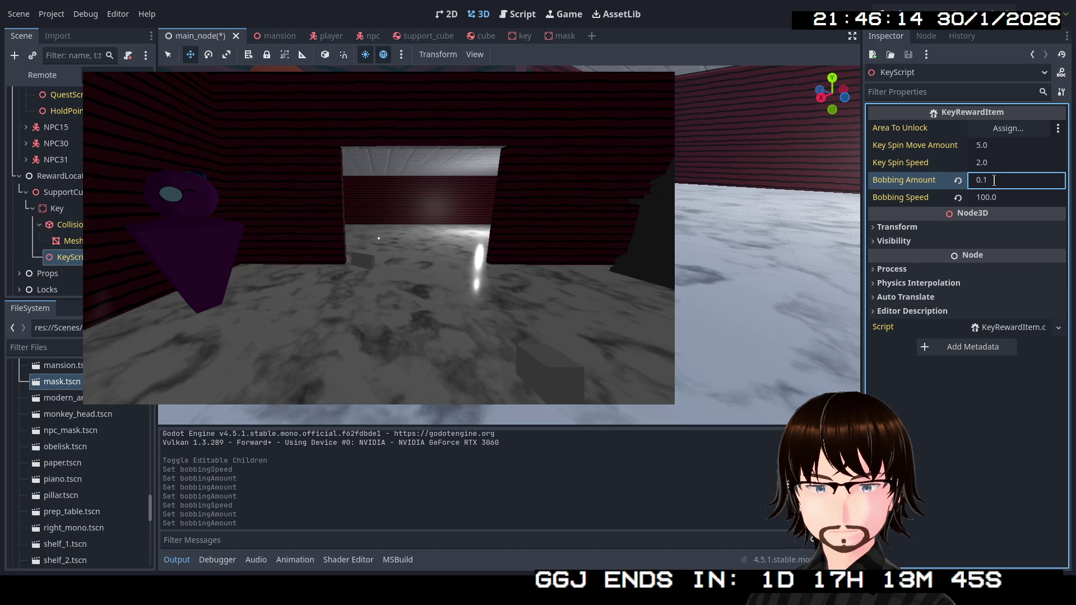
left_click(996, 197)
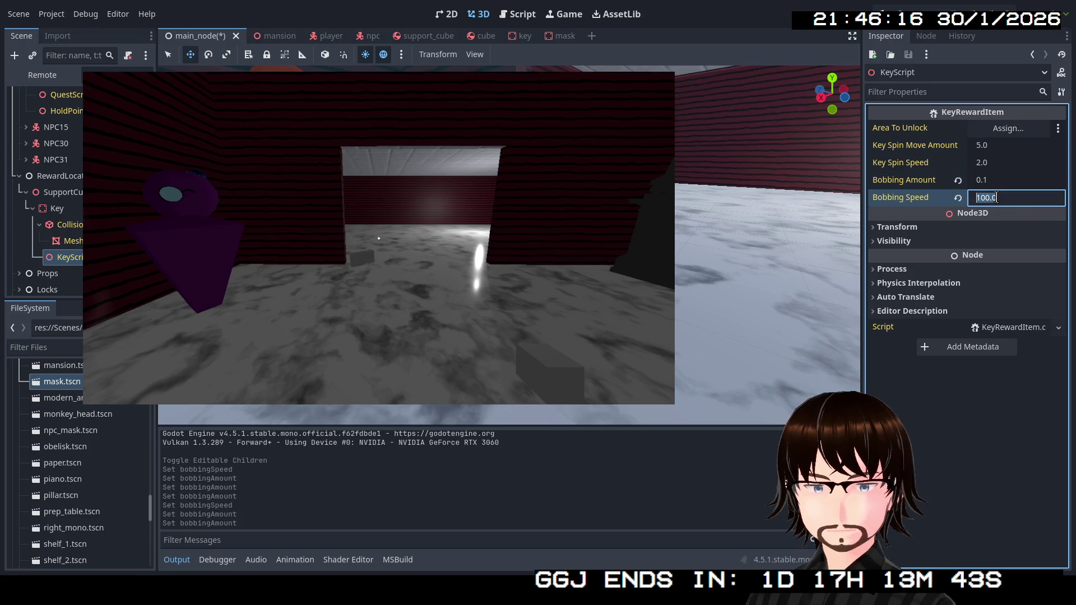
type("10")
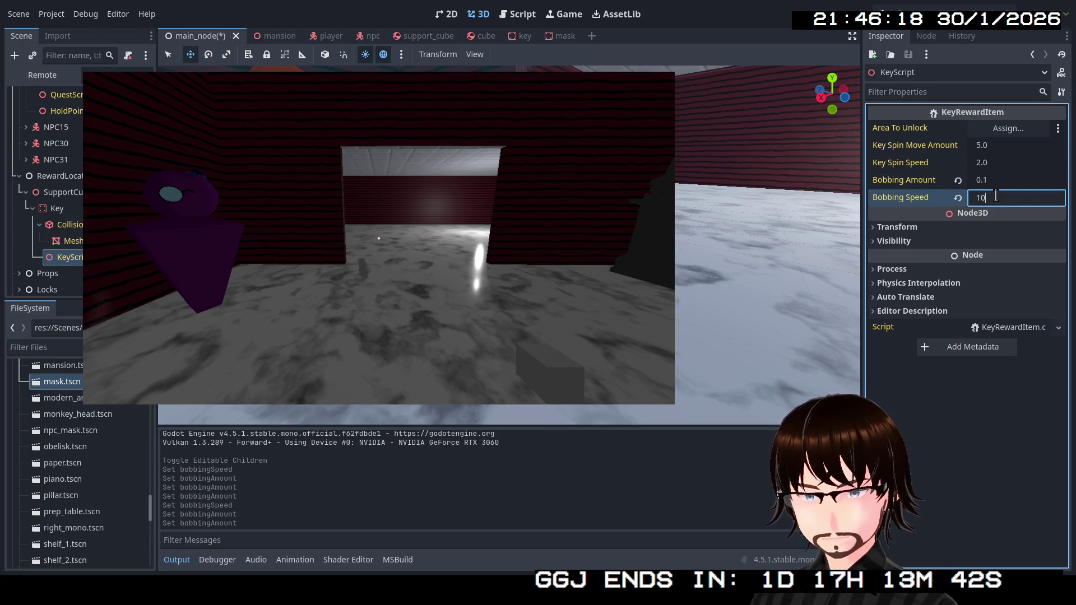
key("Return")
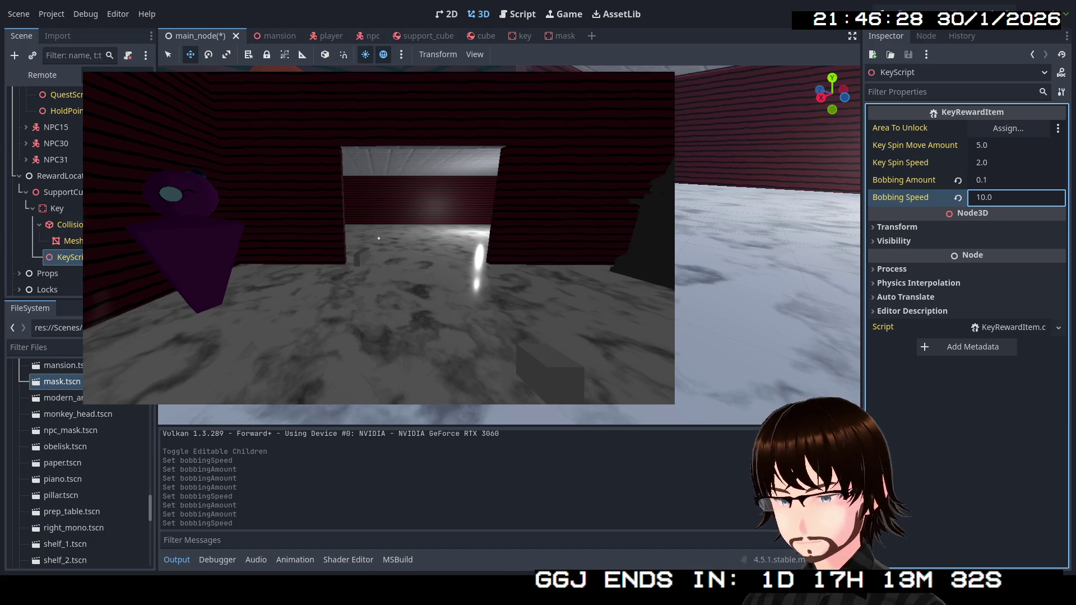
key("w")
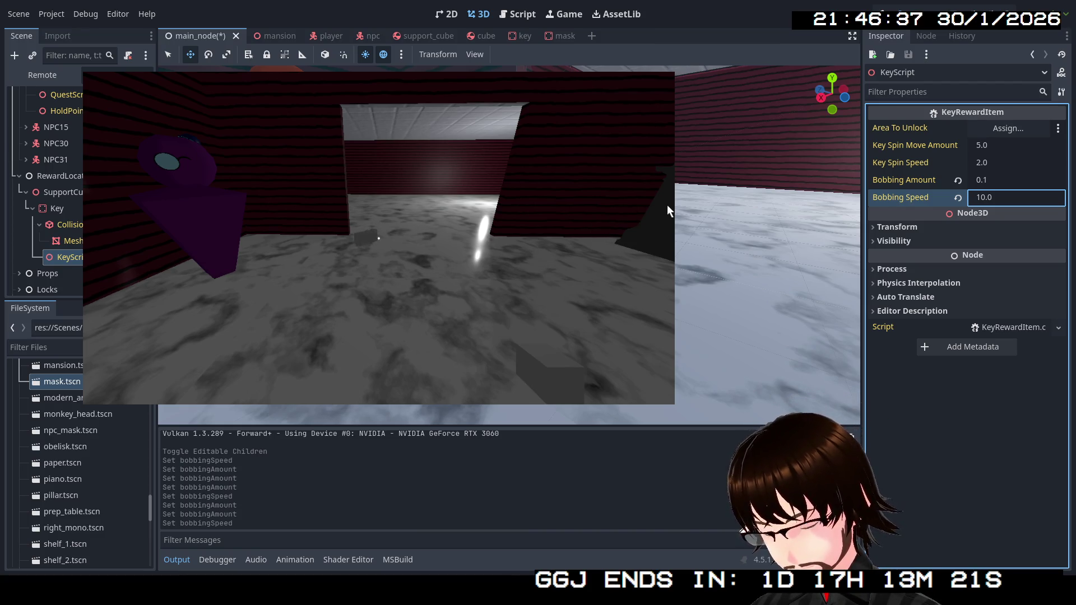
Set Bobbing Speed to 1.0, walk through the doorway up to the key, and stop with F8.
left_click(1001, 199)
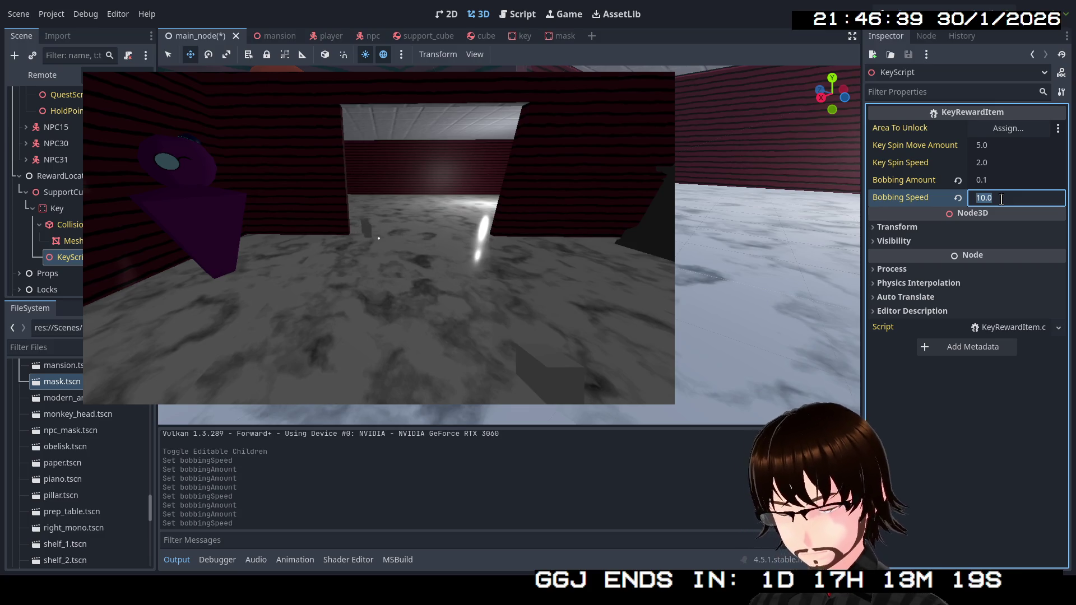
type("1")
key("Return")
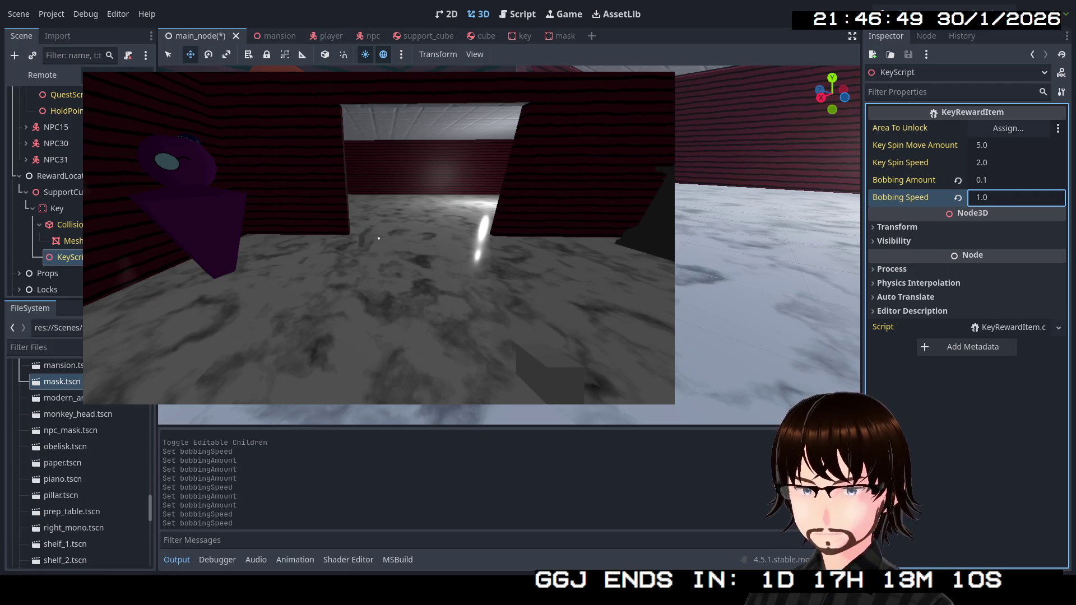
key("w")
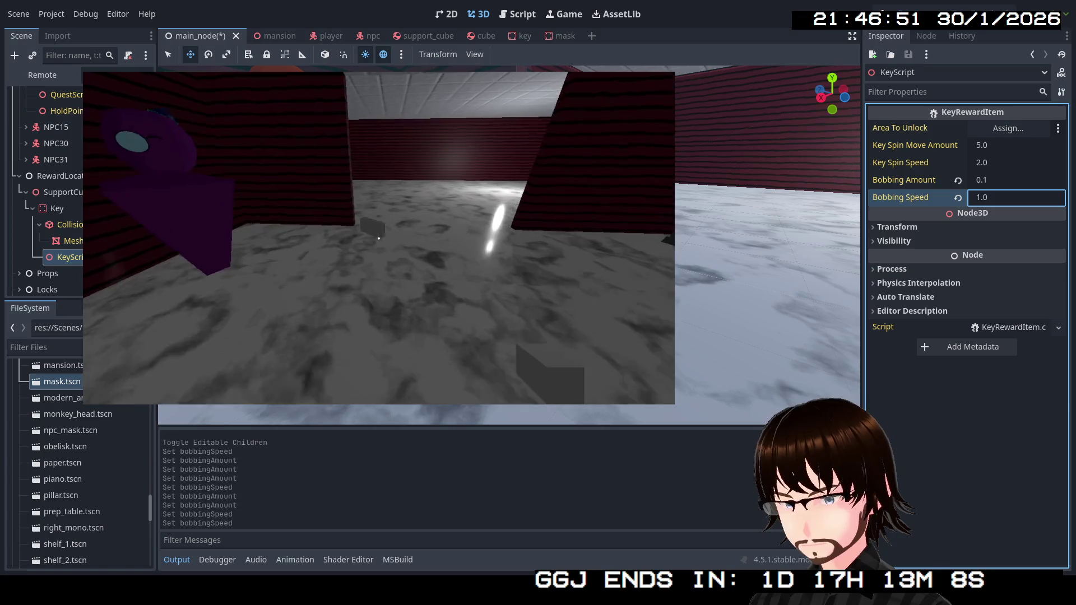
key("w")
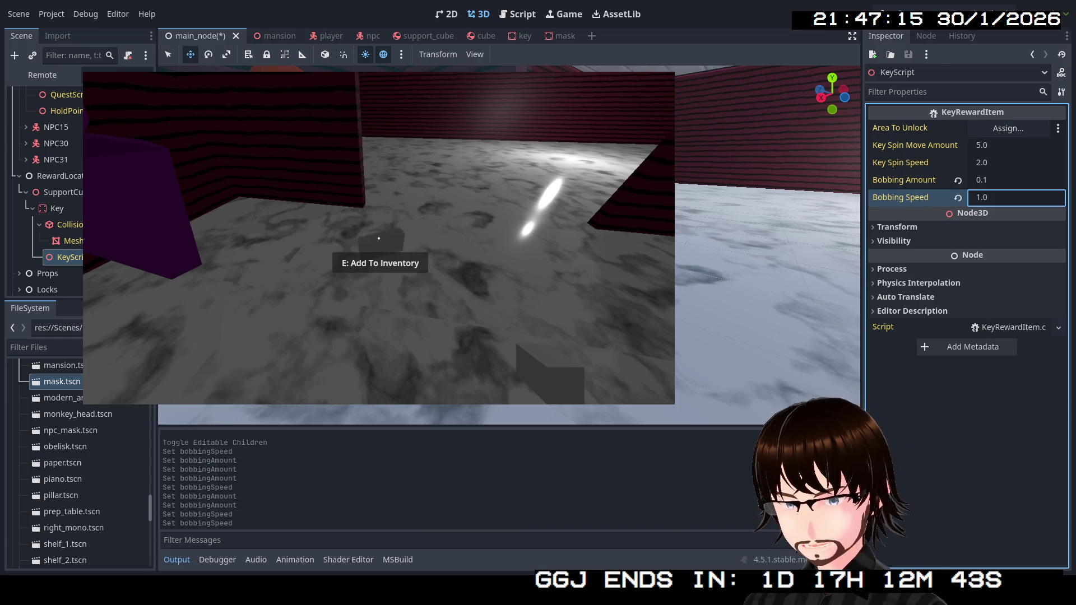
key("F8")
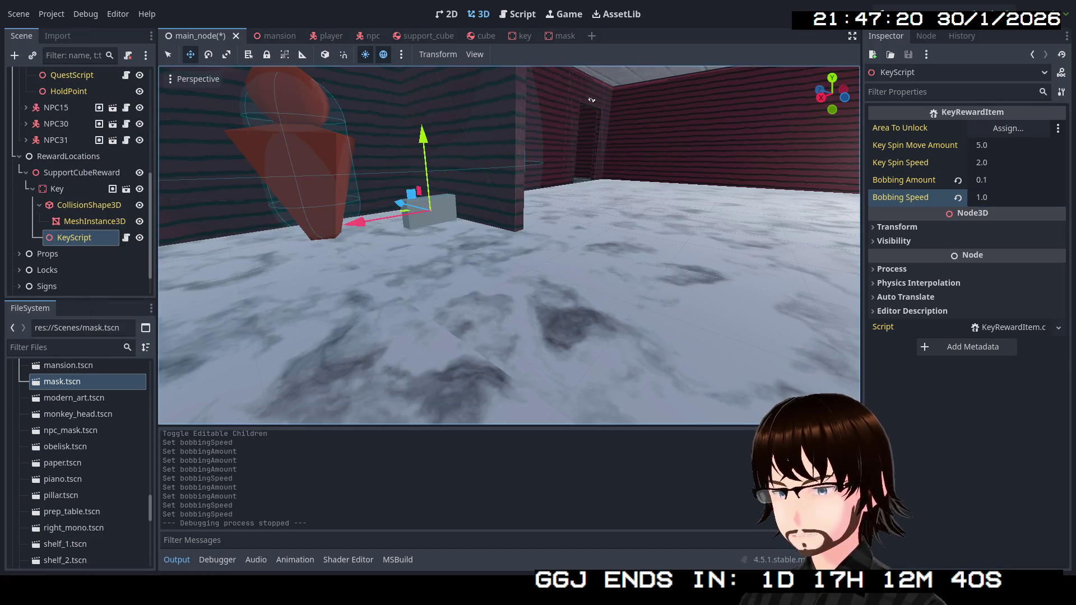
Give the key scene's KeyScript Bobbing Amount 0.1 and Bobbing Speed 1.0, save, and return to main_node.
left_click(521, 36)
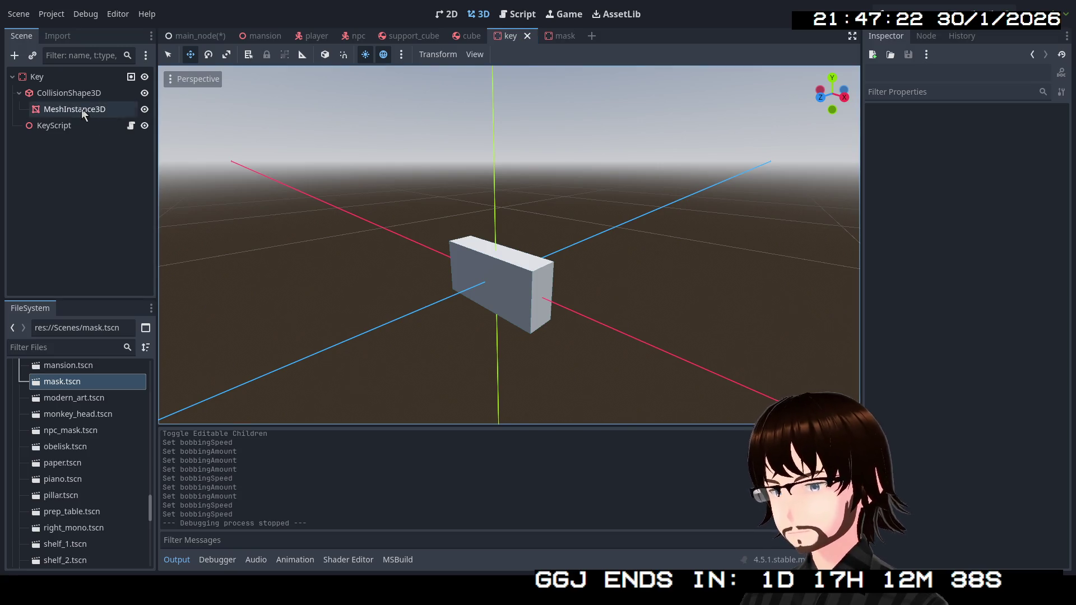
left_click(55, 76)
left_click(76, 127)
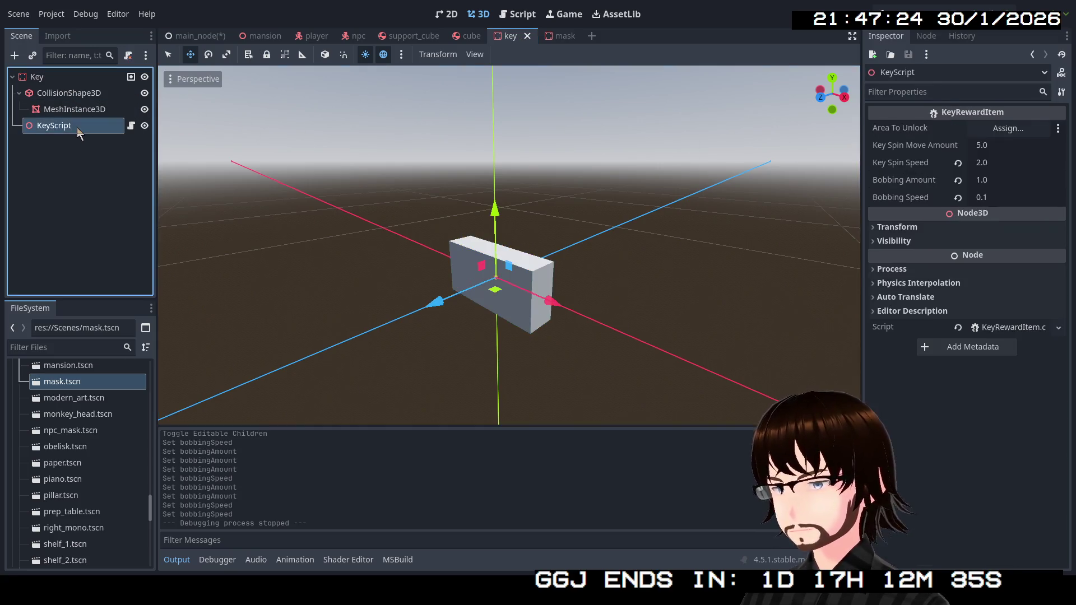
left_click(1003, 180)
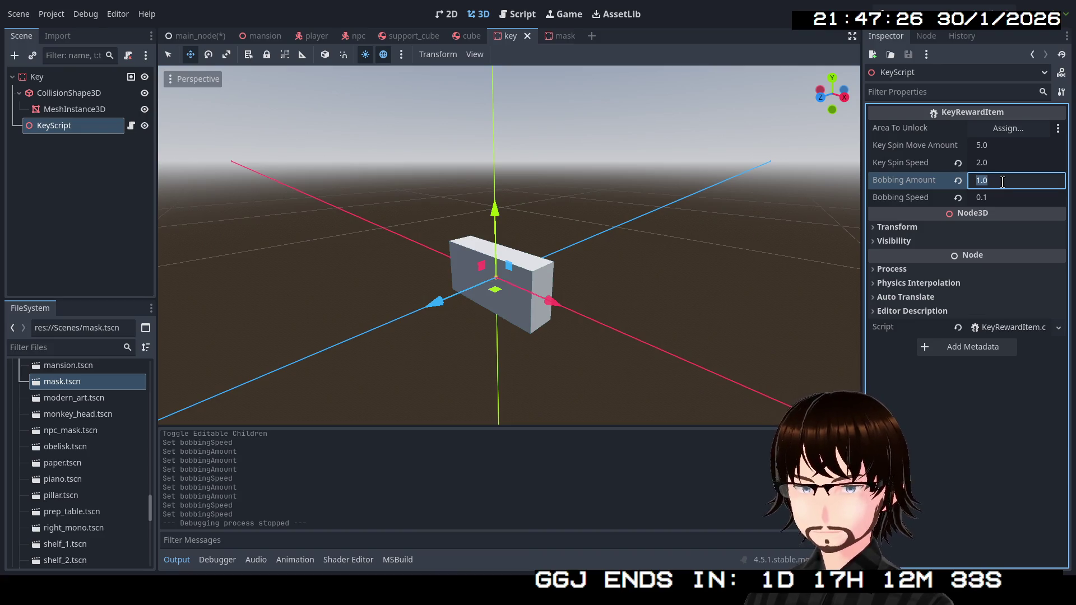
type(".1")
left_click(1003, 198)
type("1")
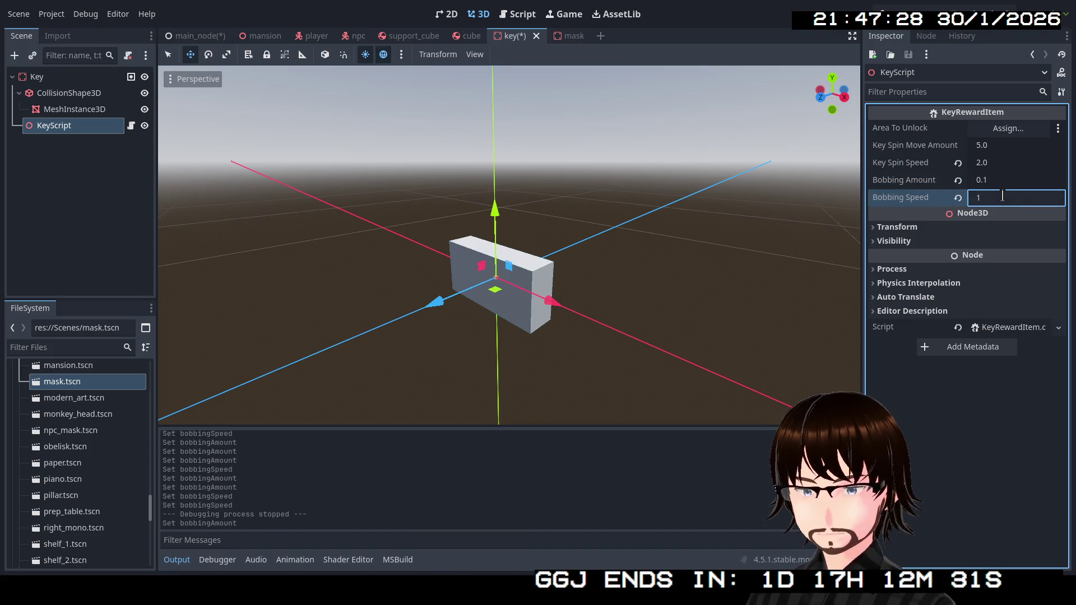
key("Return")
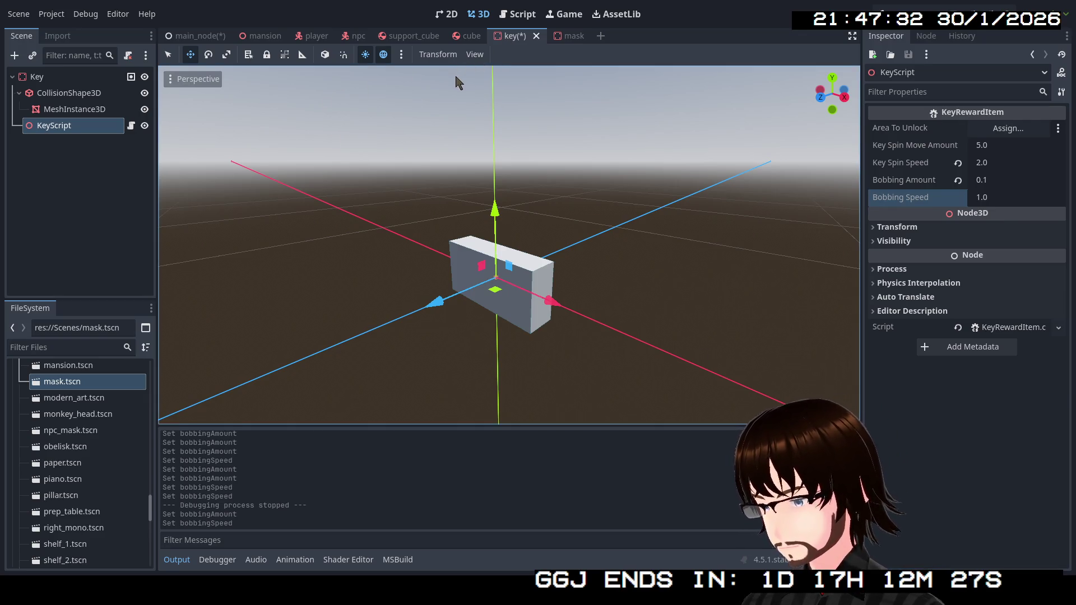
key("ctrl+s")
left_click(211, 37)
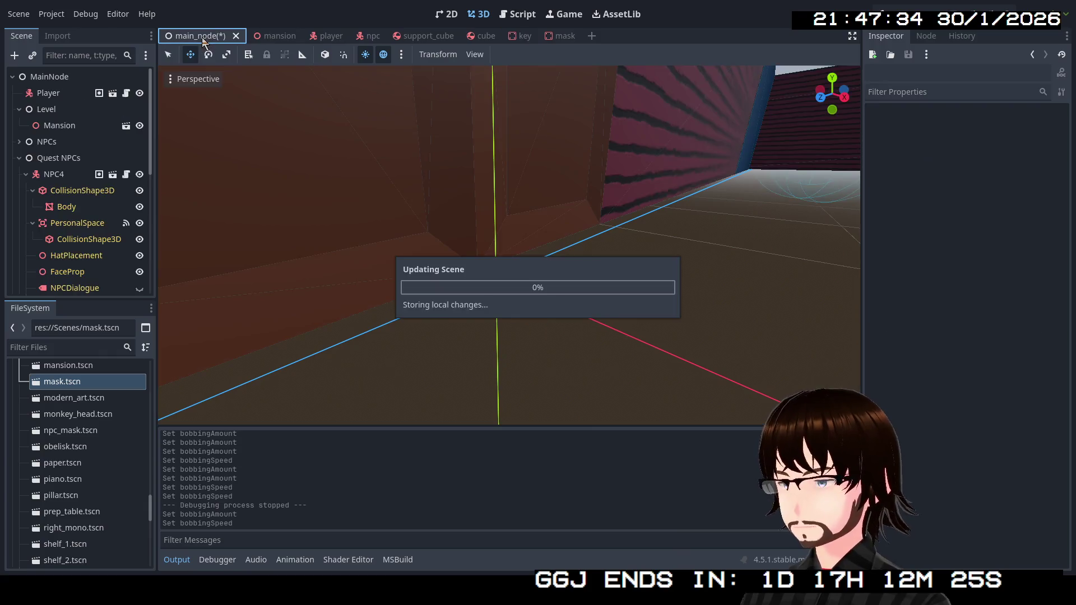
Disable Editable Children on the main scene's Key instance, confirm, and open key.tscn.
left_click(52, 236)
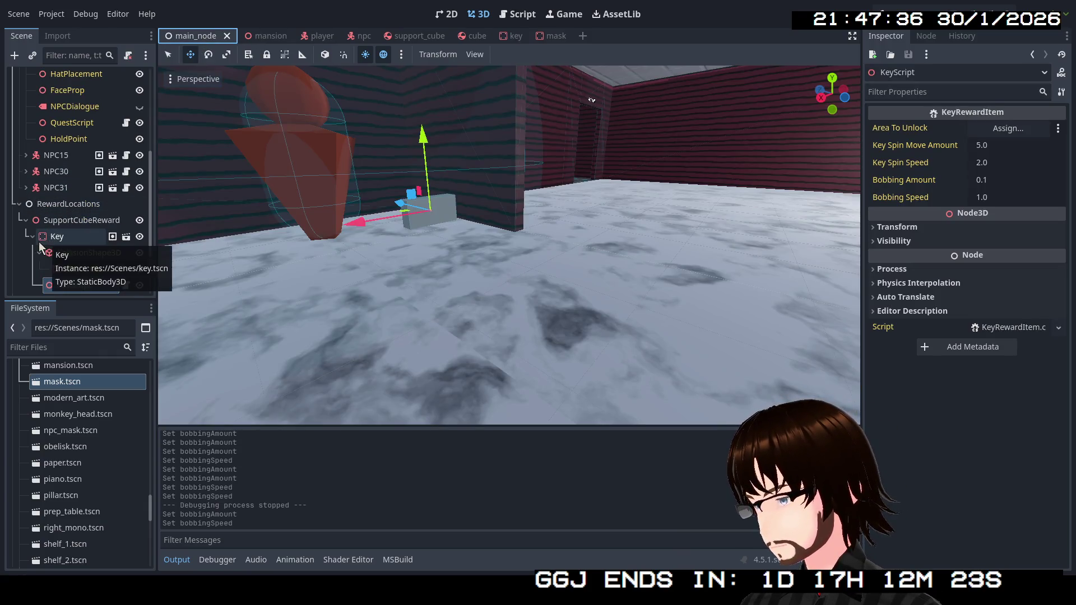
right_click(52, 238)
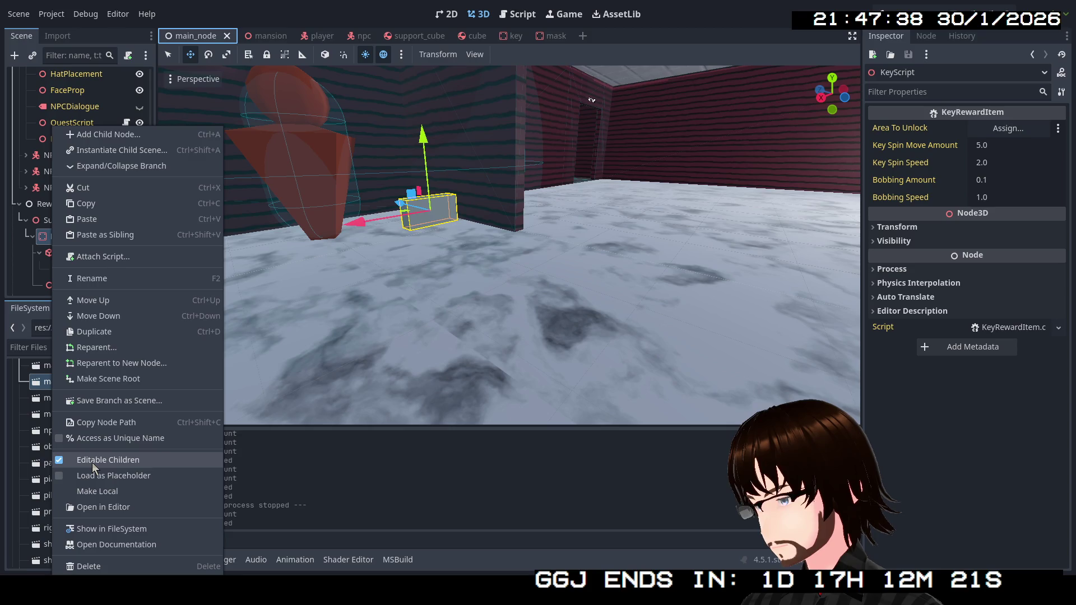
left_click(96, 460)
left_click(463, 302)
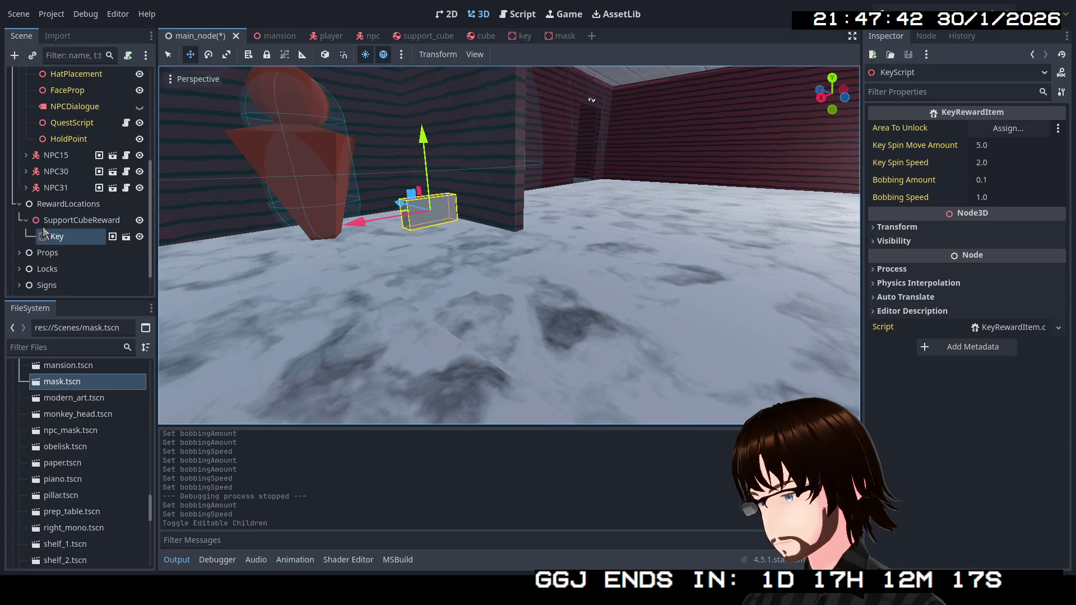
left_click(112, 236)
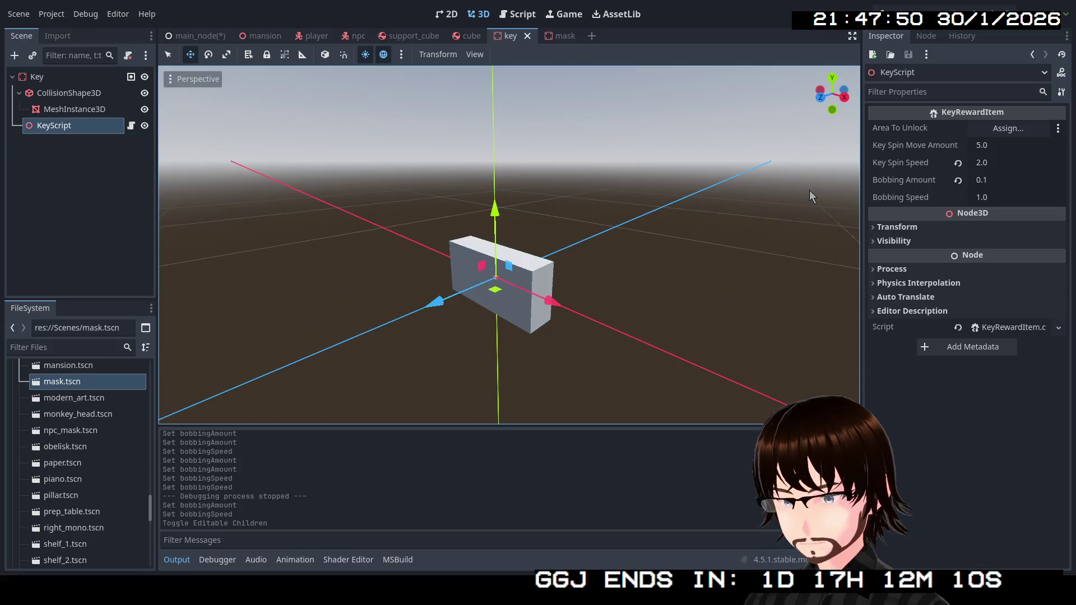
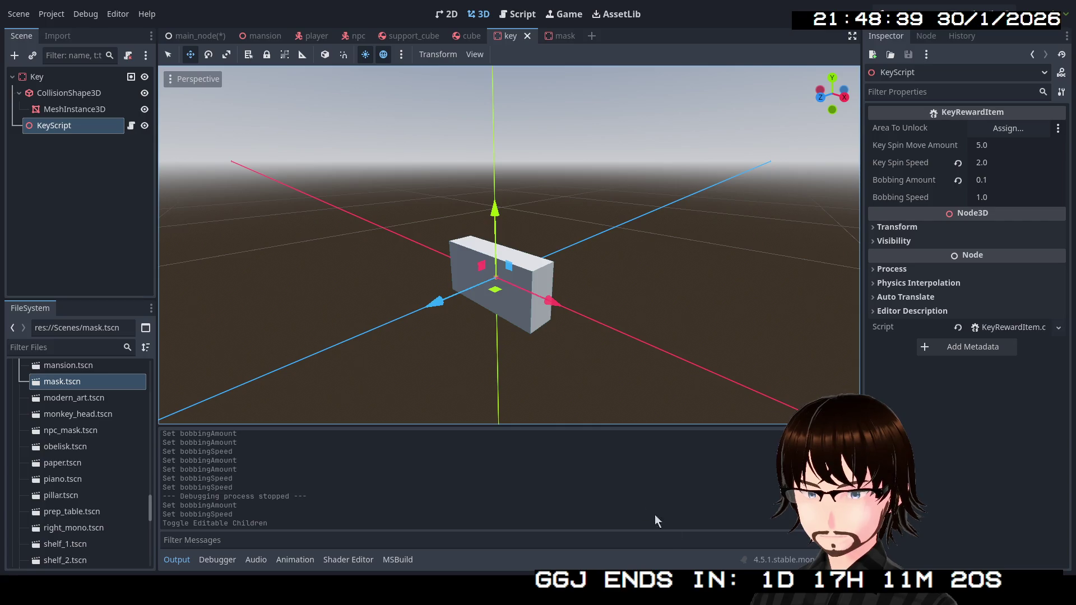
Save the main_node scene with the Key reward under SupportCubeReward.
left_click(196, 36)
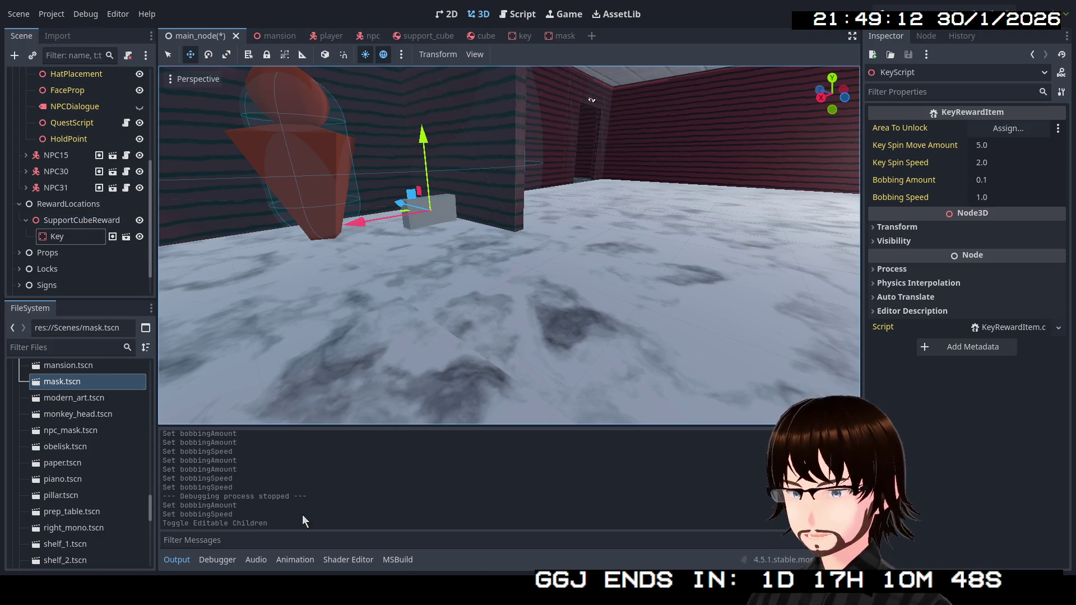
key("ctrl+s")
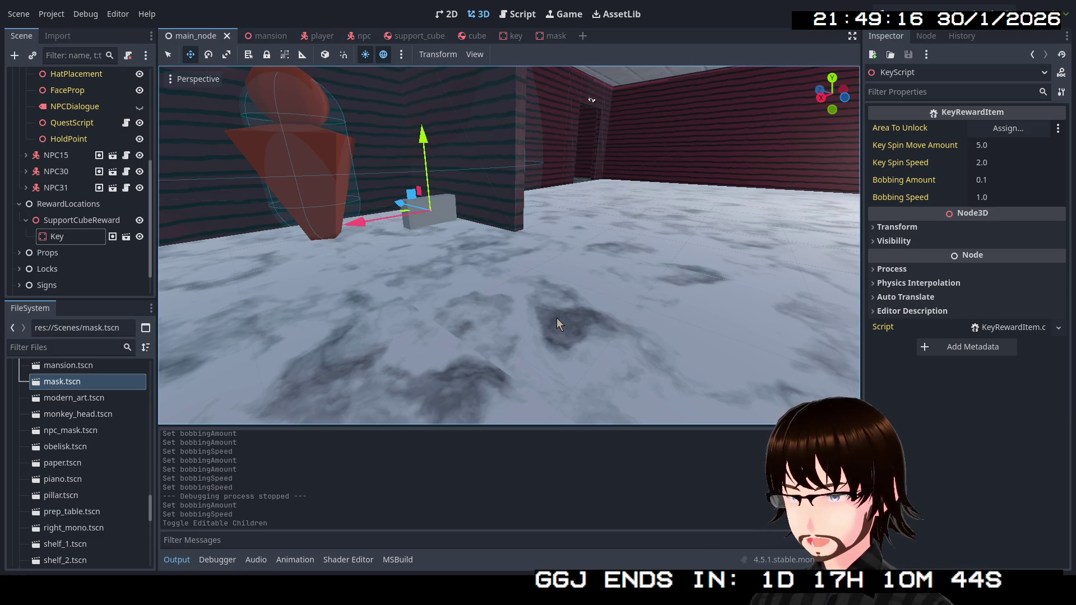
Delete the Key instance under SupportCubeReward and save the main scene.
left_click(70, 237)
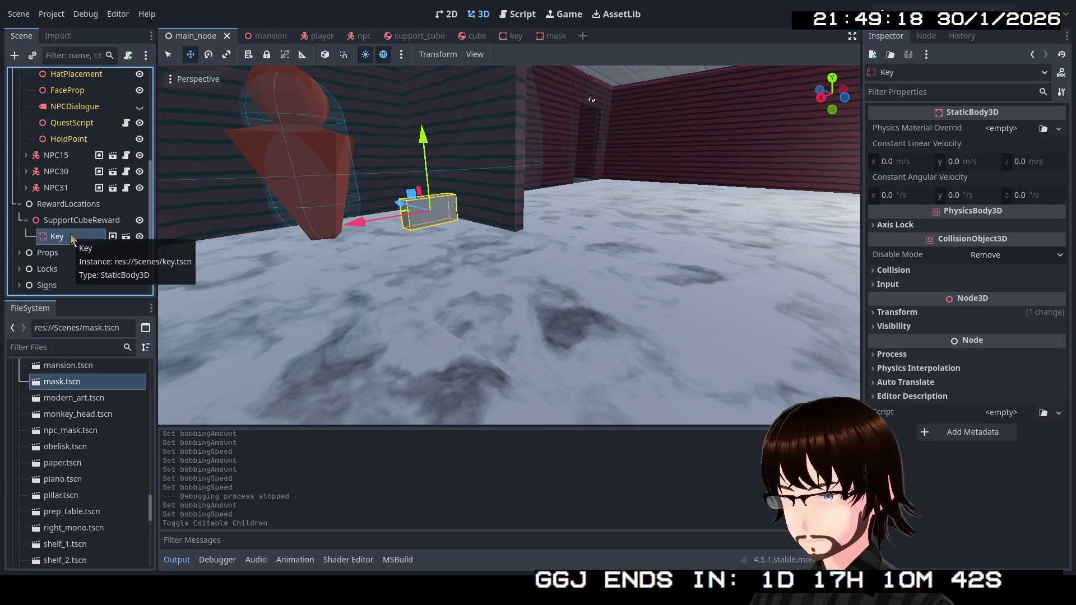
key("Delete")
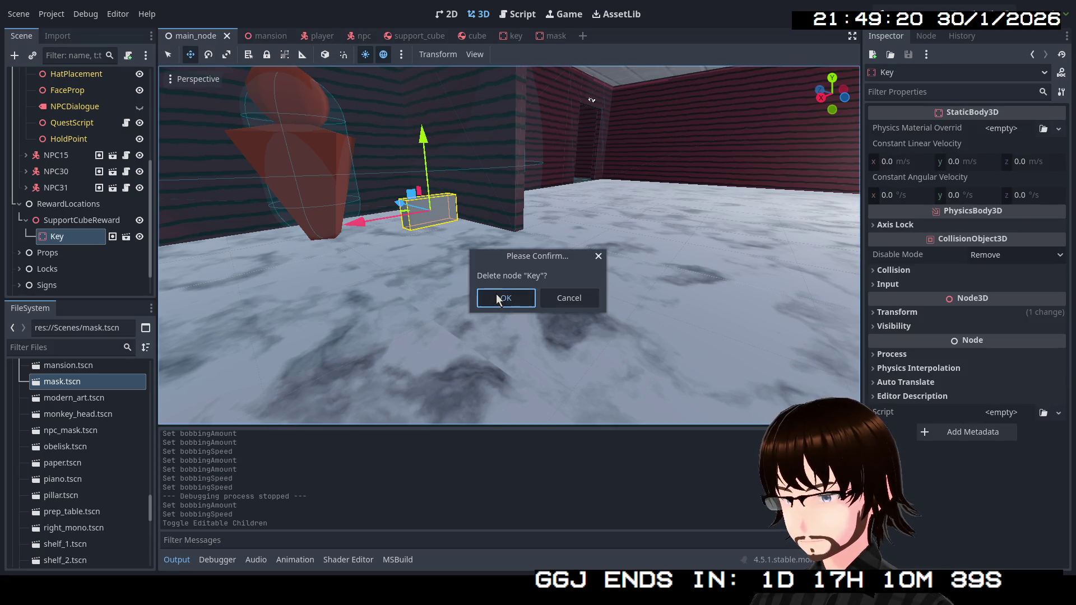
left_click(498, 298)
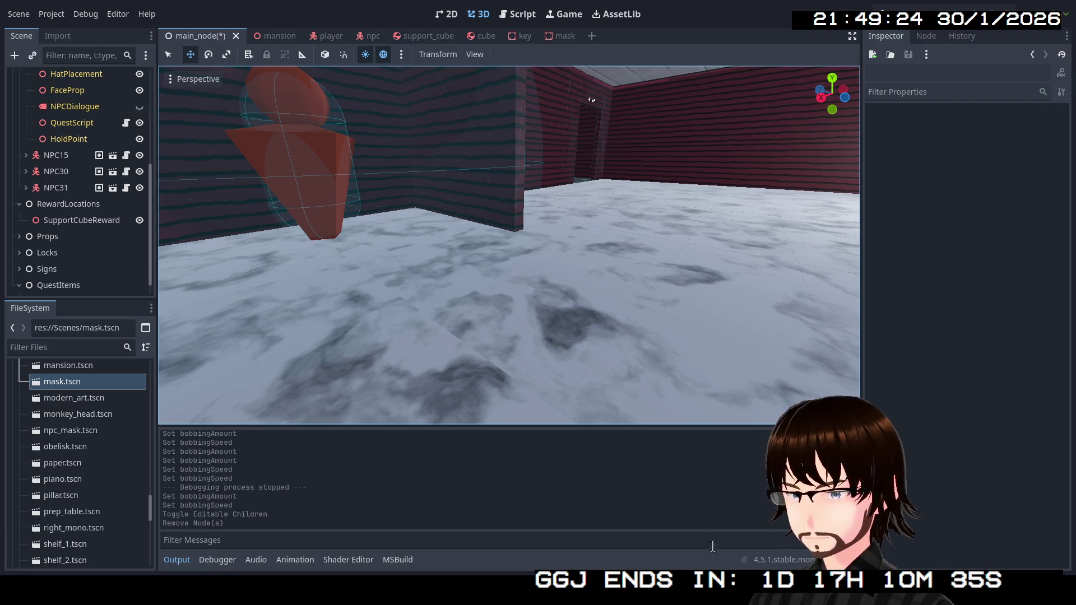
key("ctrl+s")
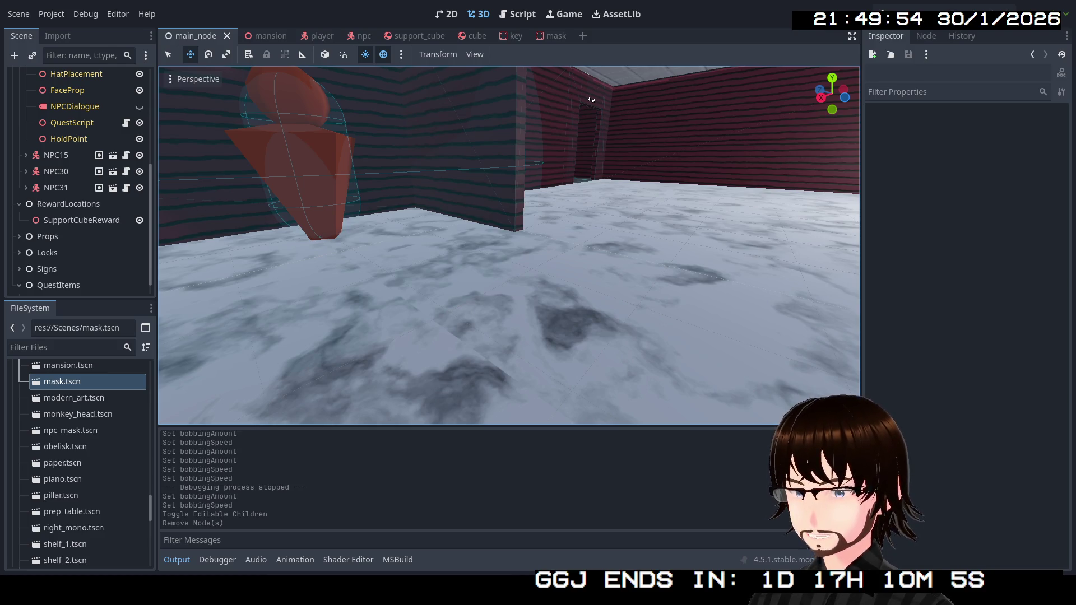
key("alt+Tab")
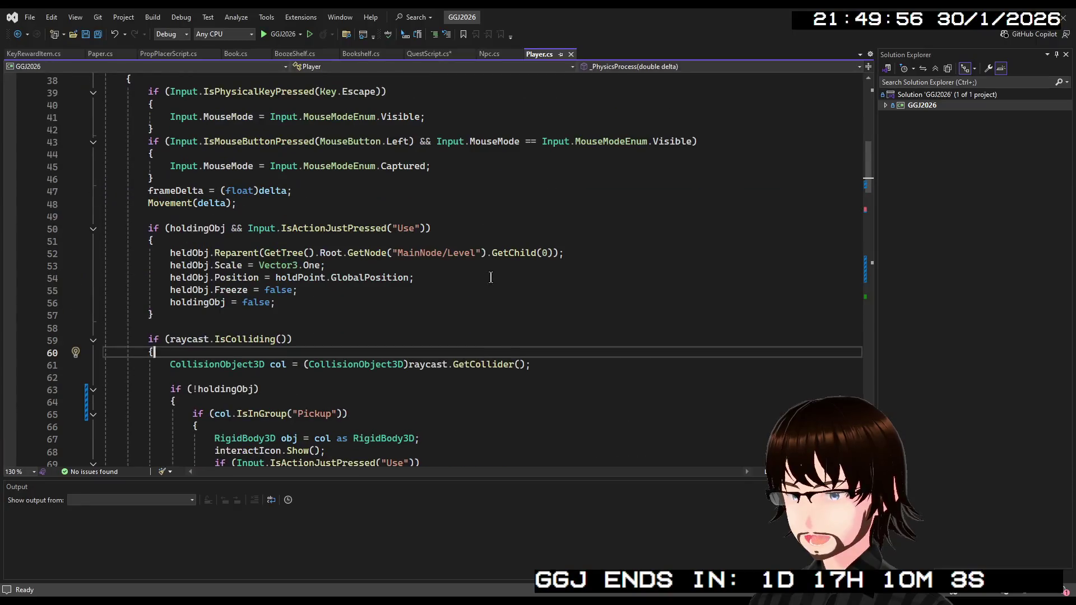
Copy the ResourceLoader.Load book-instantiation expression from line 23 of Bookshelf.cs.
scroll(485, 275, "up", 4)
scroll(477, 274, "up", 9)
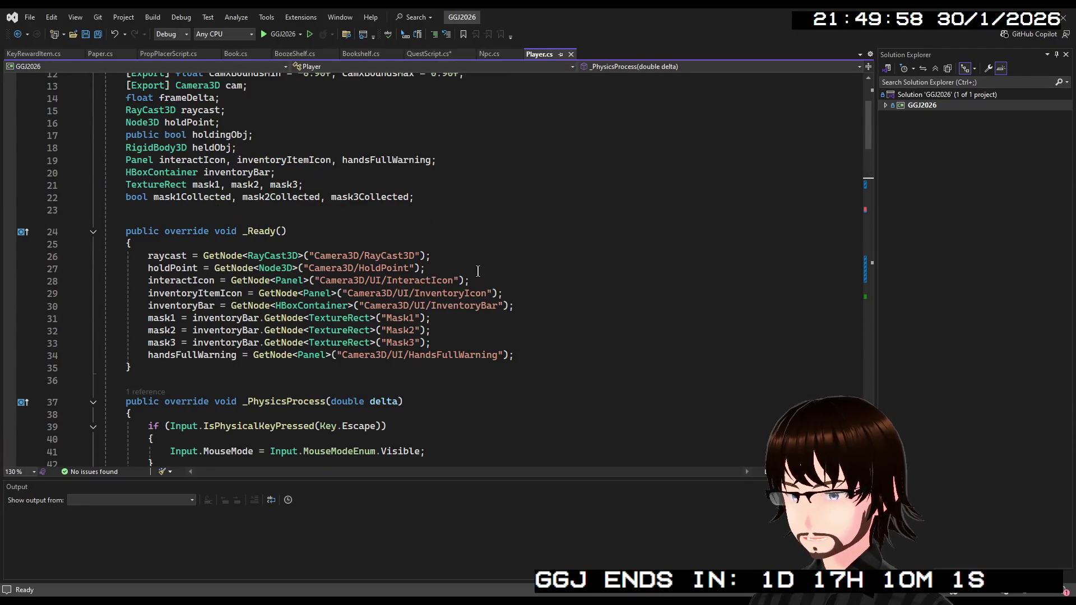
scroll(472, 274, "down", 7)
scroll(465, 266, "down", 20)
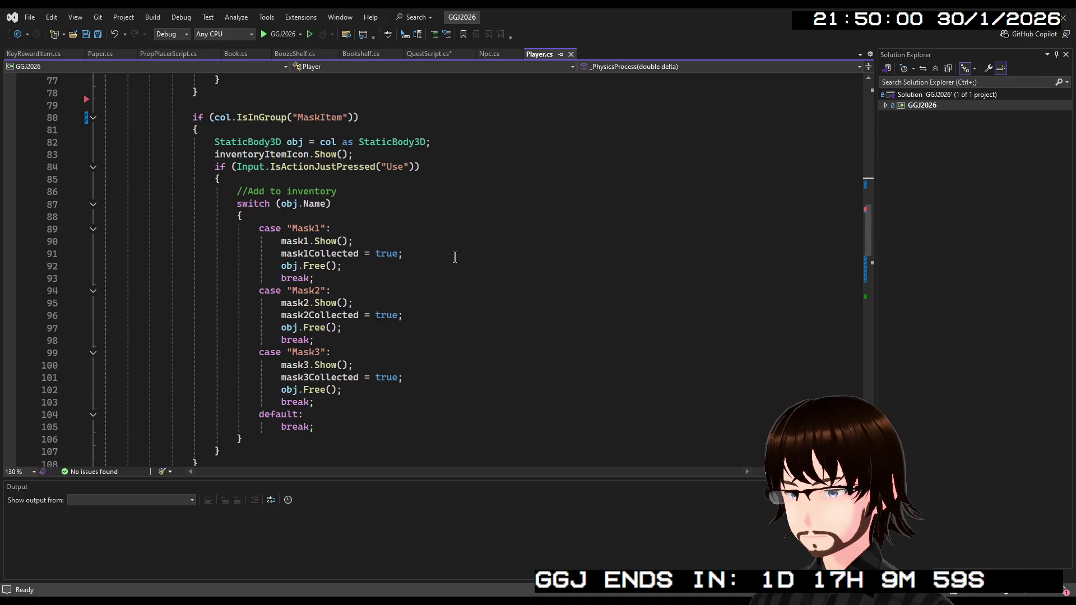
scroll(448, 262, "down", 14)
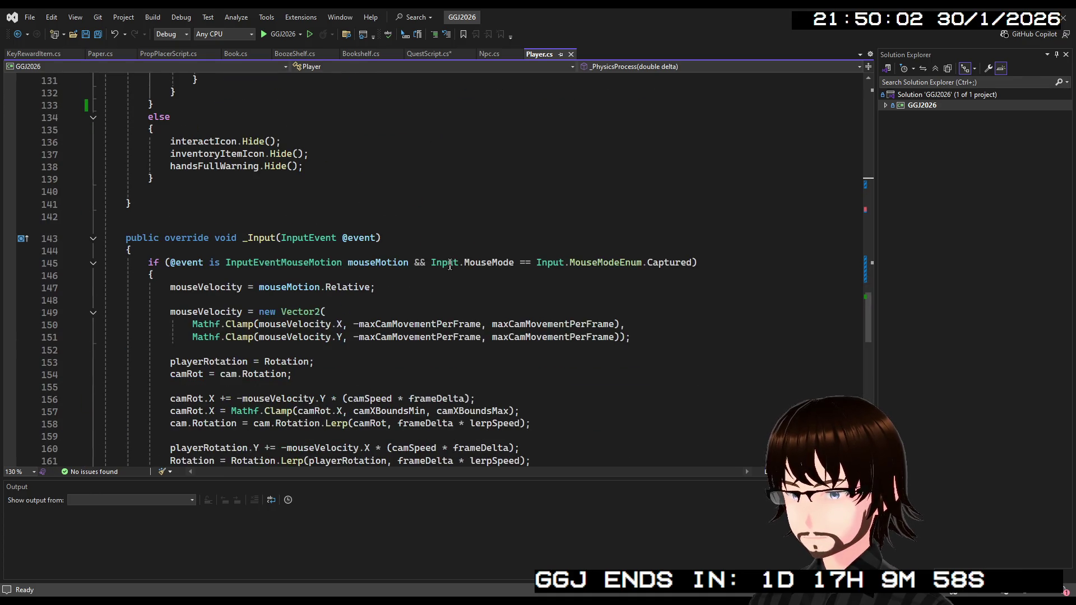
scroll(444, 265, "down", 10)
scroll(446, 264, "up", 10)
scroll(446, 265, "up", 11)
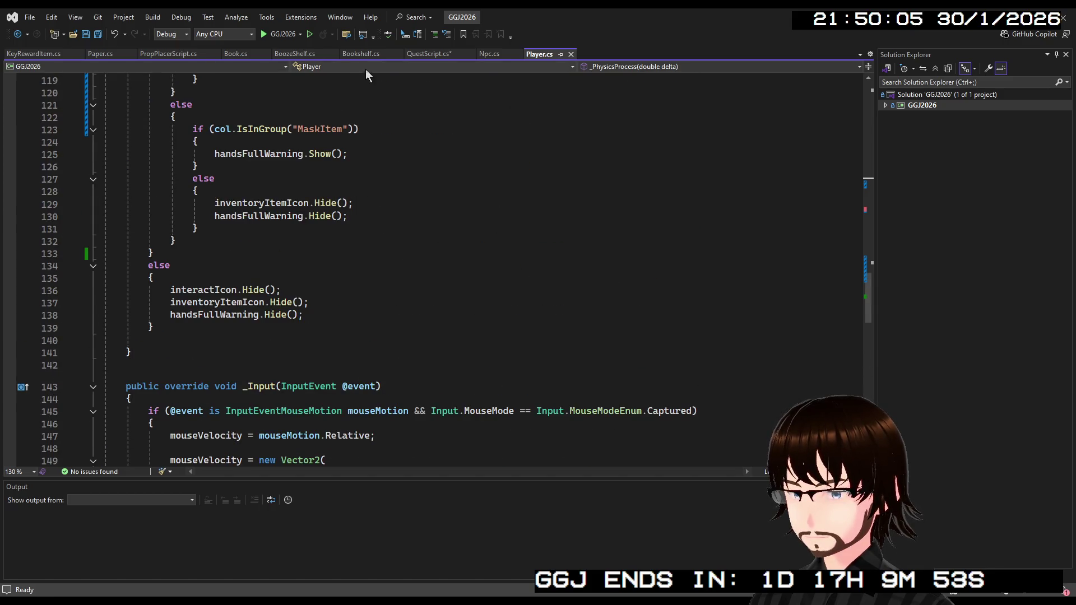
left_click(361, 53)
scroll(389, 240, "down", 3)
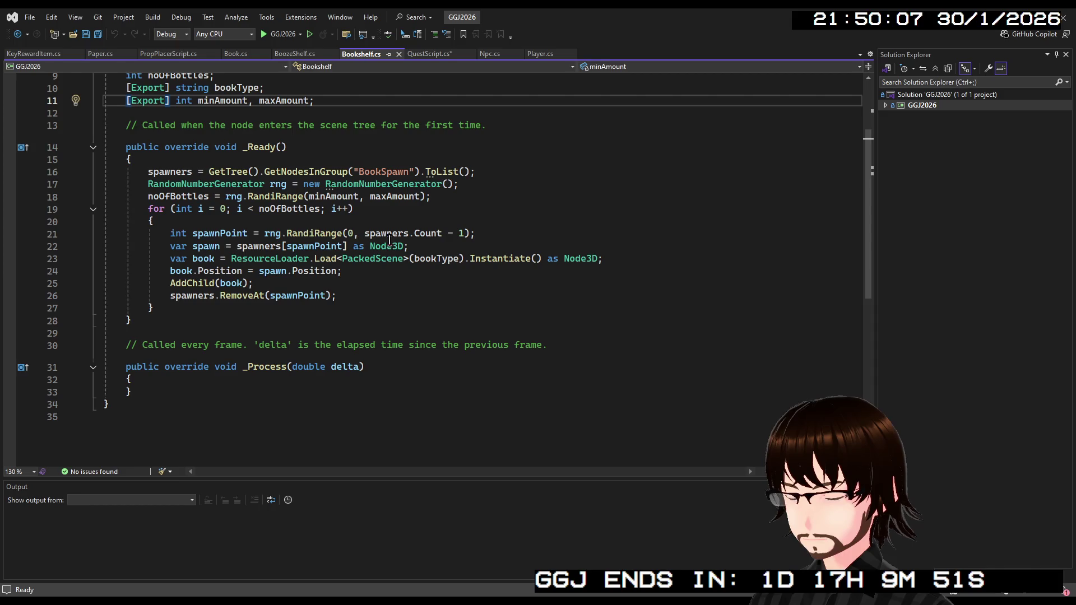
left_click_drag(605, 258, 232, 262)
key("ctrl+c")
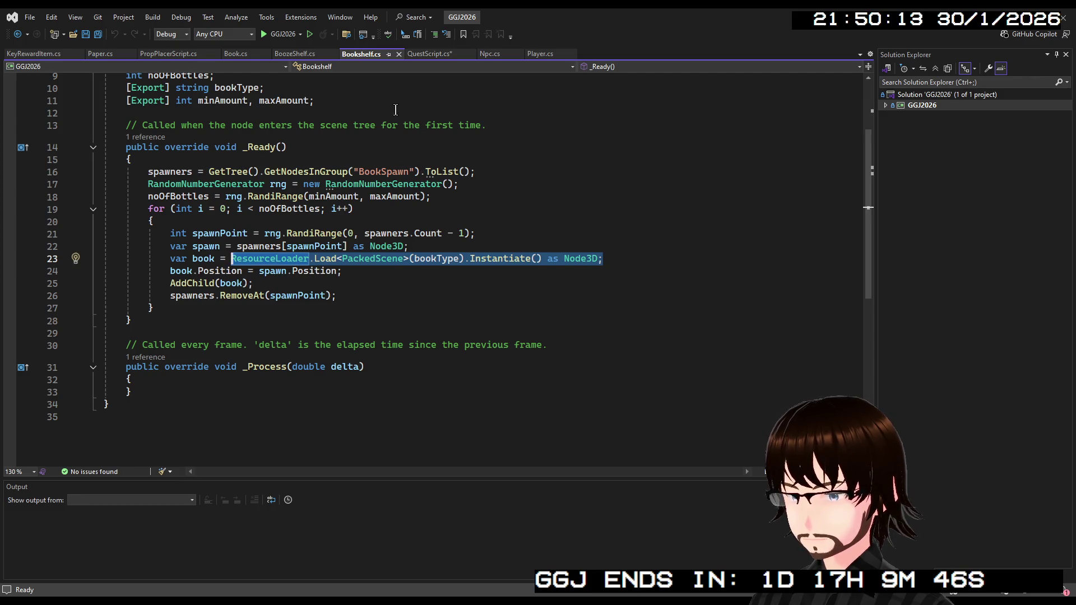
left_click(425, 55)
Paste the instantiate line at QuestScript.cs line 46, replacing bookType with rewardItem.
scroll(373, 251, "down", 6)
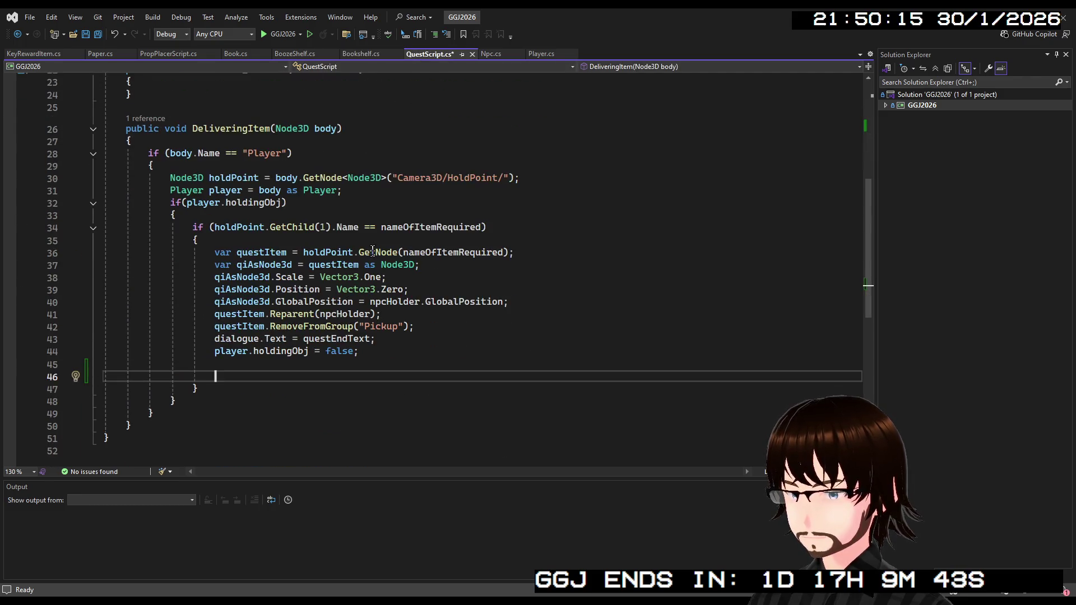
key("ctrl+v")
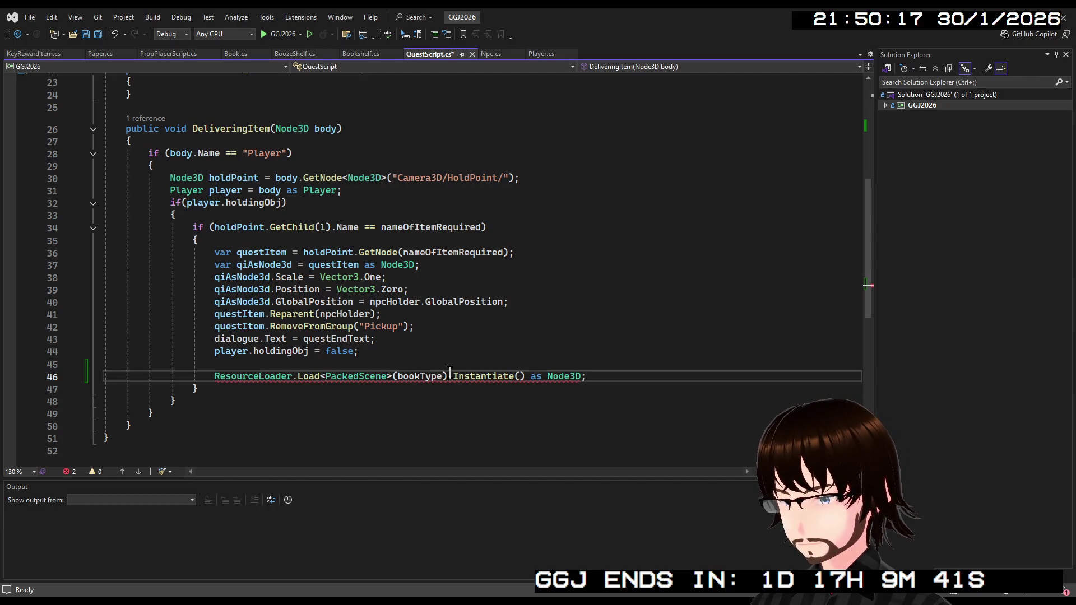
double_click(419, 376)
scroll(344, 280, "up", 7)
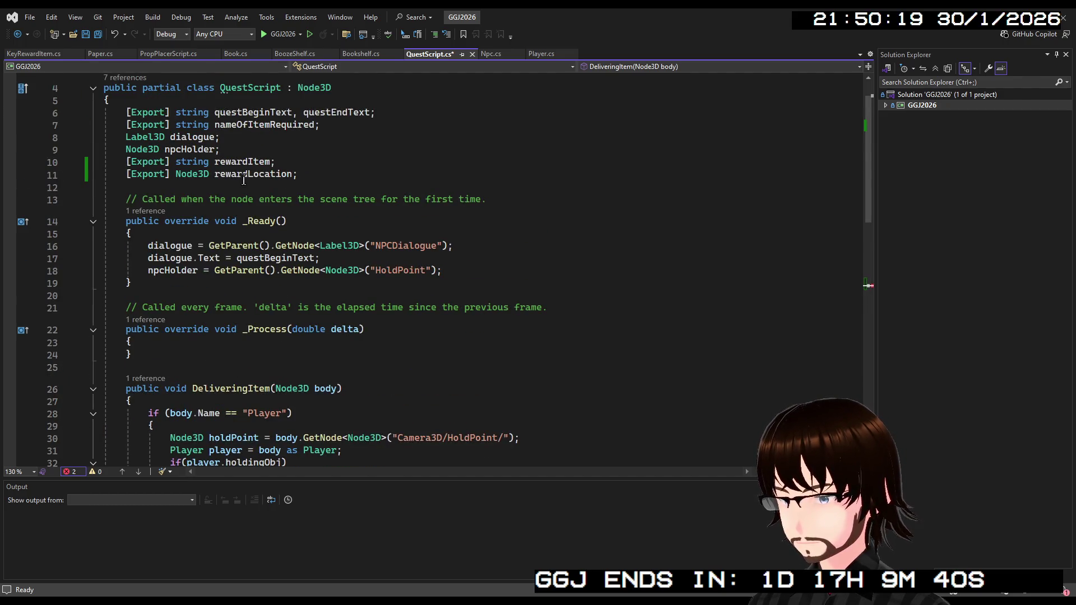
double_click(236, 162)
key("ctrl+c")
scroll(412, 348, "down", 7)
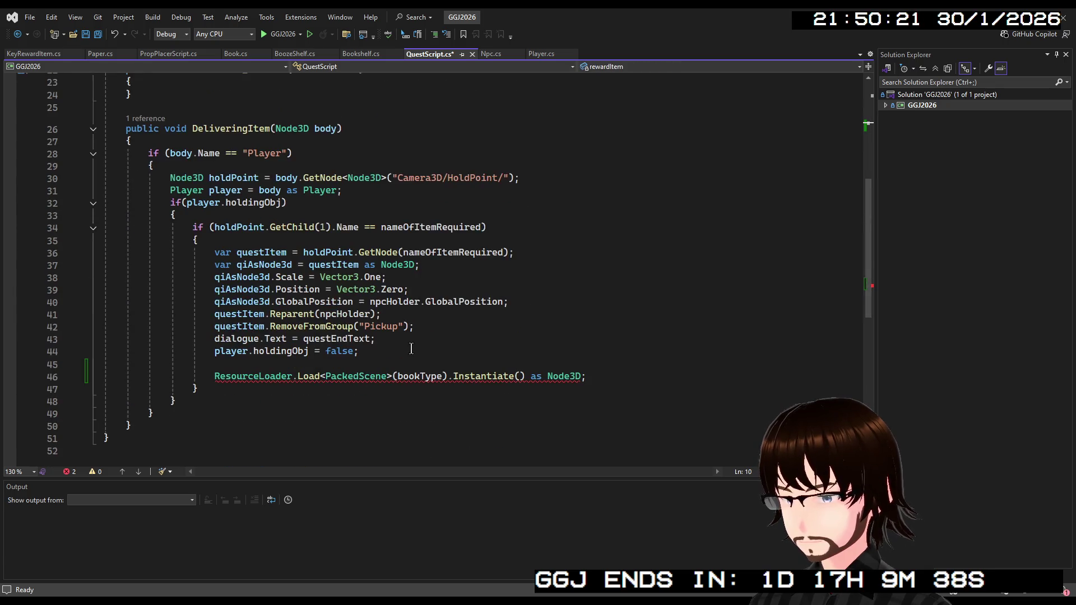
double_click(419, 376)
key("ctrl+v")
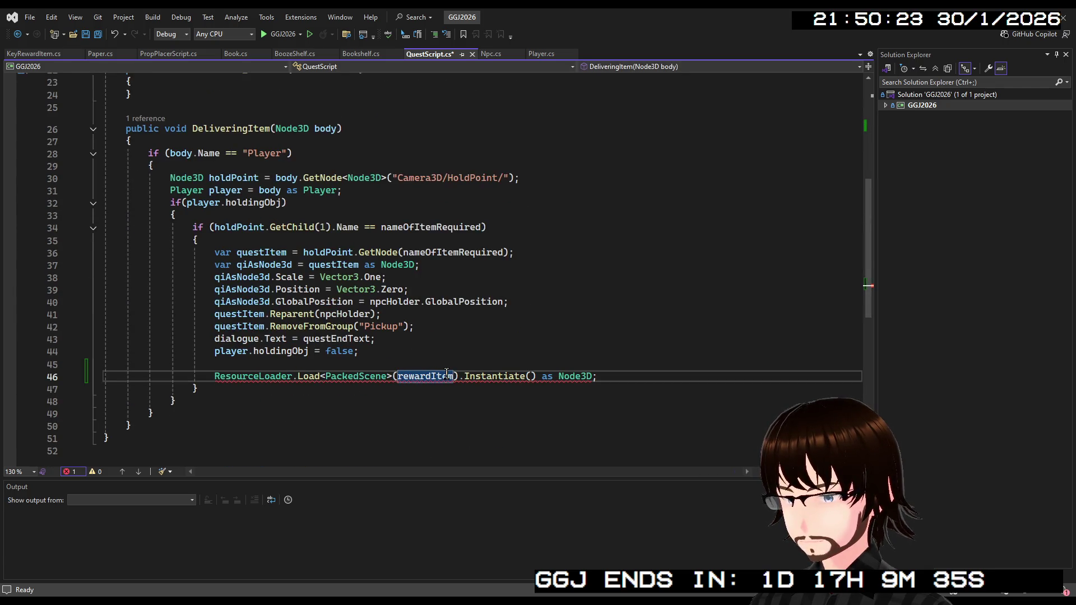
left_click(481, 376)
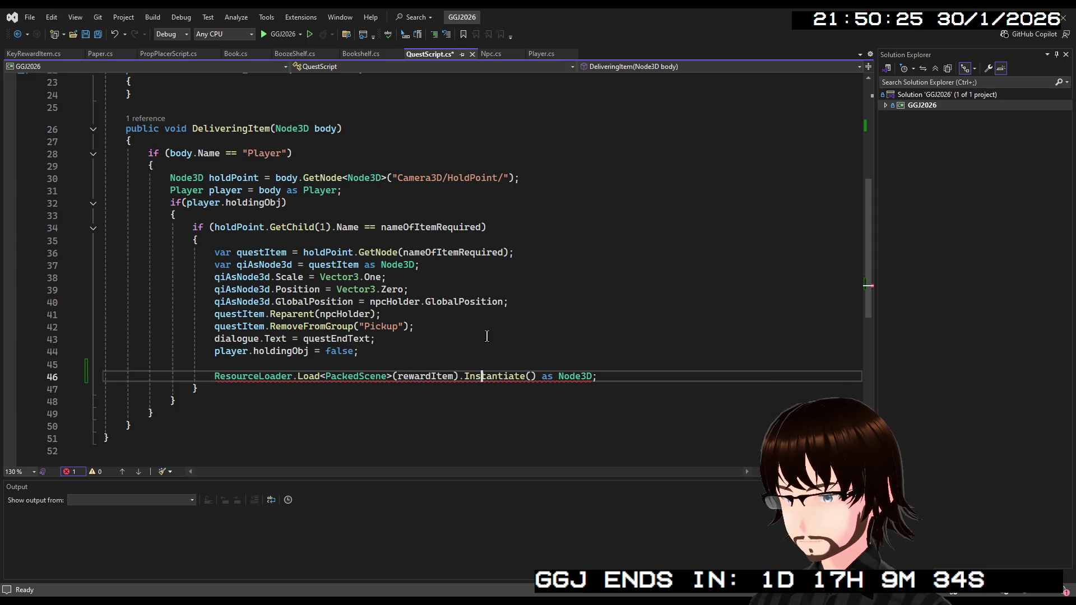
scroll(239, 379, "up", 4)
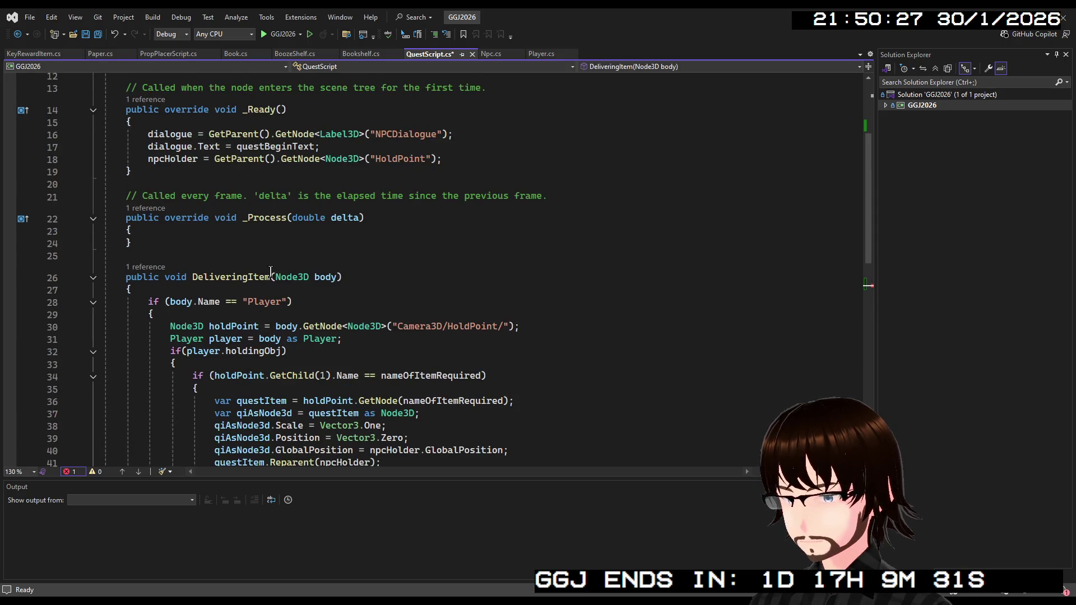
scroll(271, 272, "down", 4)
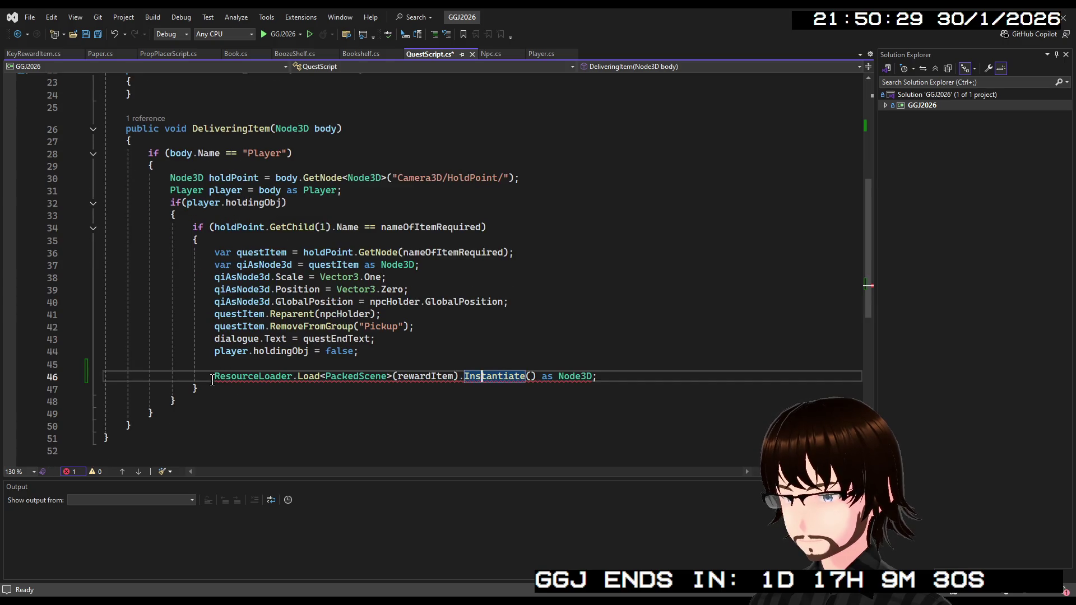
Prefix line 46 with 'var keyItem =' to store the instantiated reward.
left_click(213, 379)
type("v")
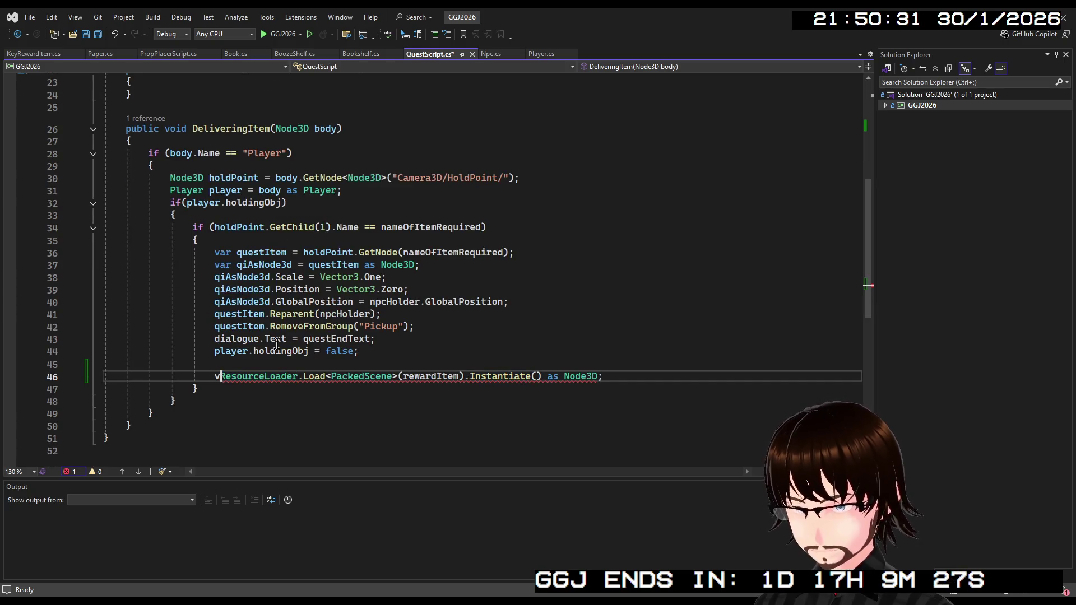
type("ar R")
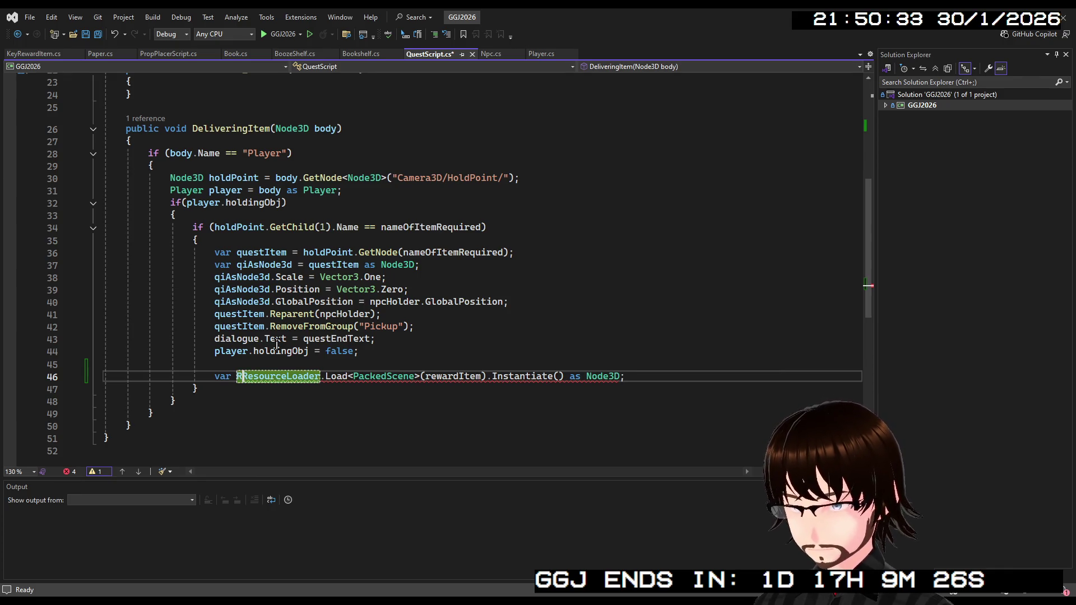
key("BackSpace")
type("key")
type("Item ")
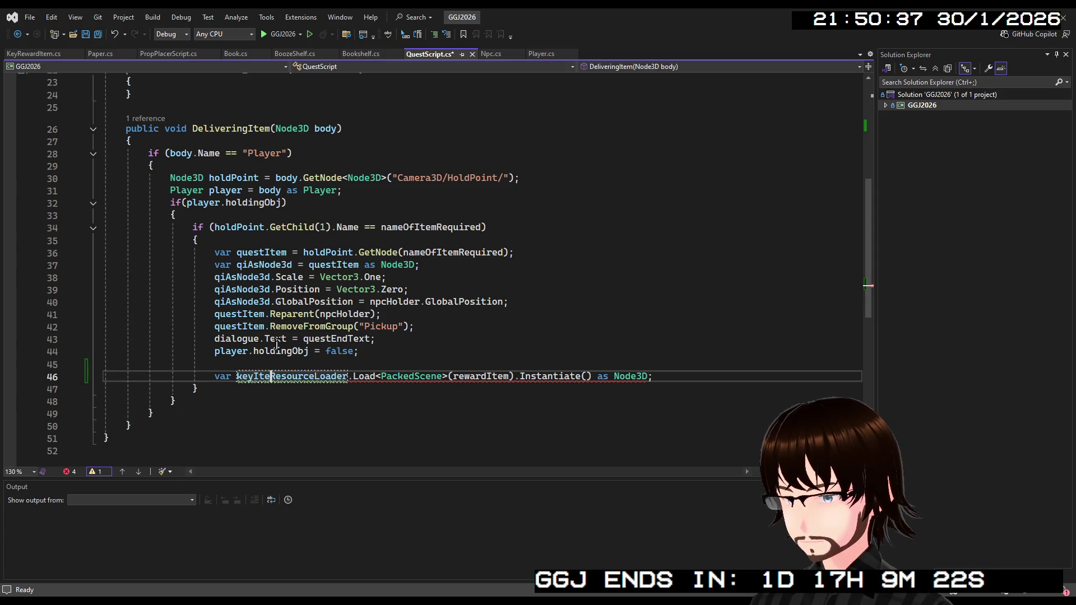
type("=")
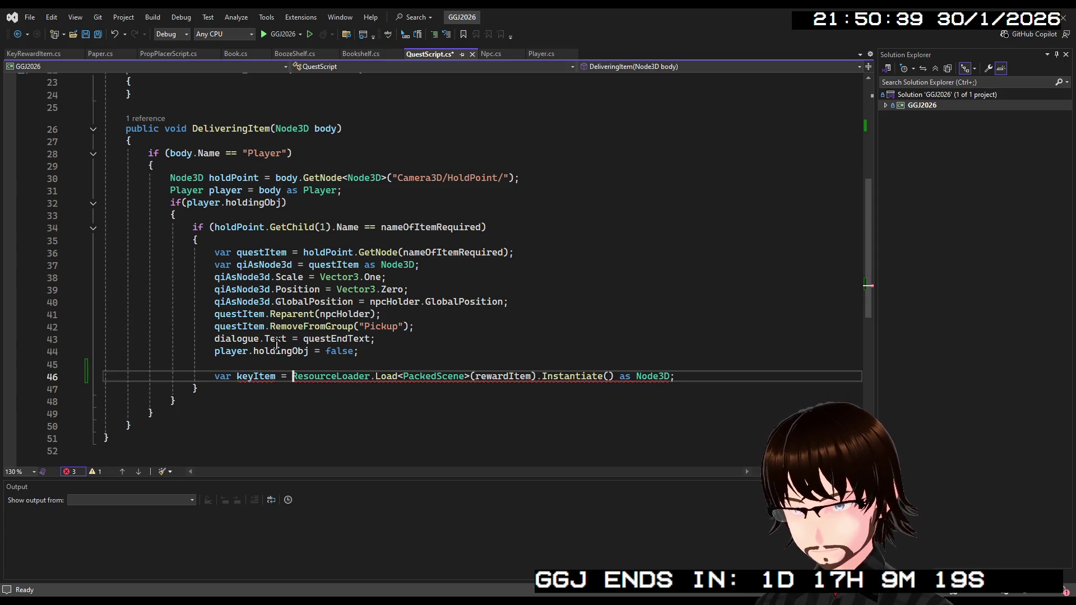
left_click(679, 377)
key("Return")
Add keyItem.Position = rewardLocation.Position; and keyItem.Reparent(rewardLocation); to DeliveringItem.
type("k")
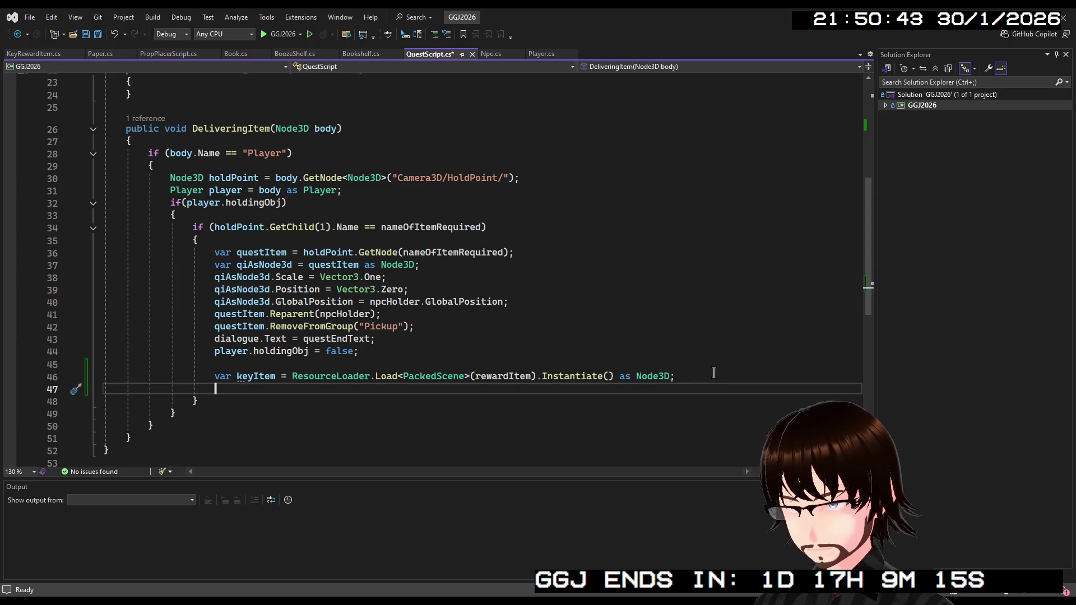
type("ey")
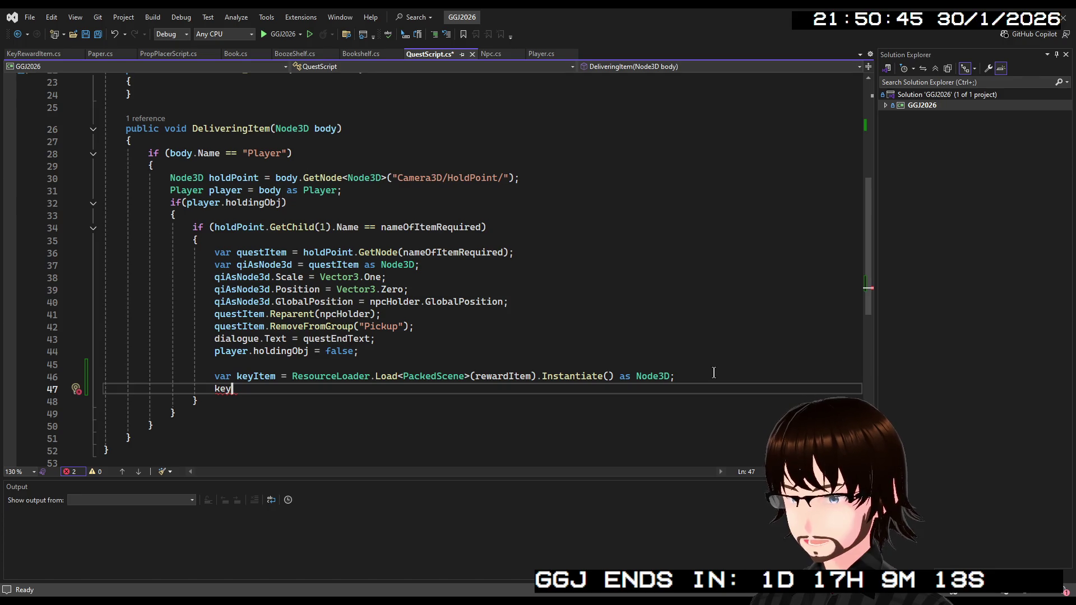
type("Item.")
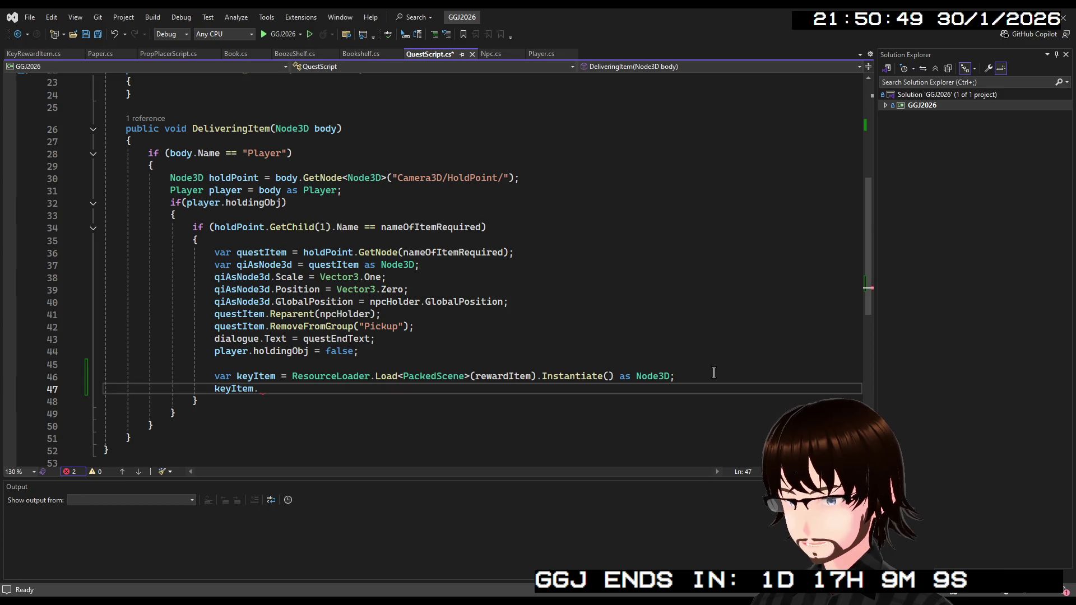
type("Position =")
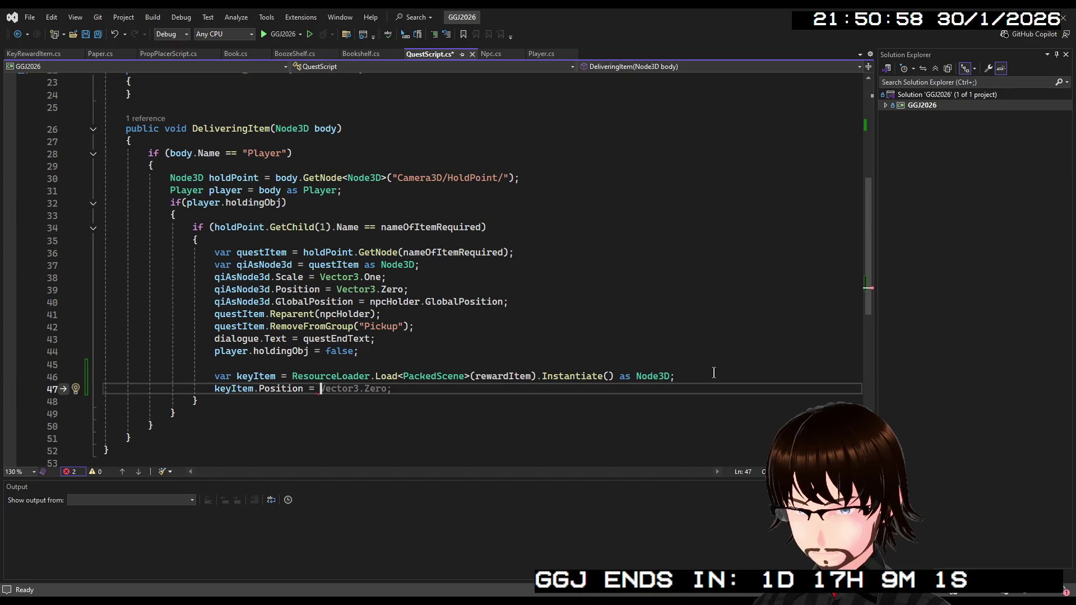
type(" R")
type("w")
type("ardLocation")
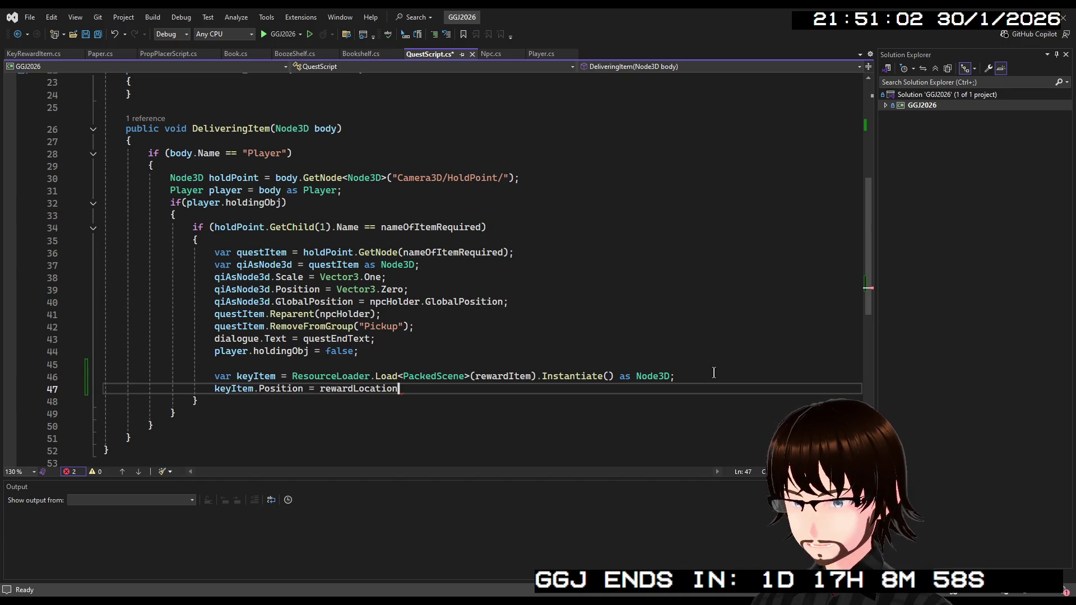
type(";.P")
key("Tab")
key("Return")
type("ke")
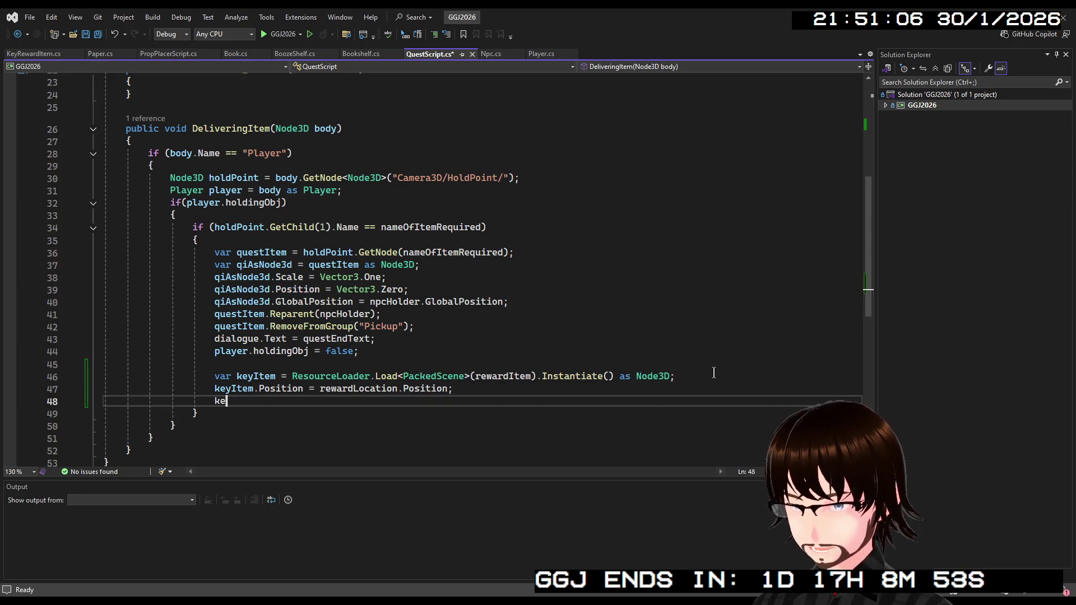
type("yItem.")
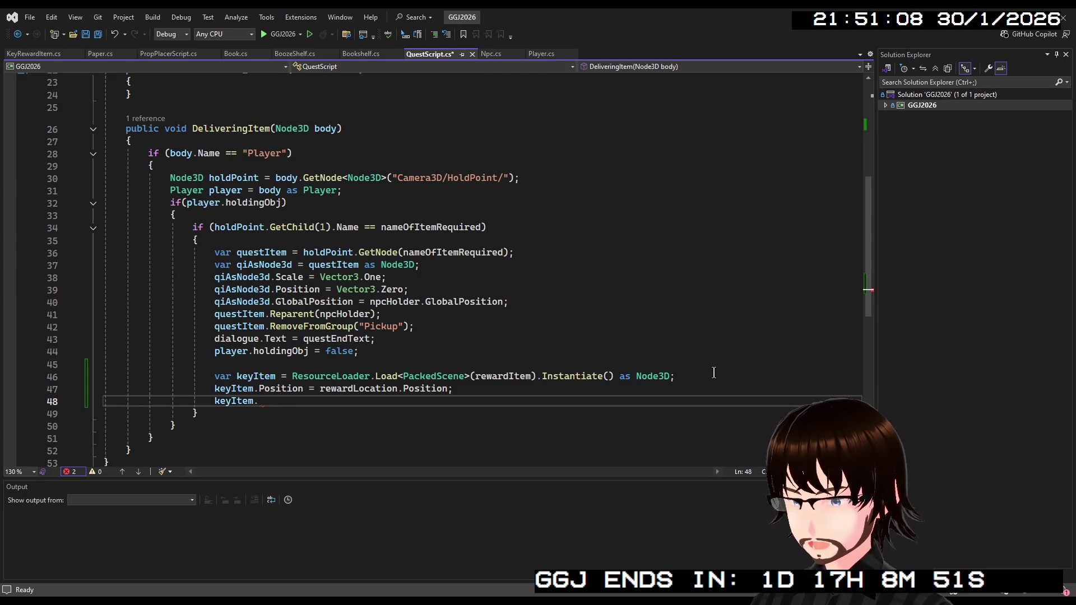
type("Rep")
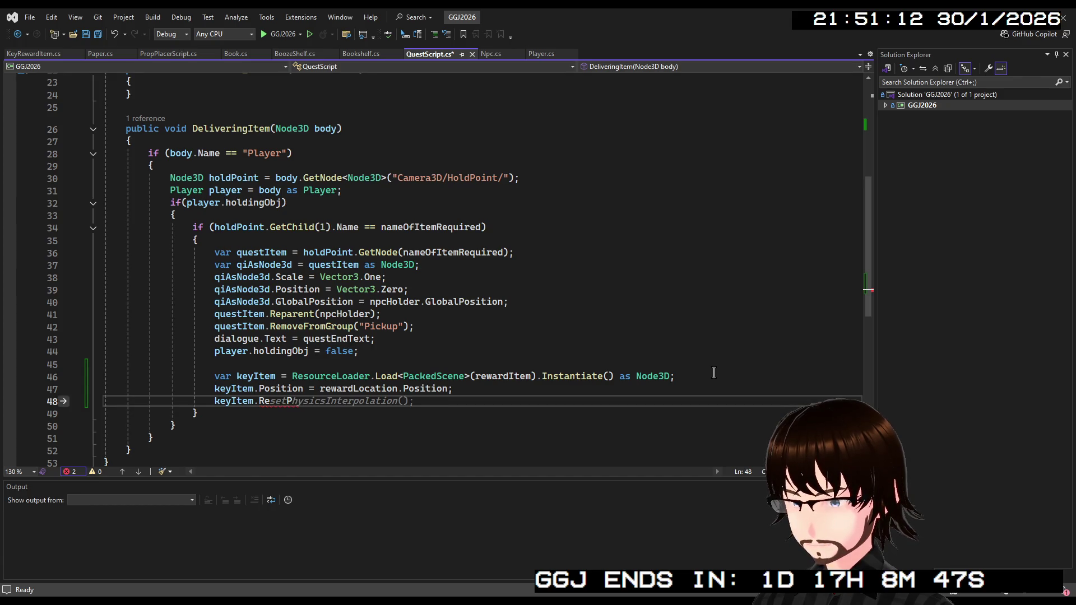
type("arent")
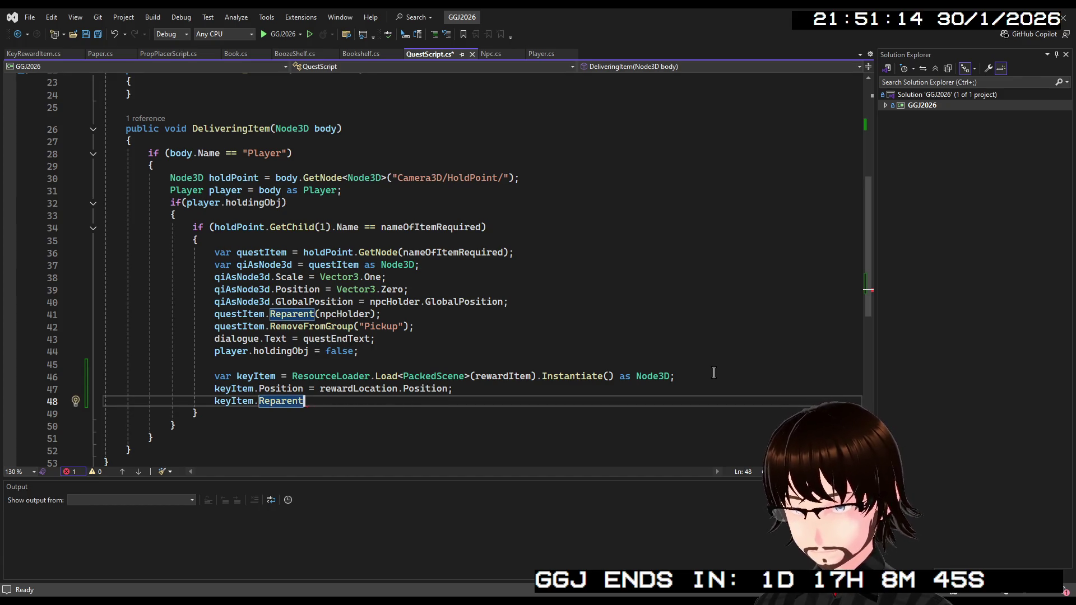
type(" = re")
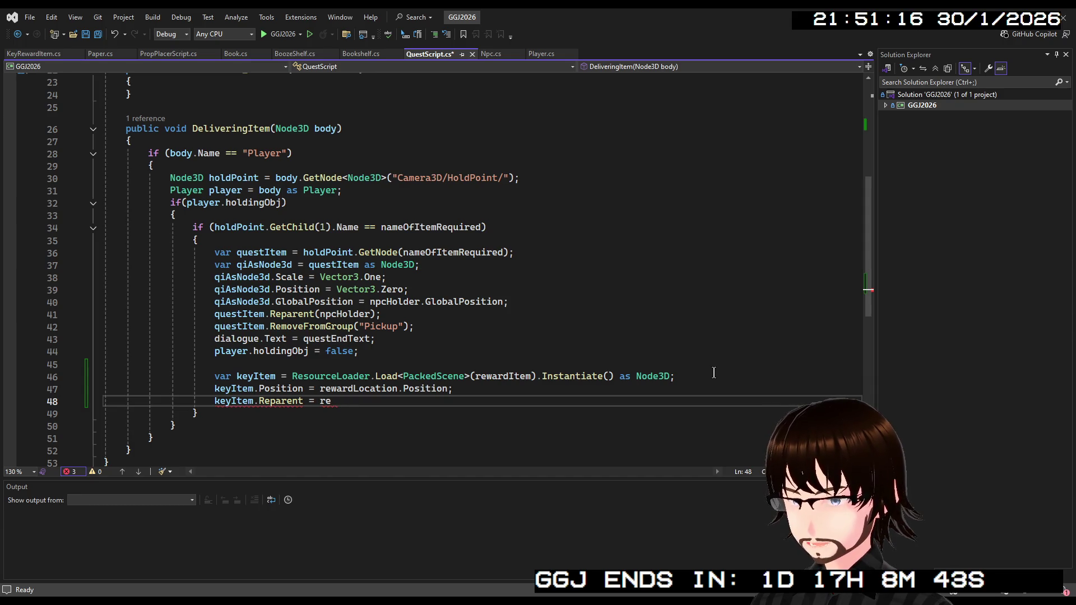
key("Tab")
type(";")
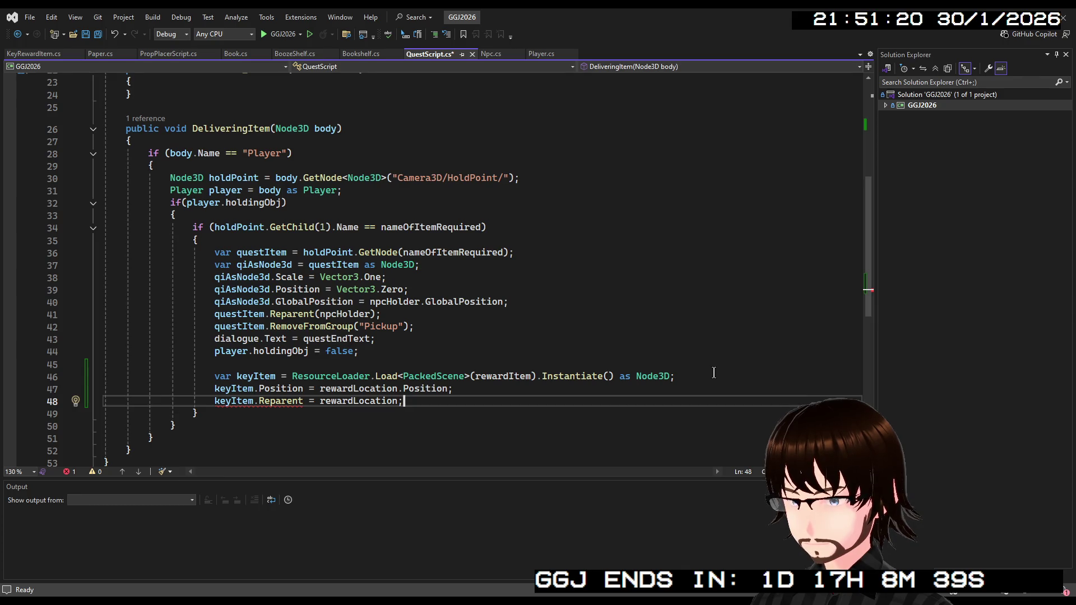
key("Left")
key("Left")
key("Left")
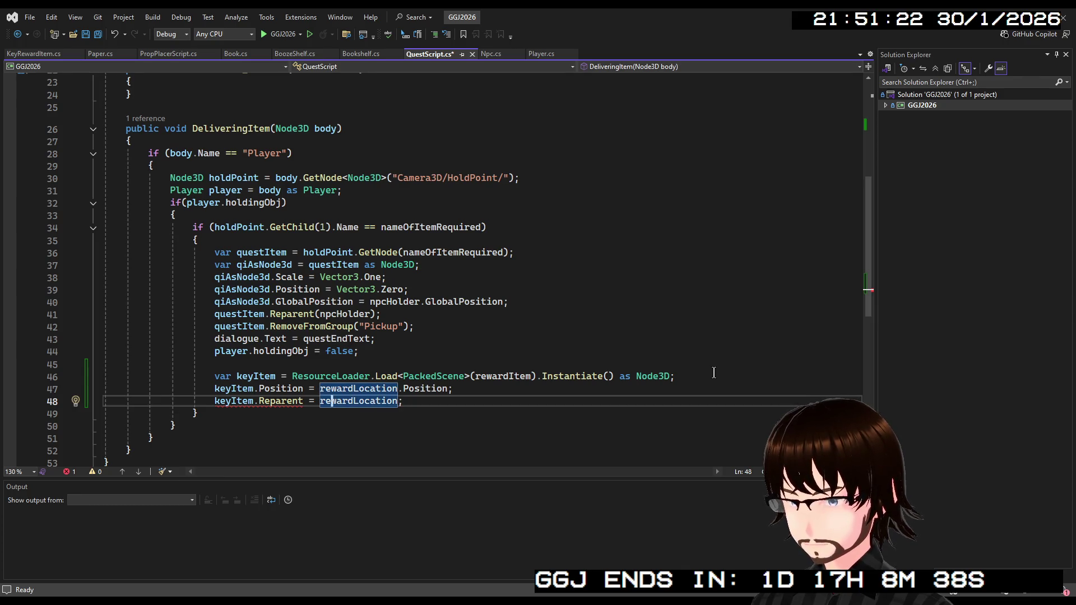
key("BackSpace")
key("BackSpace")
key("BackSpace")
type("(")
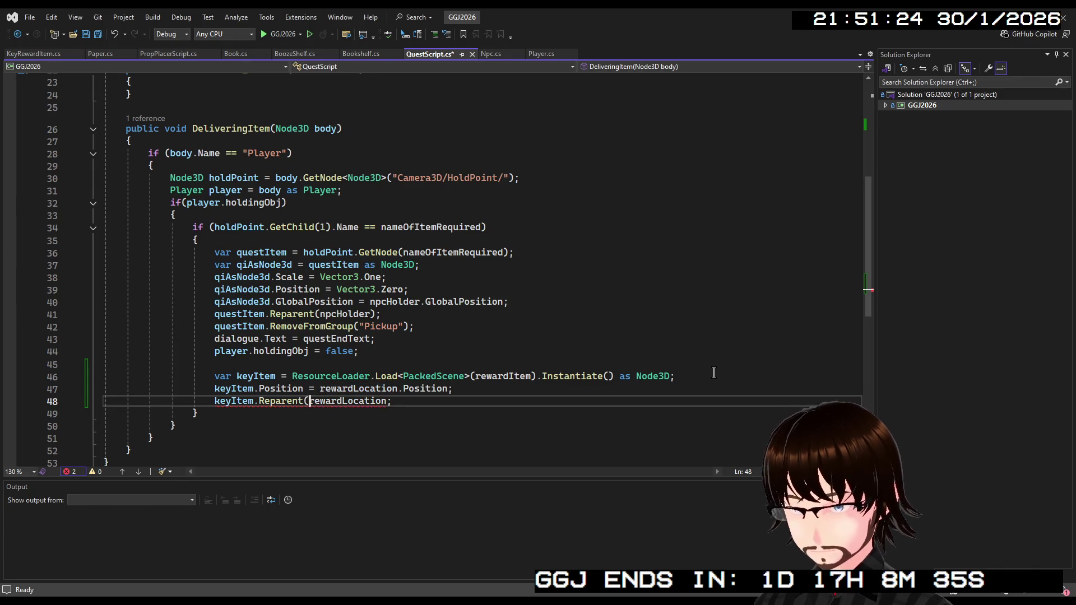
key("Right")
key("Right")
key("Right")
type(")")
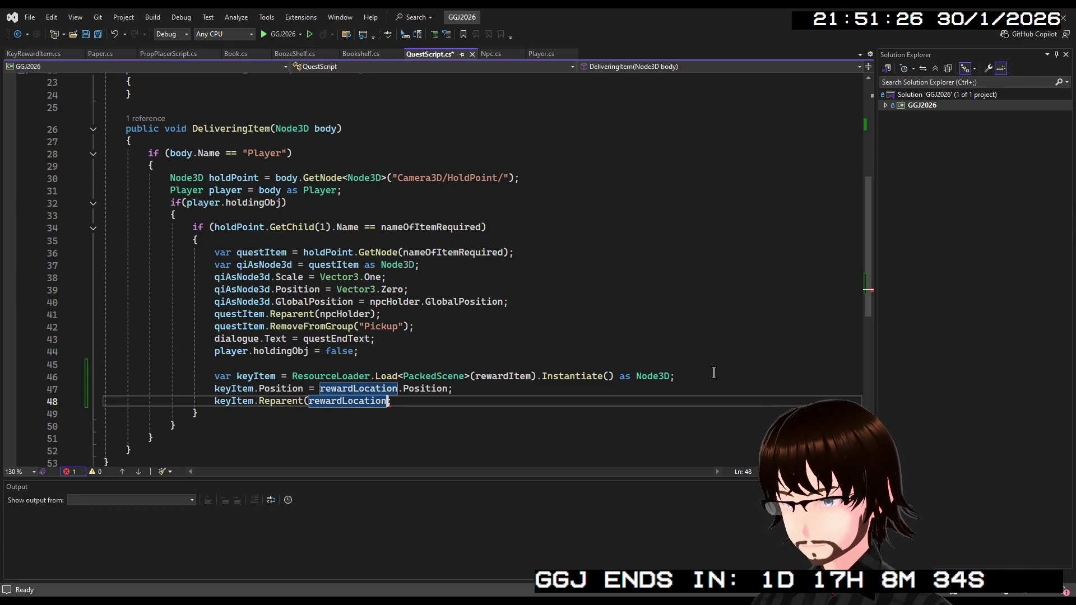
type(";")
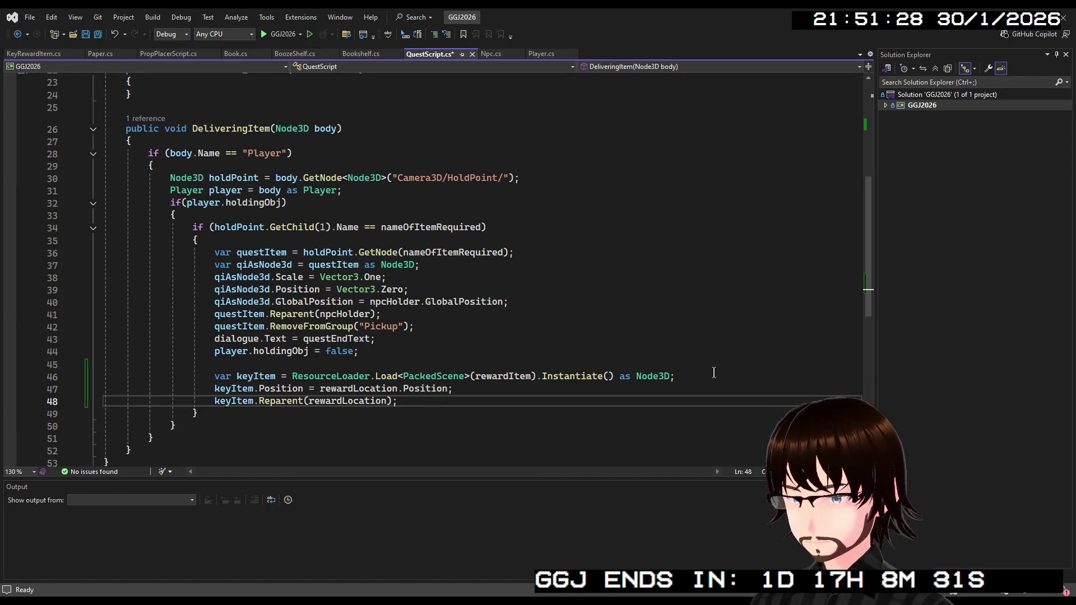
key("Return")
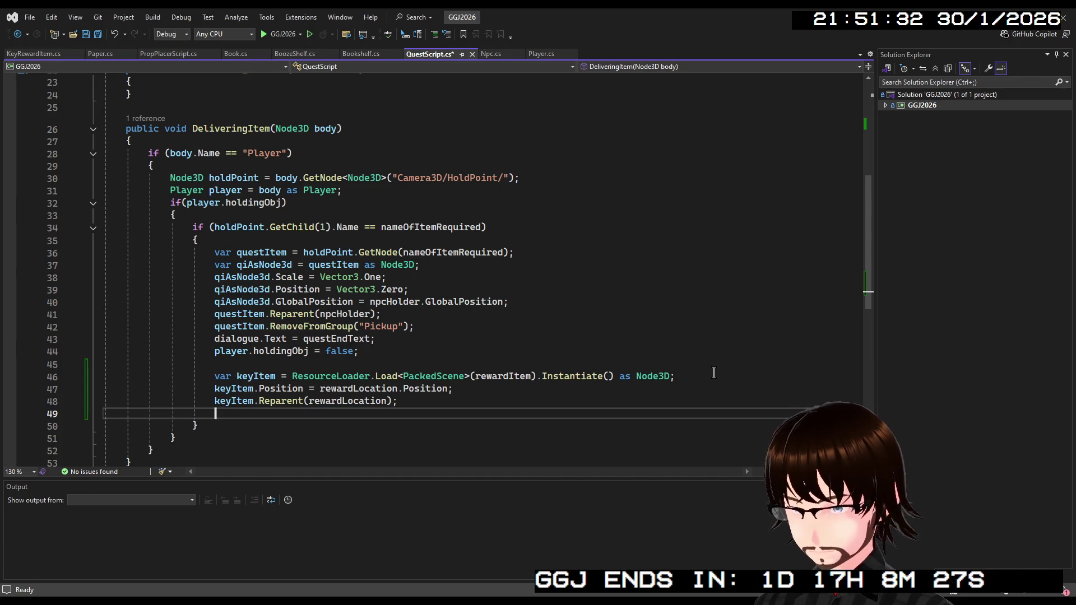
type("v")
Cast keyItem to KeyRewardItem as keyScript and begin a keyScript.Area line.
key("BackSpace")
type("k")
type("It")
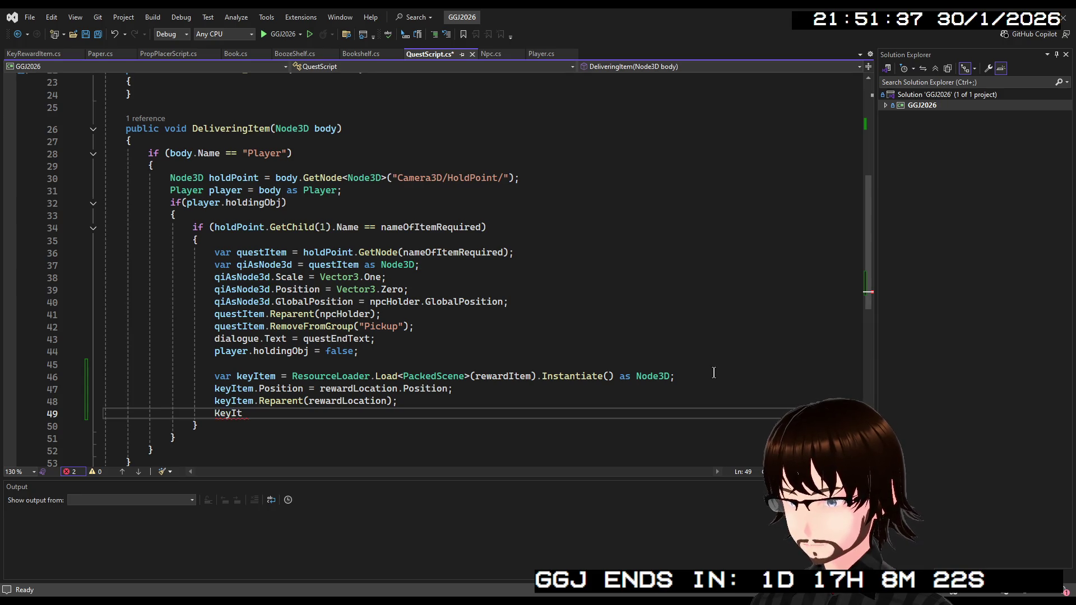
key("Tab")
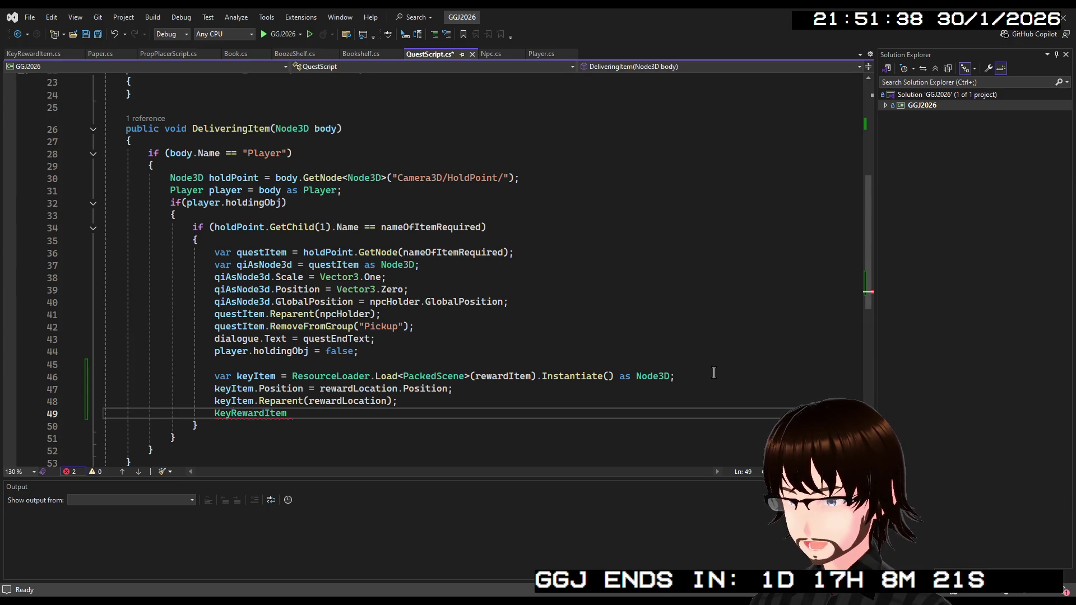
type("key")
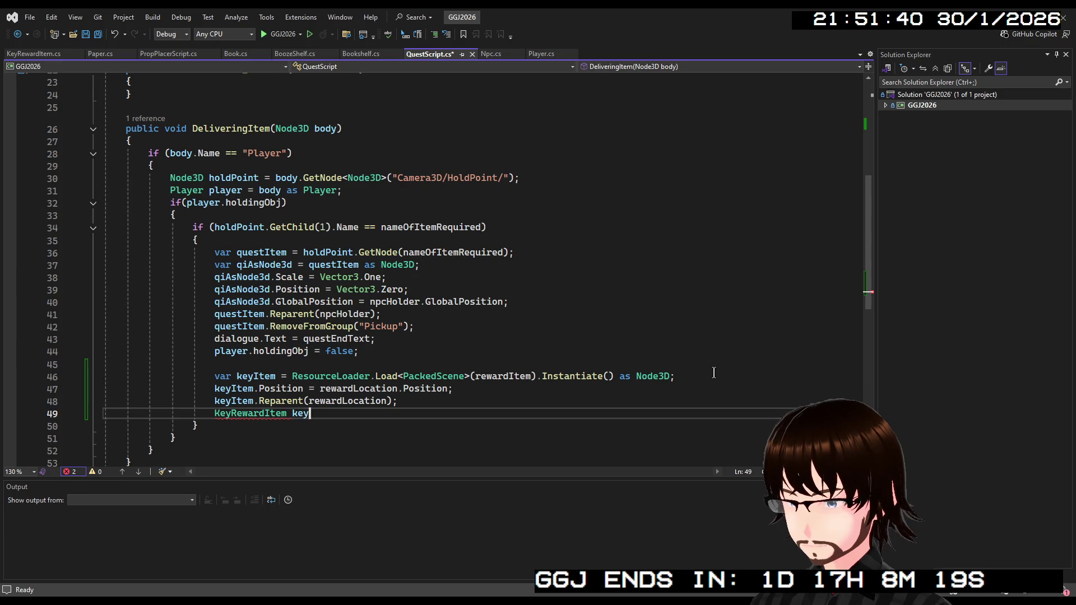
type("Script")
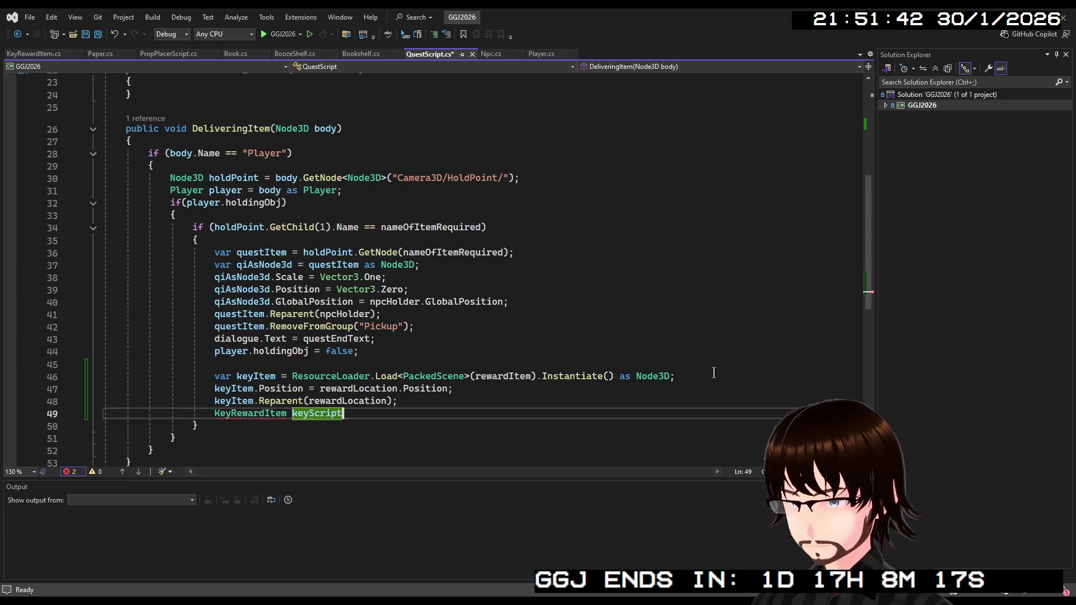
type(" = k")
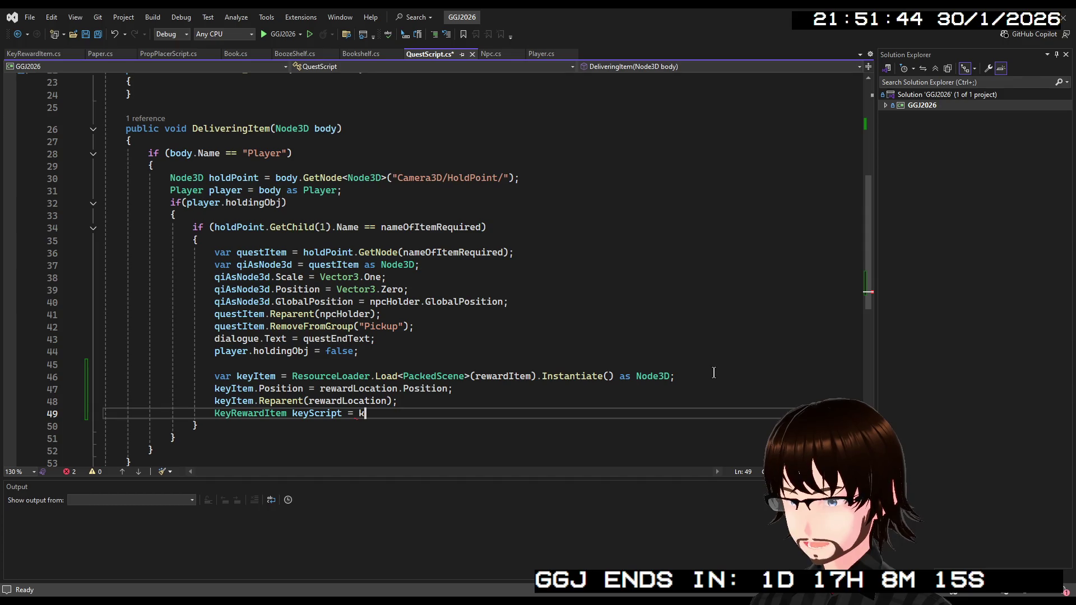
type("eyItem as")
key("Tab")
key("Return")
type("key")
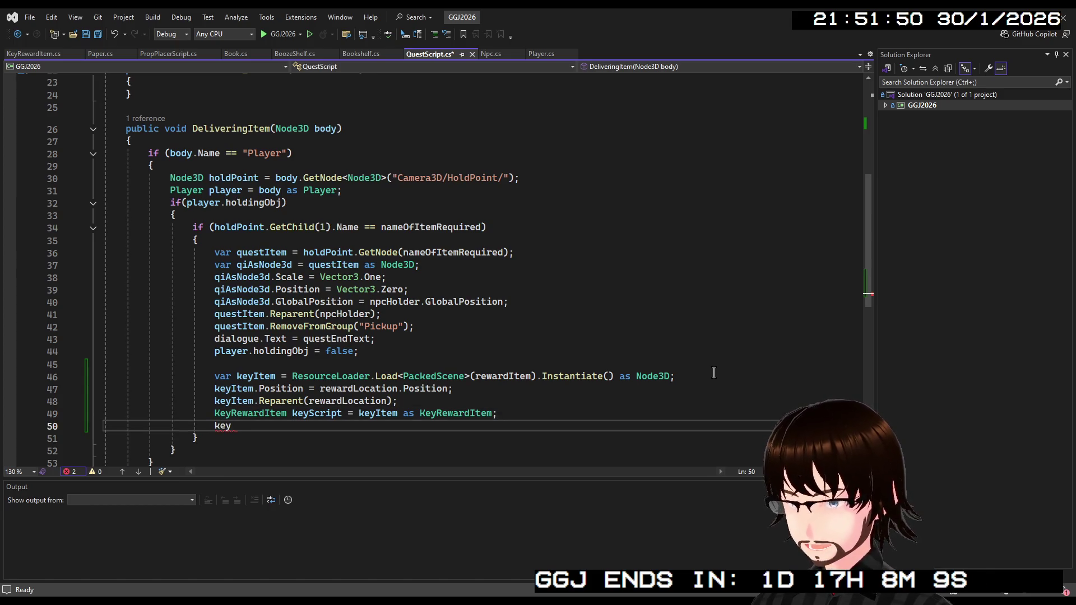
type("Script.")
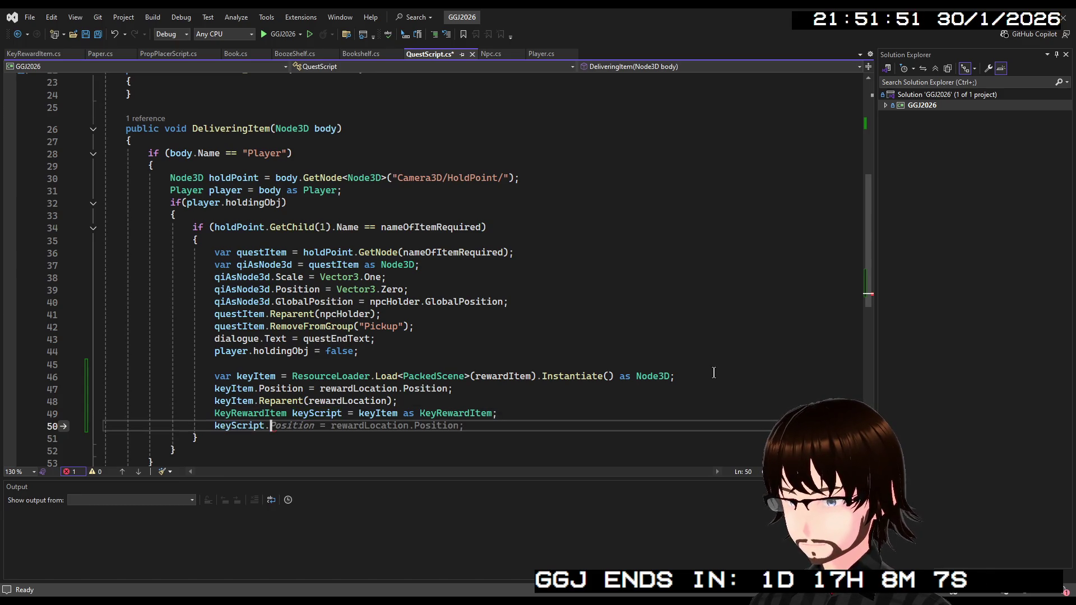
type("Area")
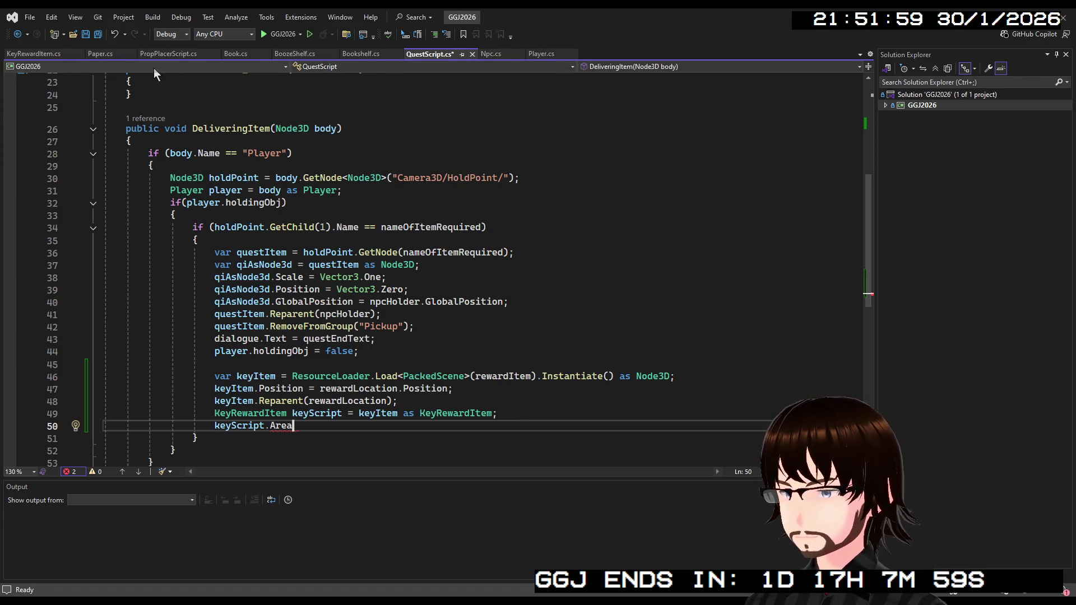
left_click(34, 54)
Make KeyRewardItem's areaToUnlock field public and save KeyRewardItem.cs.
scroll(211, 142, "up", 2)
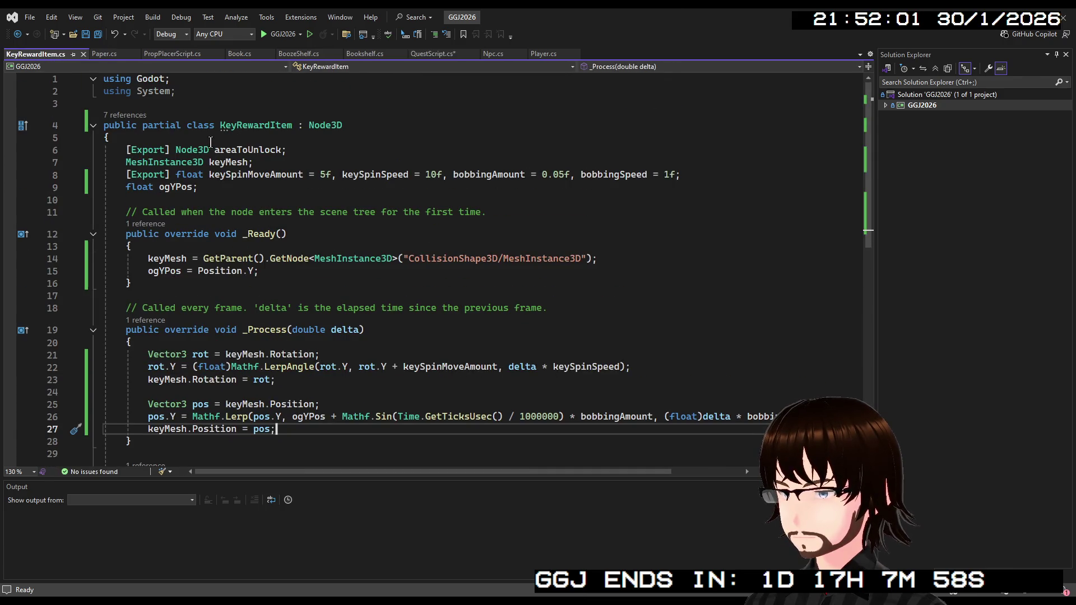
left_click(178, 150)
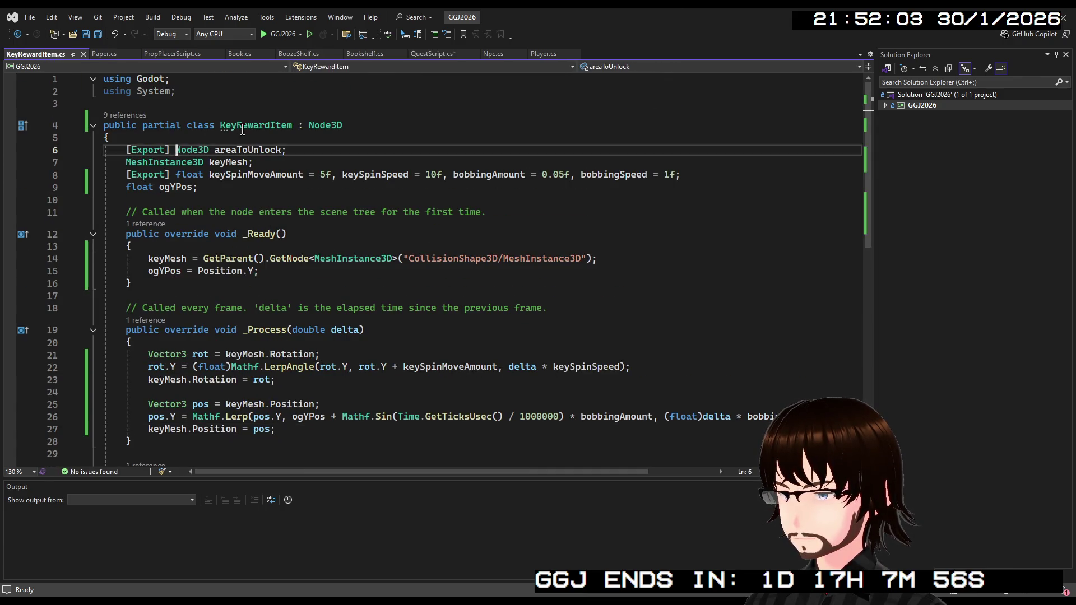
type("public")
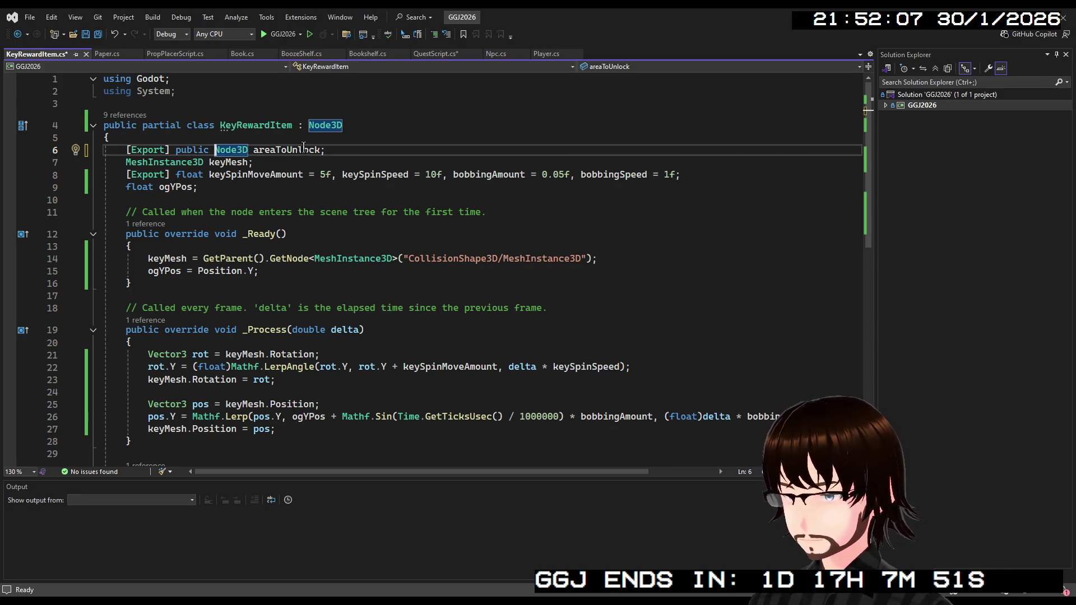
key("ctrl+s")
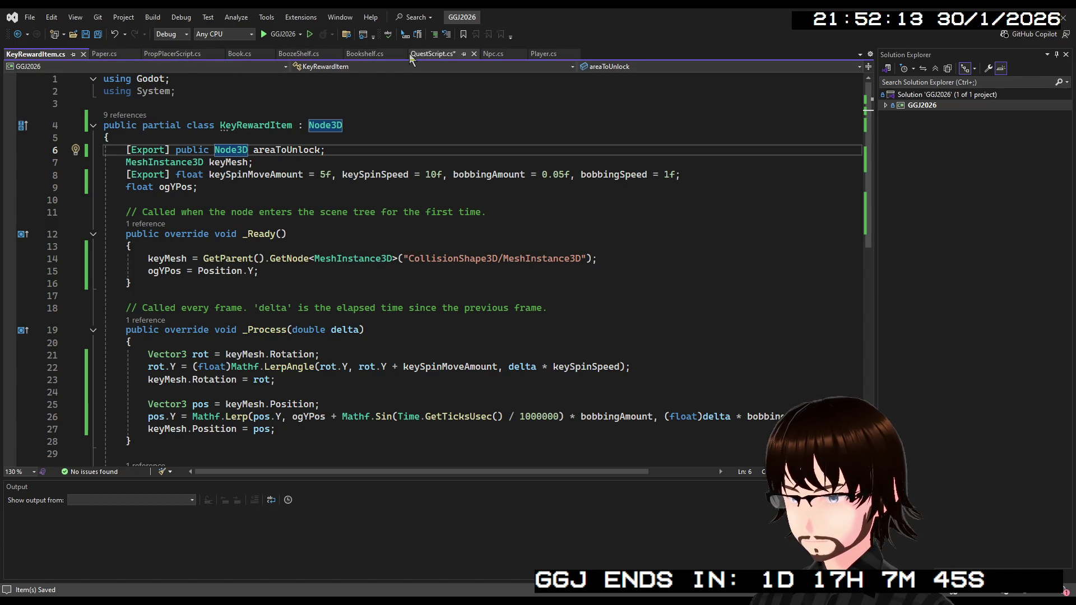
Copy the exported areaToUnlock declaration into QuestScript.cs below rewardLocation.
left_click(431, 54)
scroll(340, 180, "up", 6)
scroll(330, 184, "up", 2)
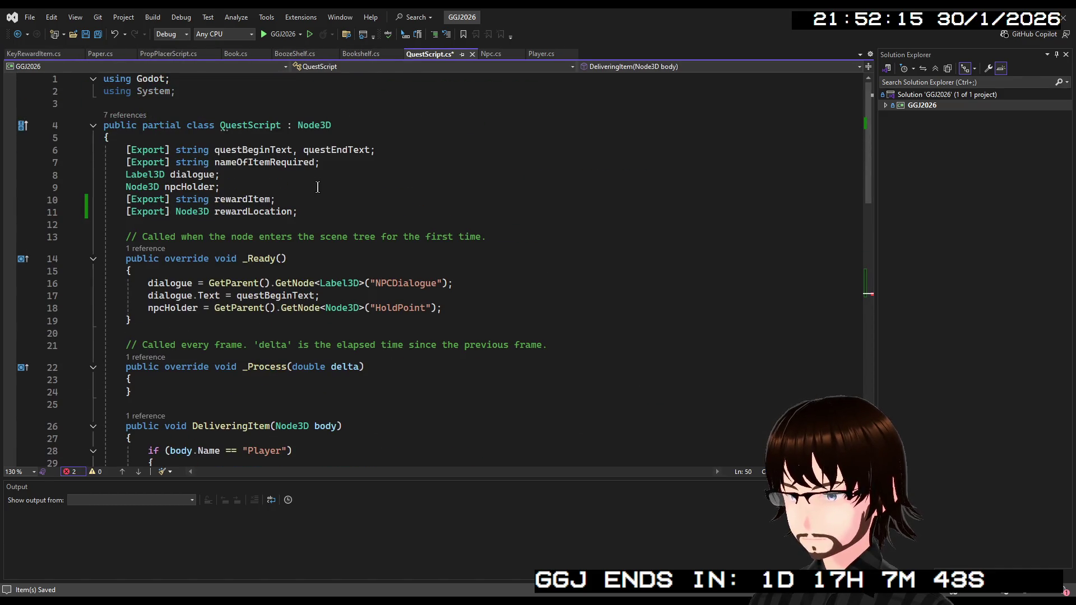
left_click(38, 54)
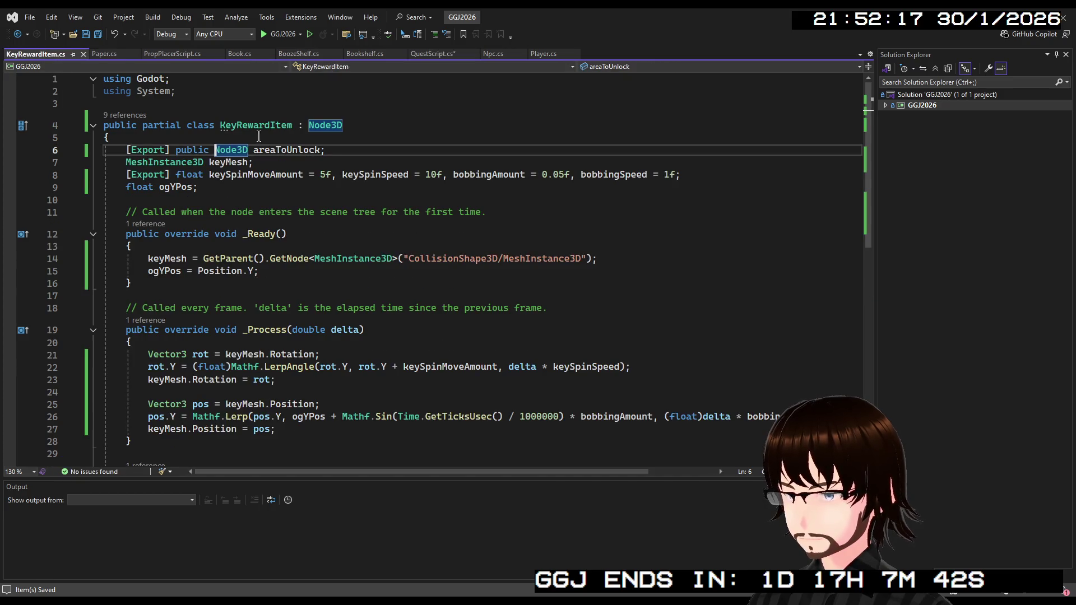
left_click_drag(324, 150, 127, 150)
key("ctrl+c")
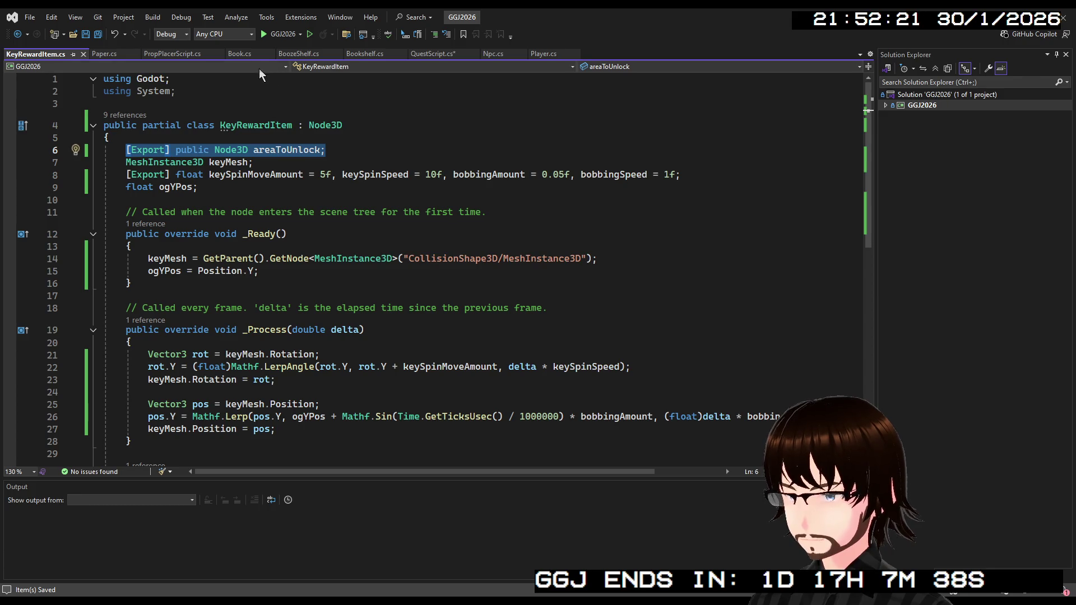
left_click(415, 53)
left_click(330, 212)
key("ctrl+v")
double_click(298, 224)
scroll(350, 244, "down", 11)
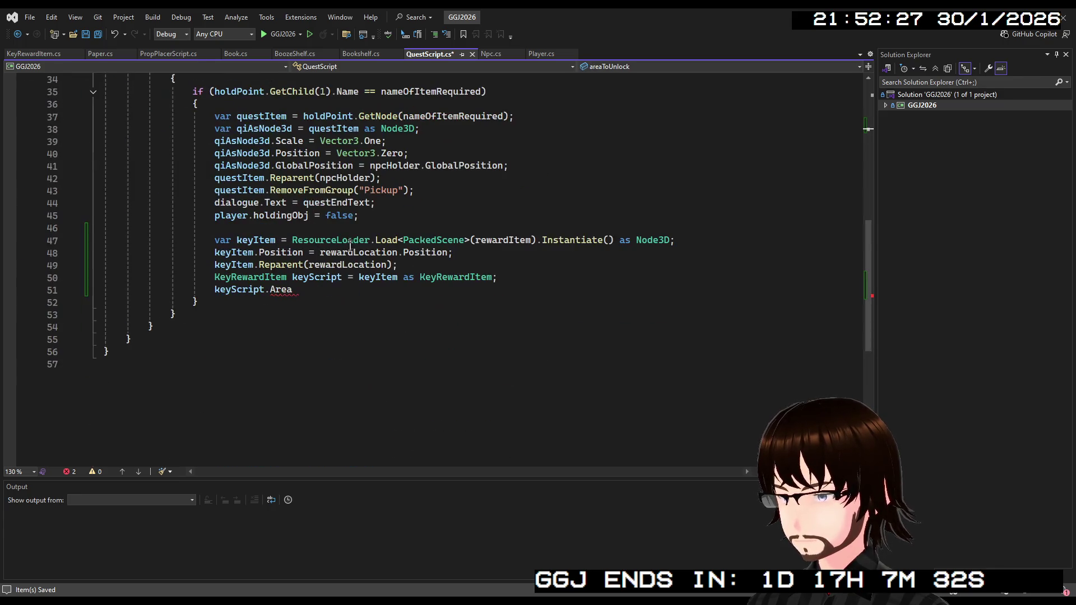
Complete line 51 as keyScript.areaToUnlock = areaToUnlock; and save QuestScript.cs.
left_click(350, 291)
key("BackSpace")
key("BackSpace")
key("BackSpace")
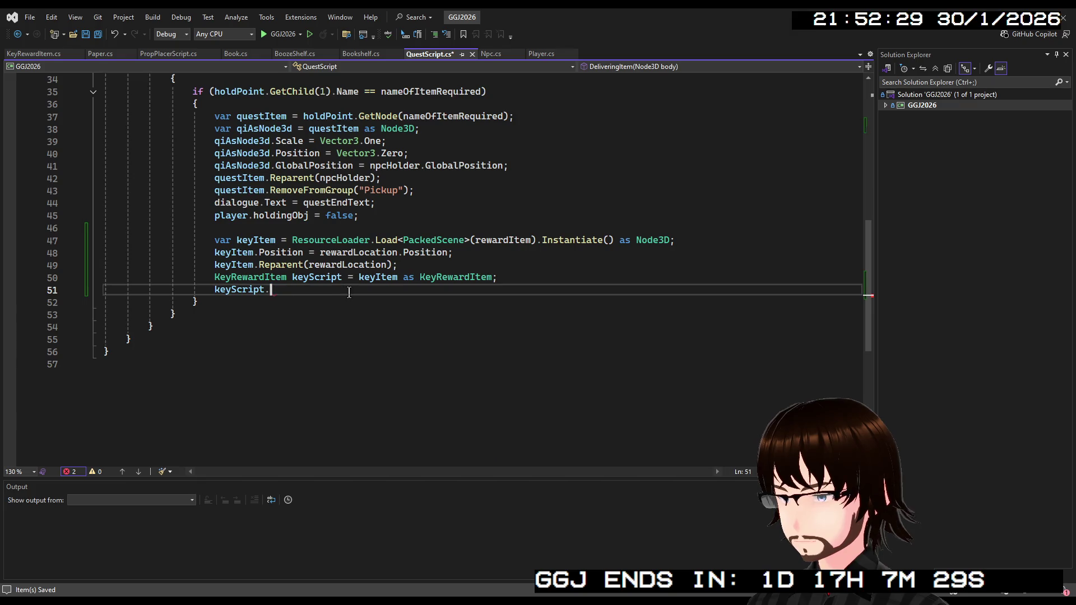
type(".are")
key("Tab")
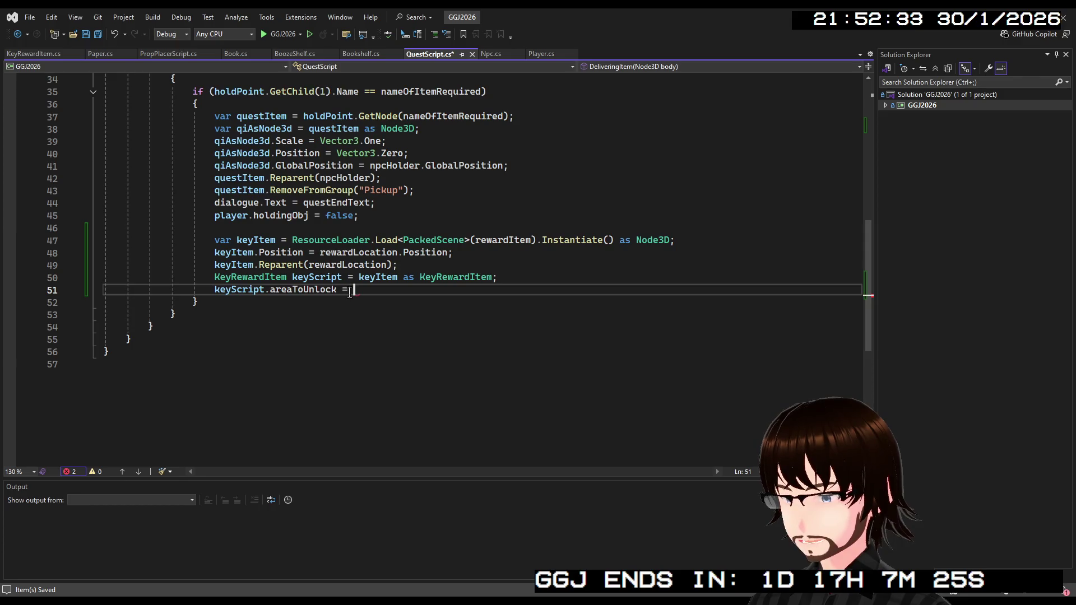
type("Ar")
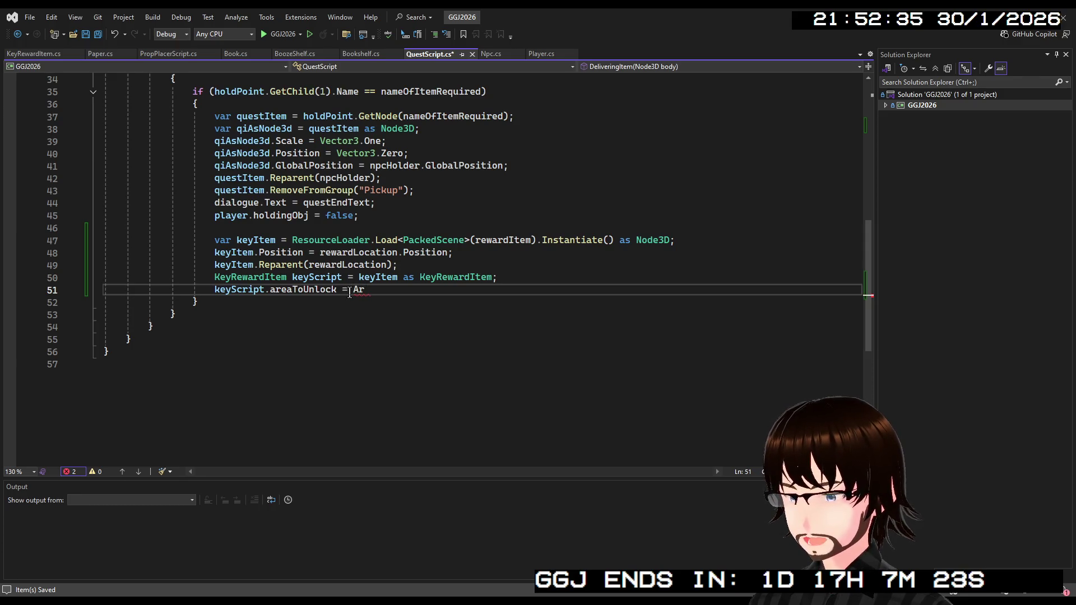
type("r")
key("Tab")
type(";")
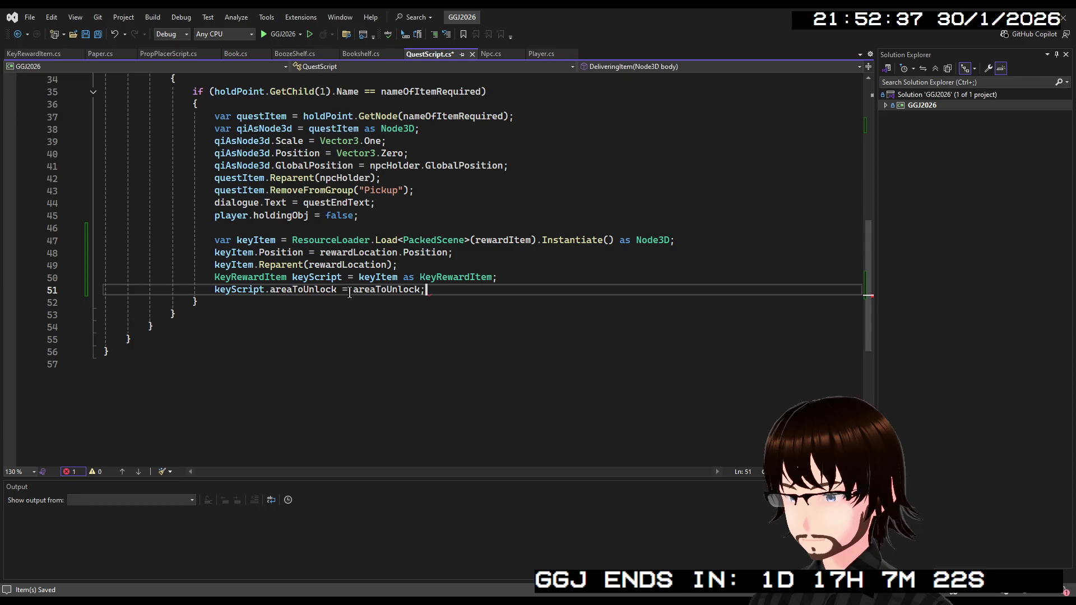
scroll(379, 287, "up", 2)
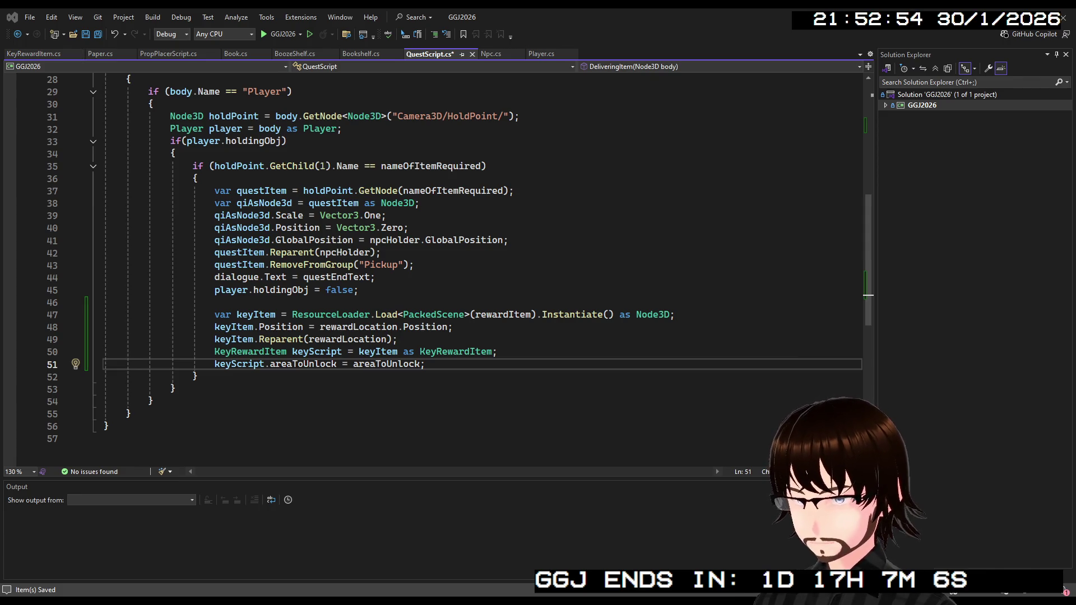
left_click(432, 154)
key("ctrl+s")
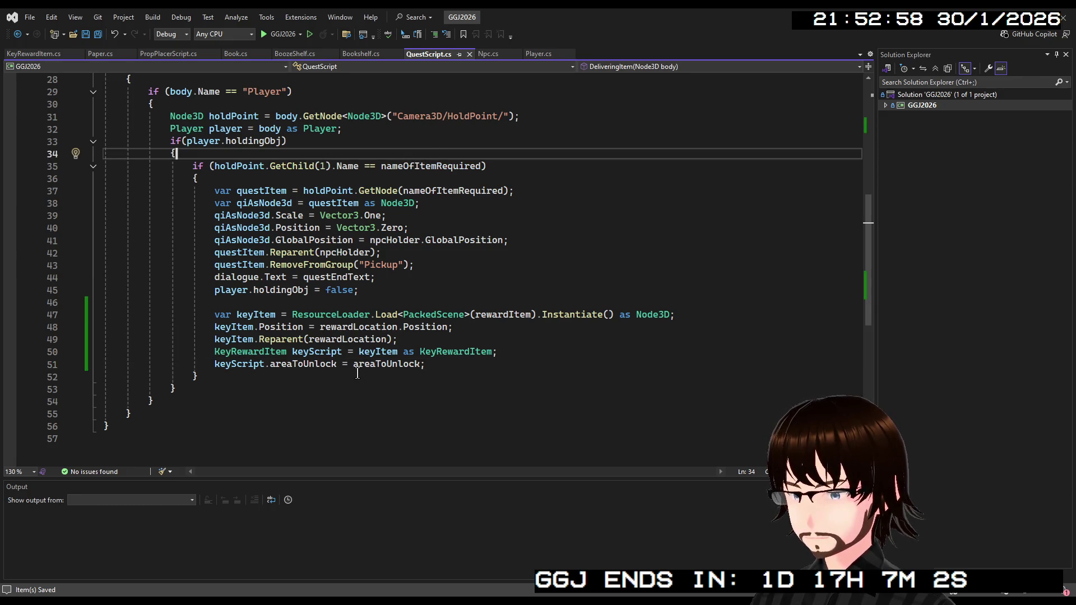
left_click(46, 56)
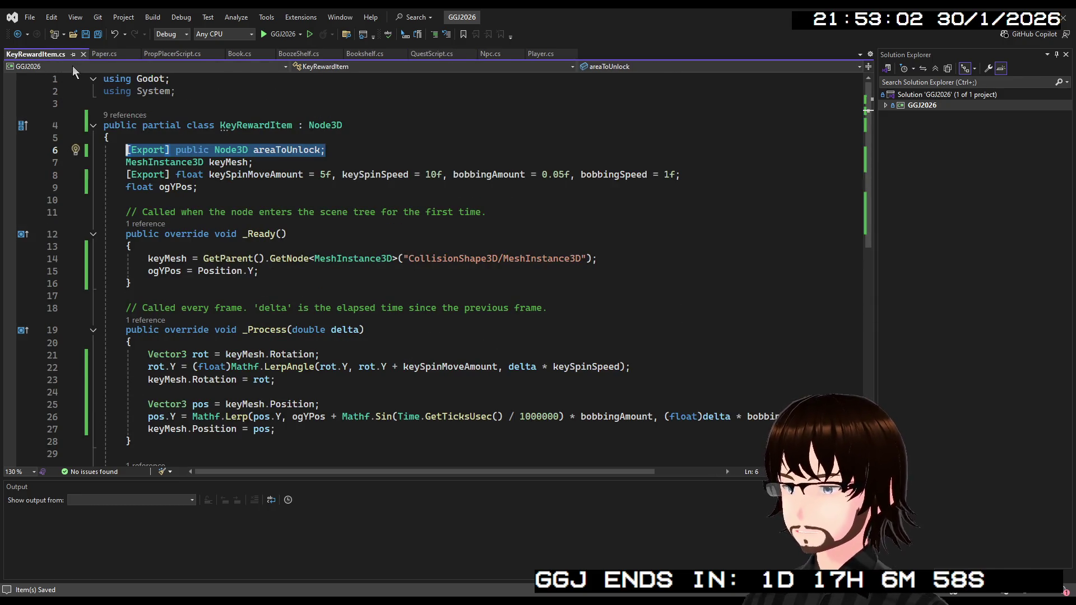
scroll(354, 235, "down", 3)
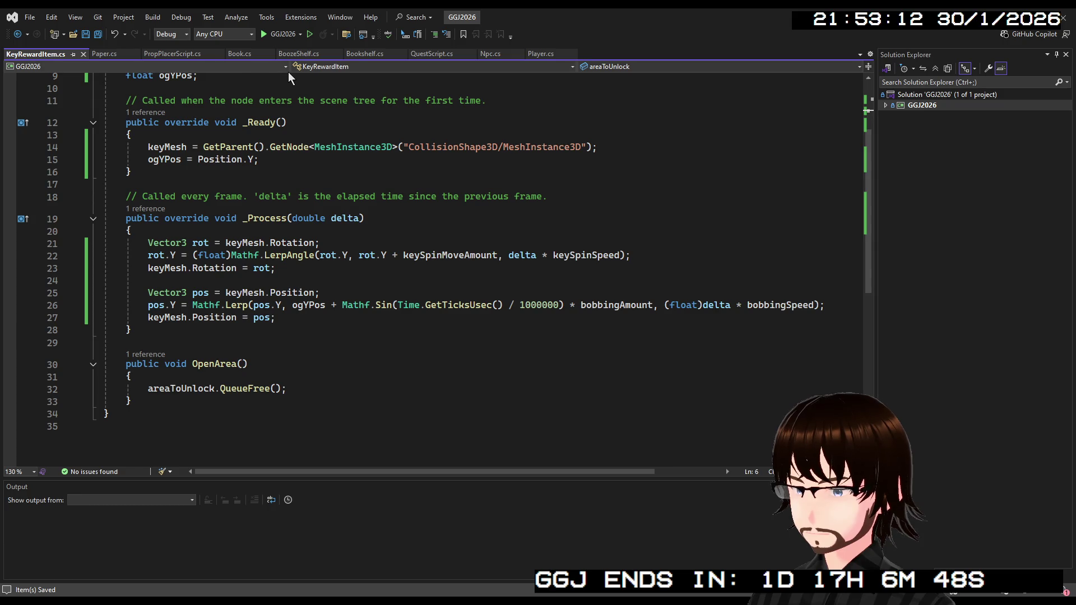
left_click(430, 53)
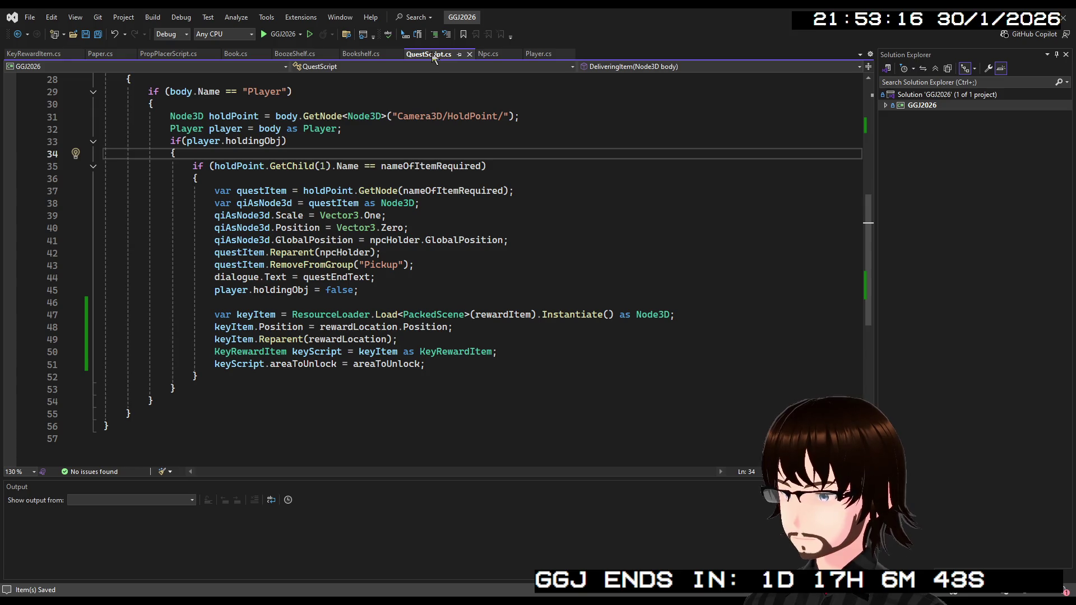
In Player.cs, add a line after //Open area declaring a KeyRewardItem key variable.
left_click(528, 55)
scroll(351, 294, "up", 6)
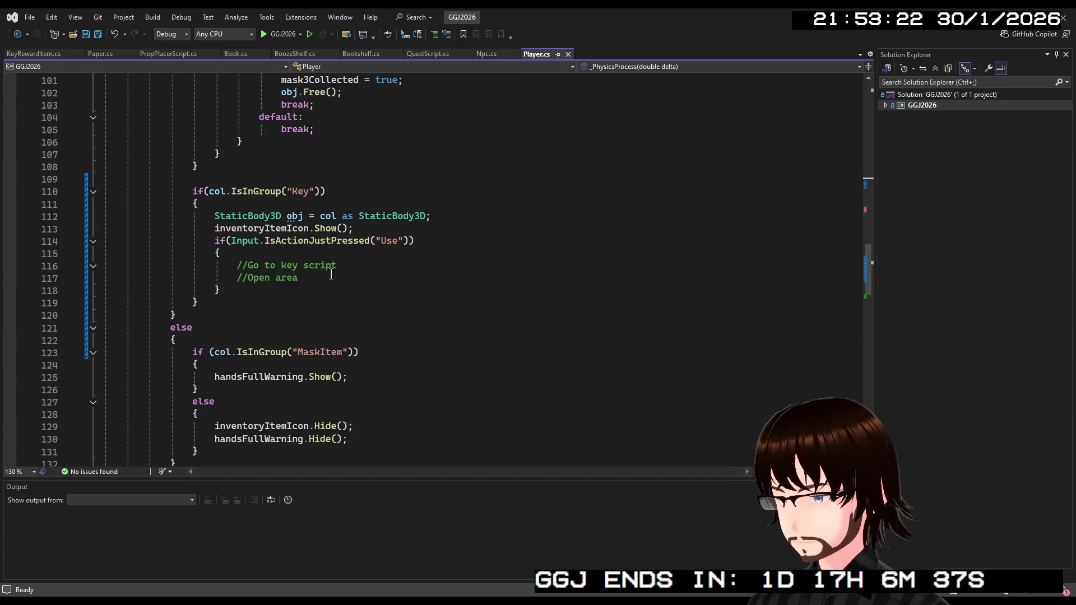
left_click(321, 279)
key("Return")
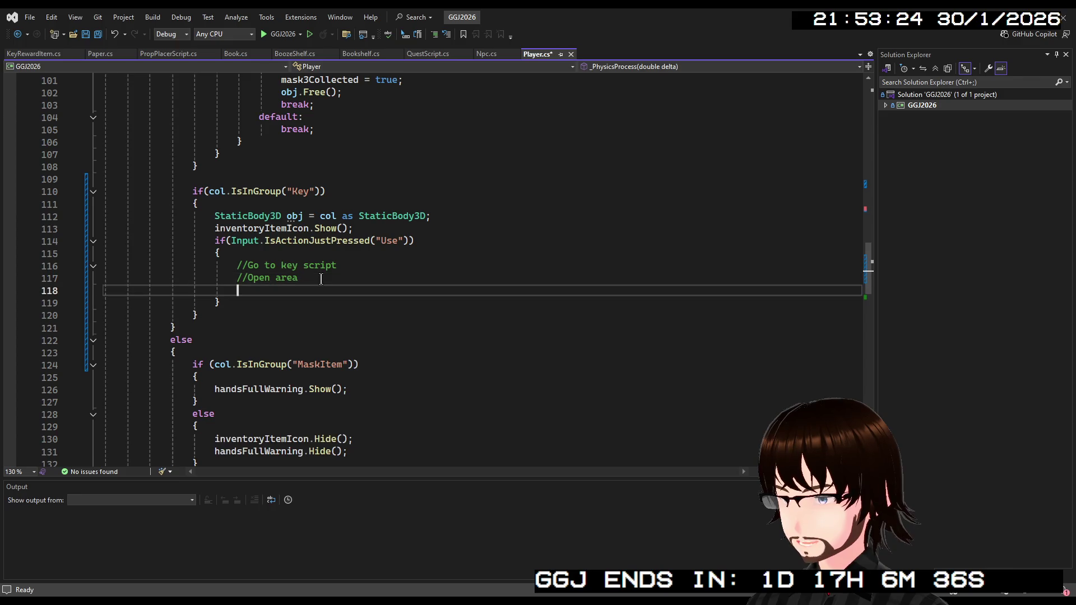
scroll(327, 259, "up", 8)
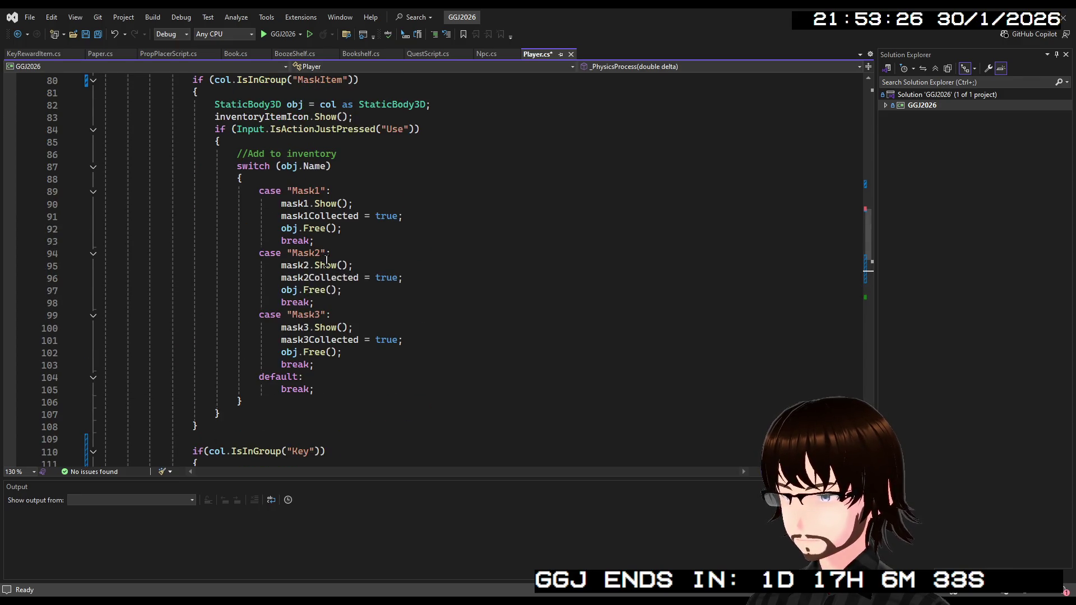
scroll(328, 260, "down", 6)
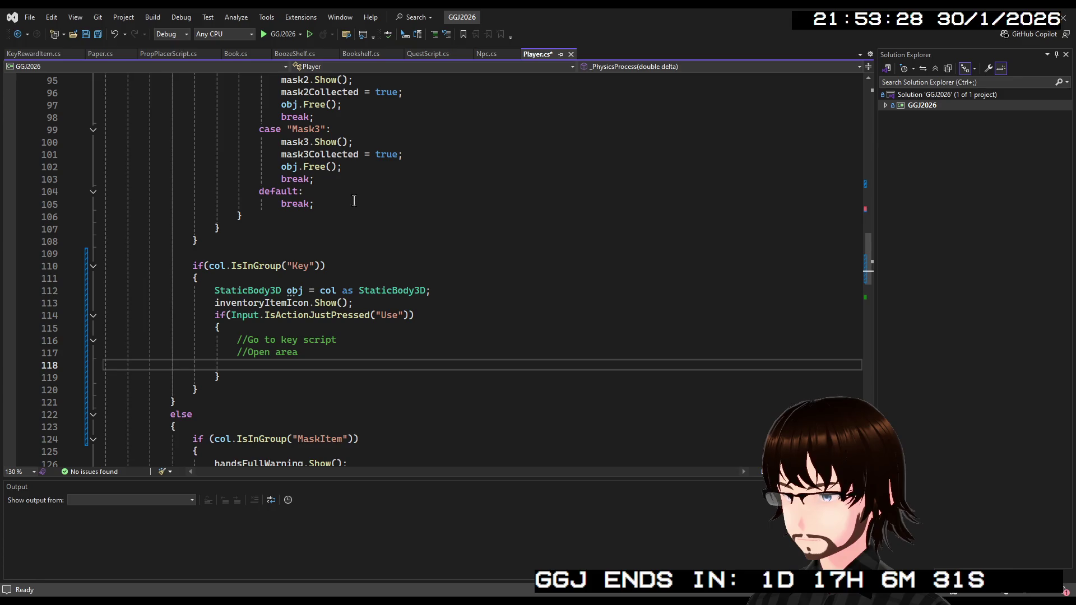
scroll(357, 202, "up", 9)
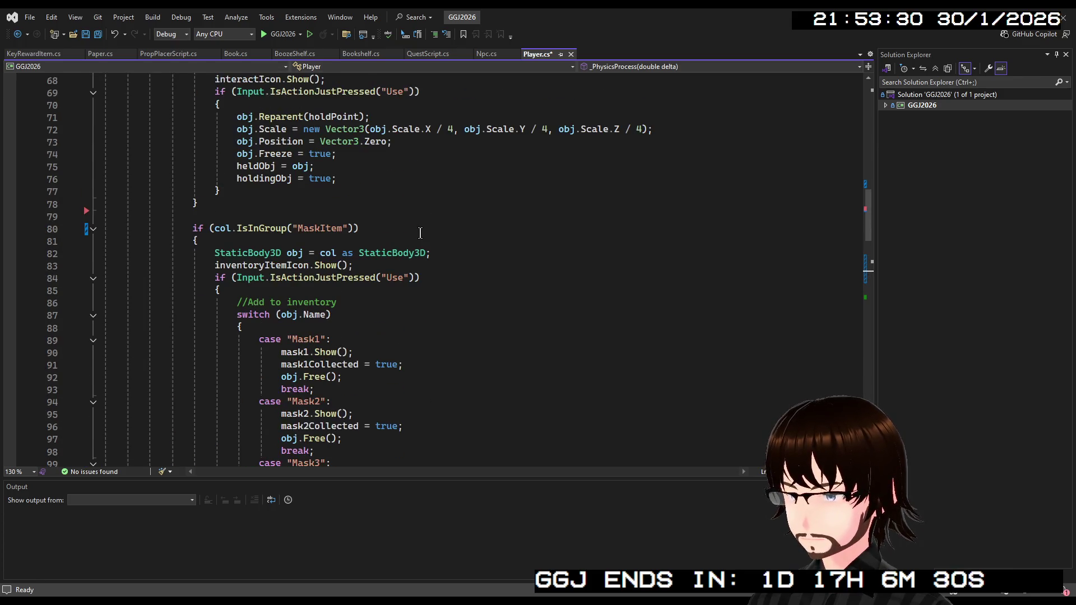
scroll(420, 233, "down", 2)
scroll(420, 233, "up", 2)
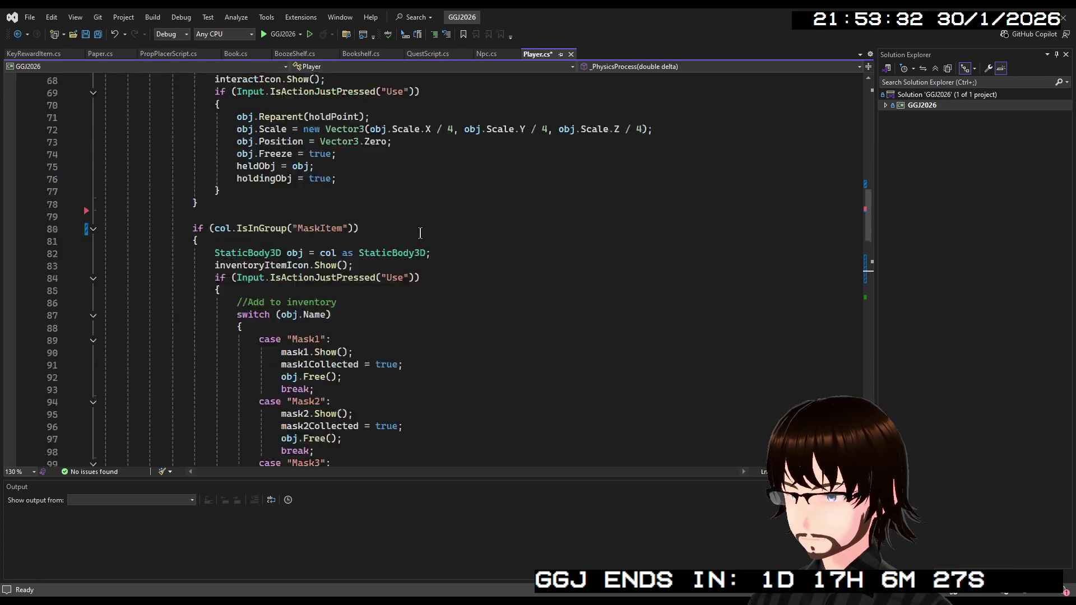
scroll(437, 232, "up", 4)
scroll(438, 231, "down", 9)
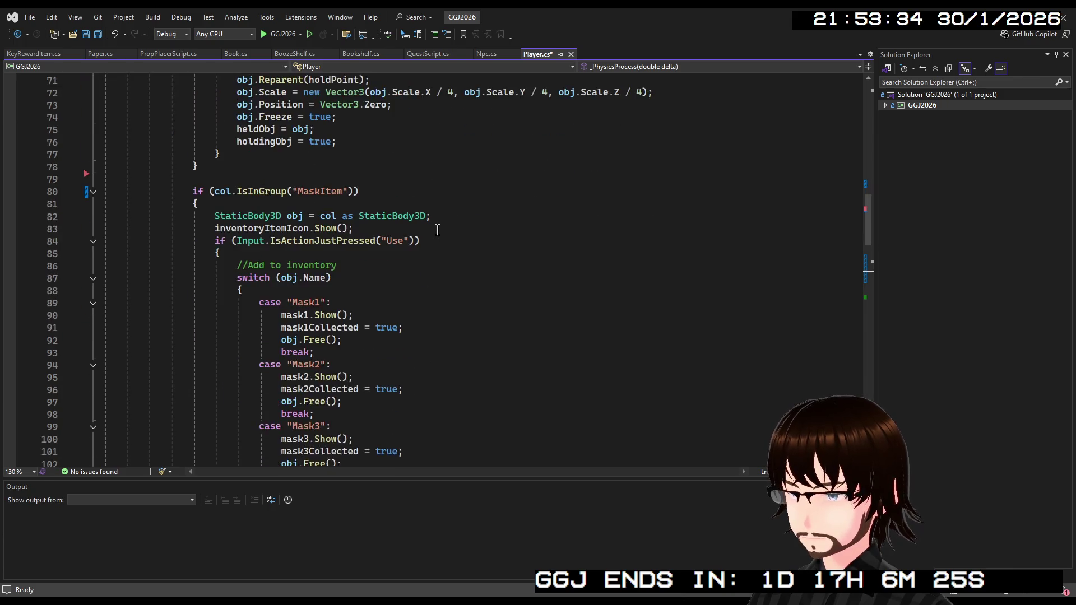
scroll(438, 230, "down", 3)
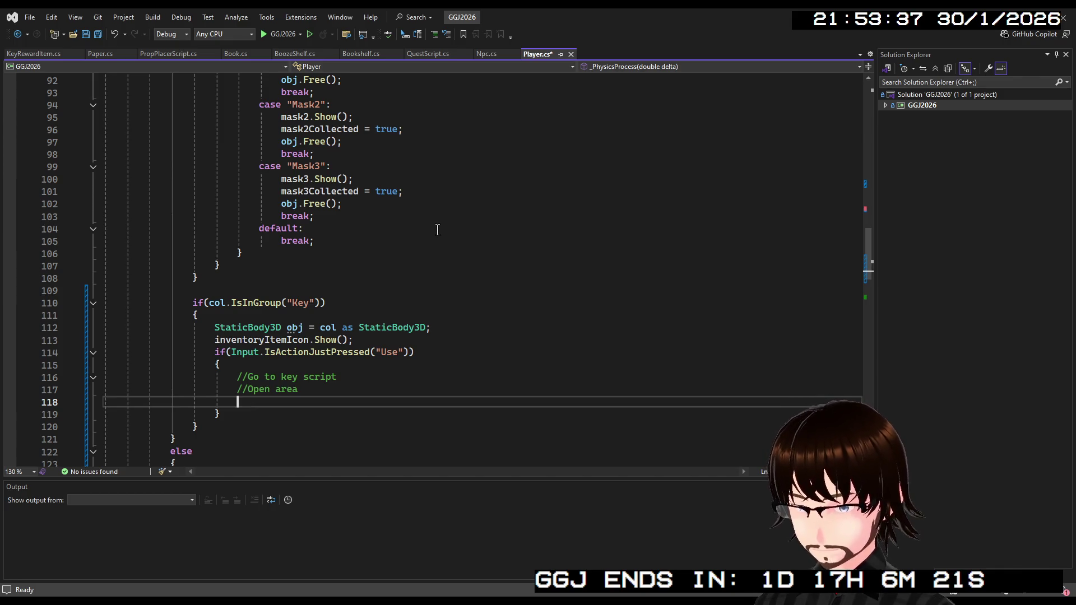
type("Key")
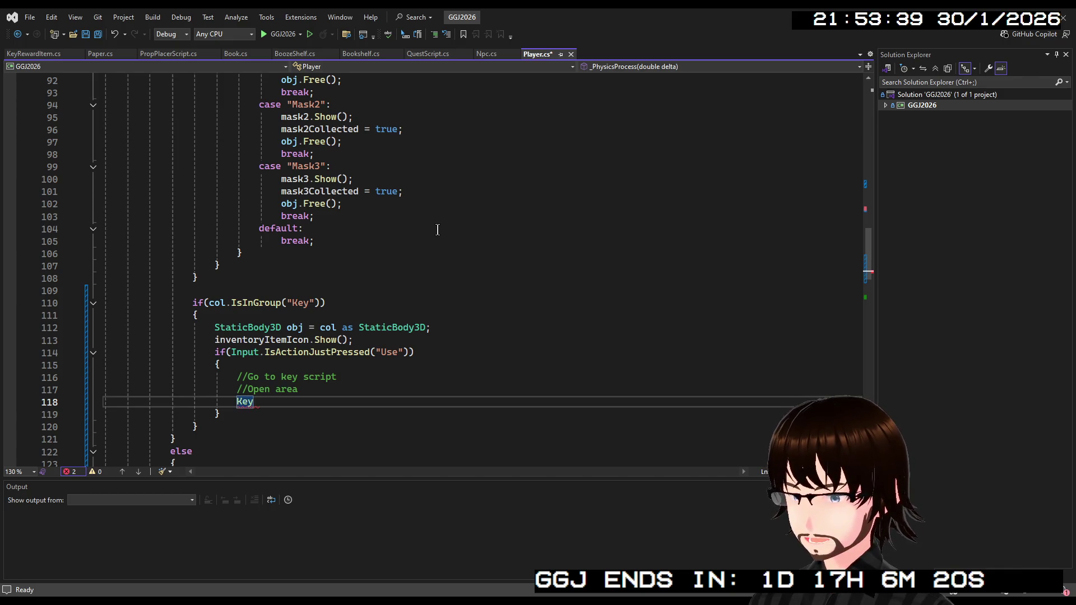
type(" key= ")
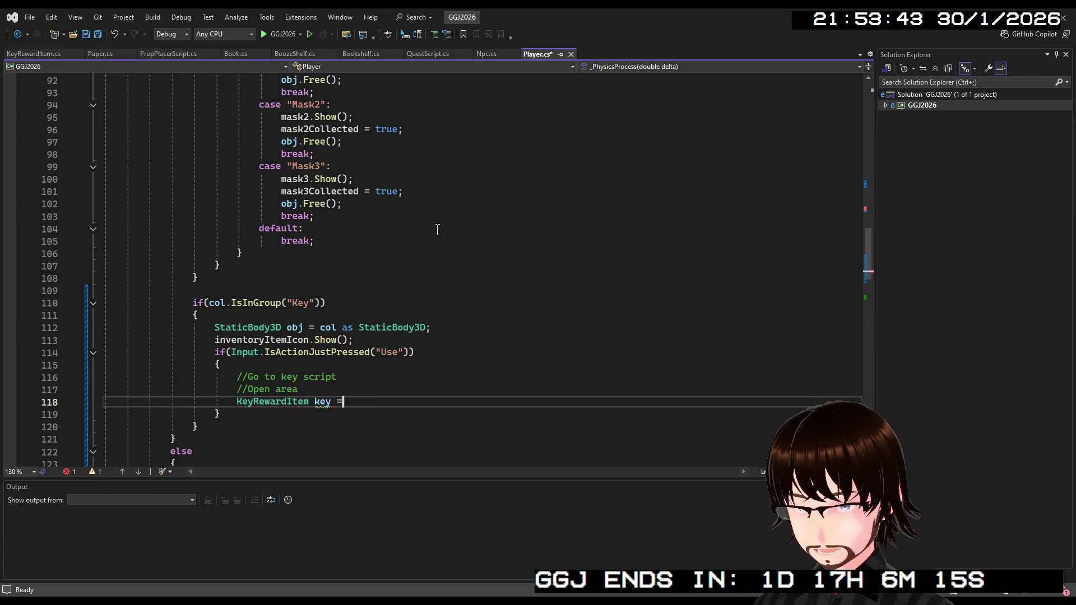
type(" asK")
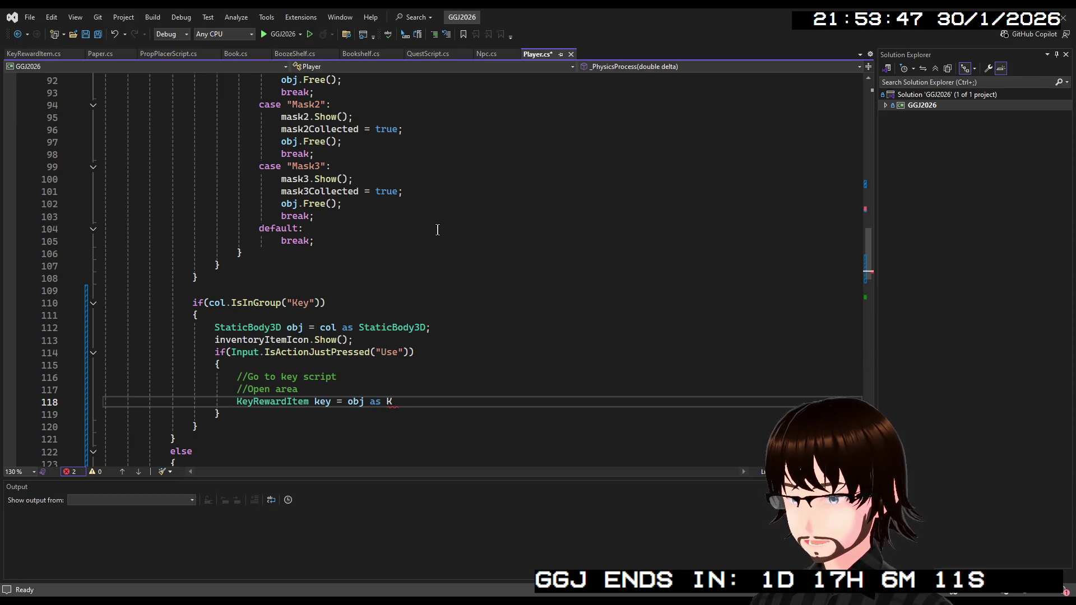
key("Tab")
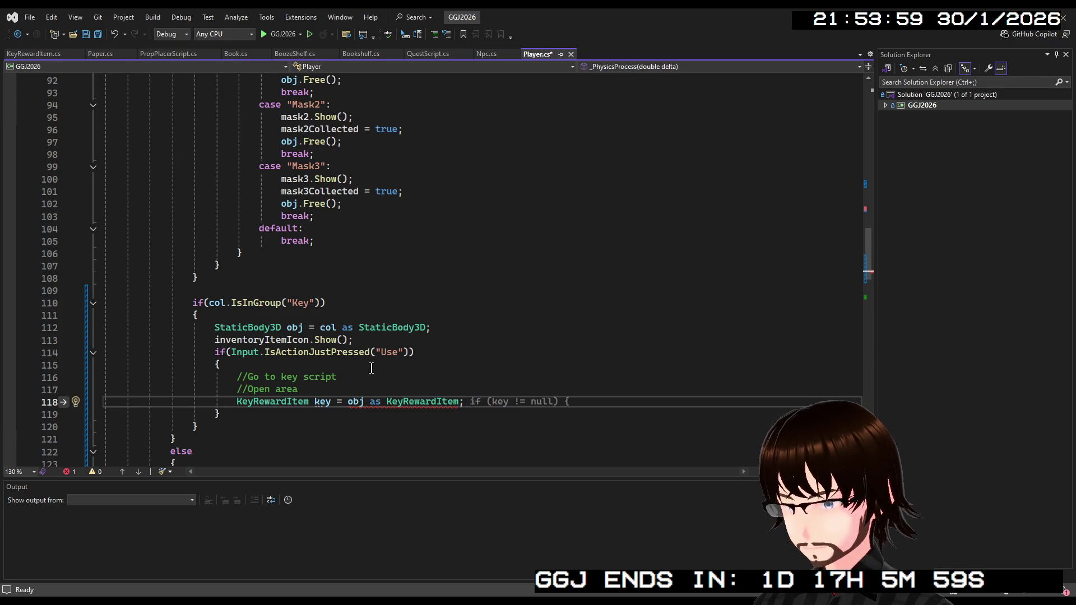
Replace the 'as KeyRewardItem' cast on line 118 with obj.GetNode<.
scroll(372, 364, "up", 3)
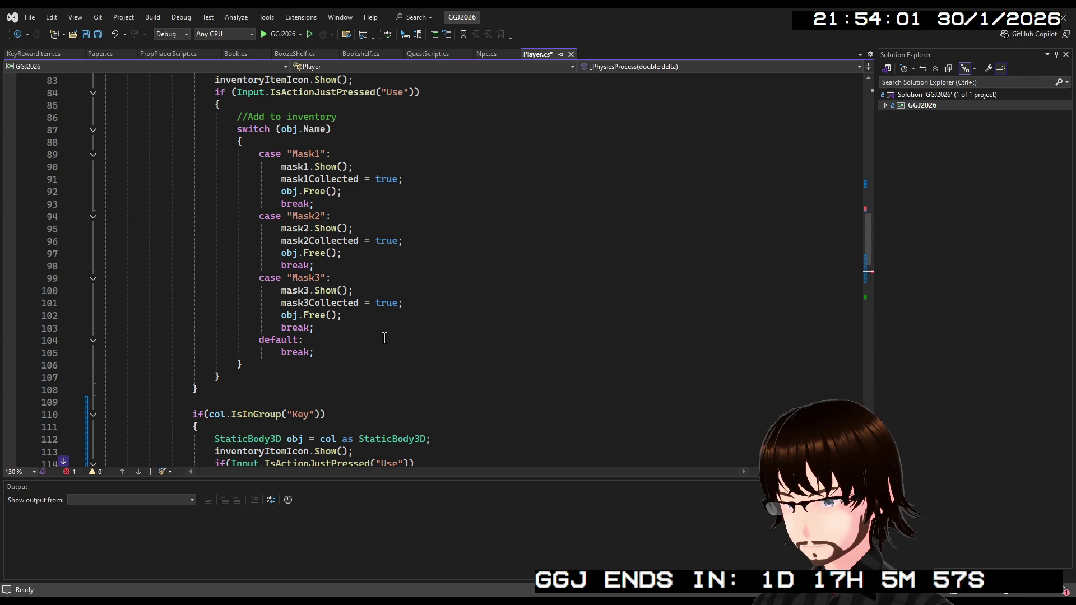
scroll(385, 337, "down", 4)
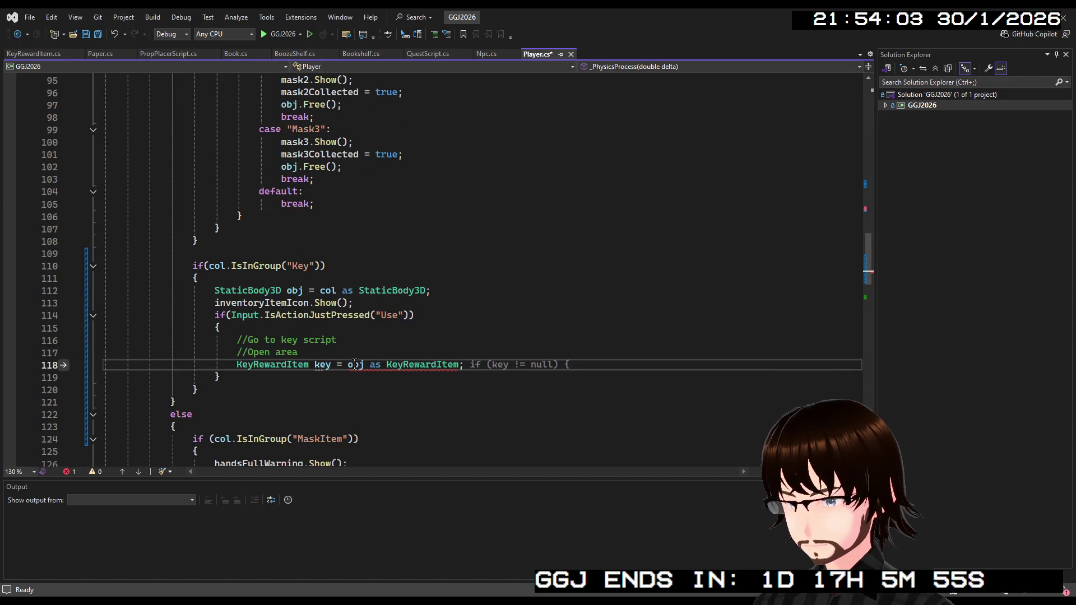
scroll(353, 363, "up", 4)
scroll(370, 336, "down", 4)
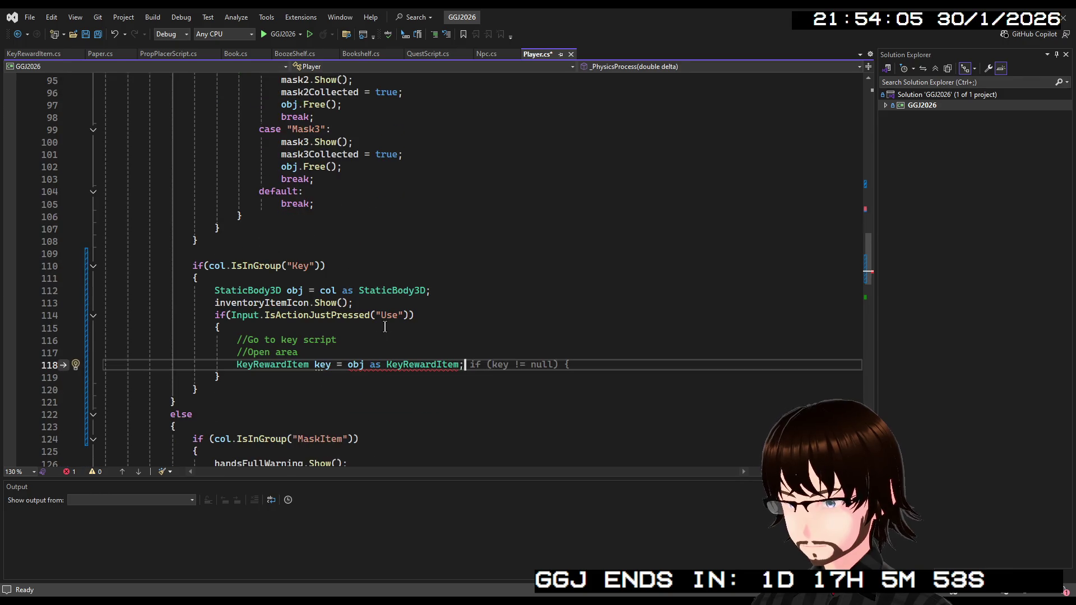
scroll(384, 327, "up", 9)
scroll(381, 325, "down", 11)
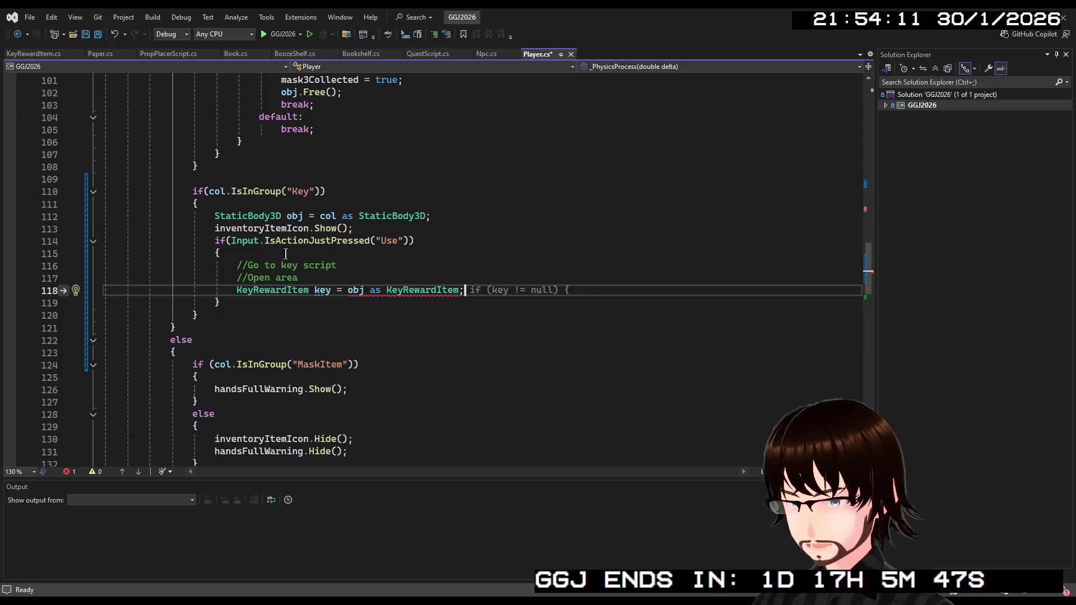
mouse_move(460, 290)
left_mouse_down()
mouse_move(356, 283)
mouse_move(370, 294)
left_mouse_up()
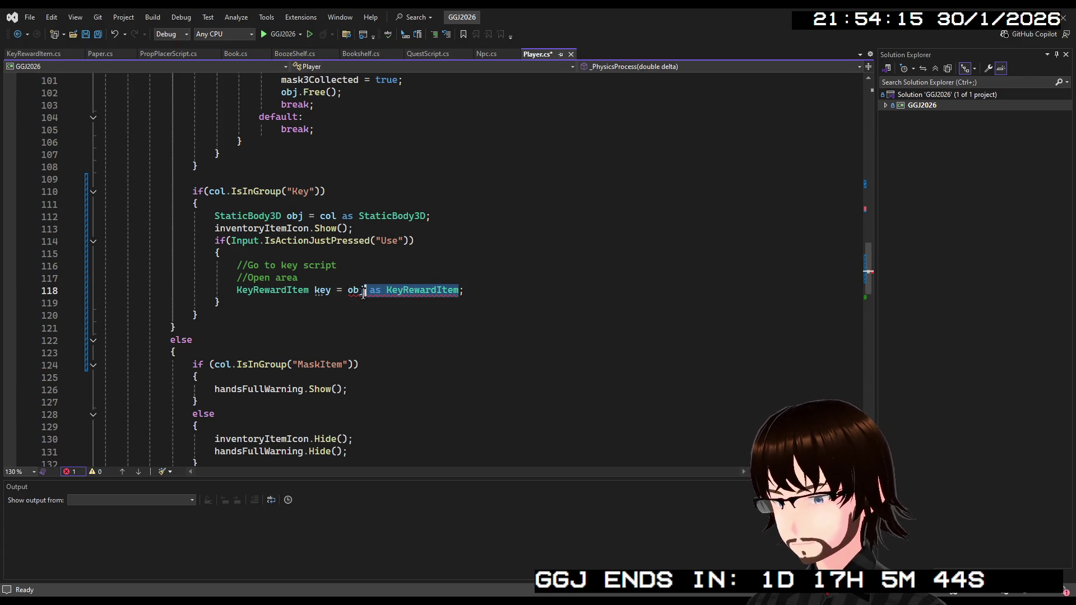
key("BackSpace")
type(".")
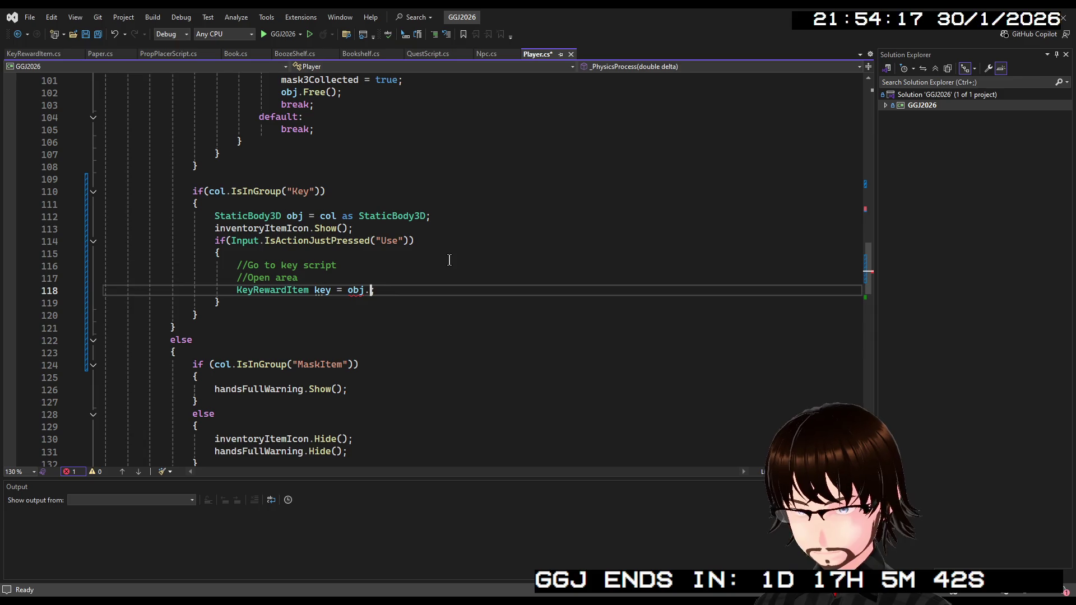
type("GetNod")
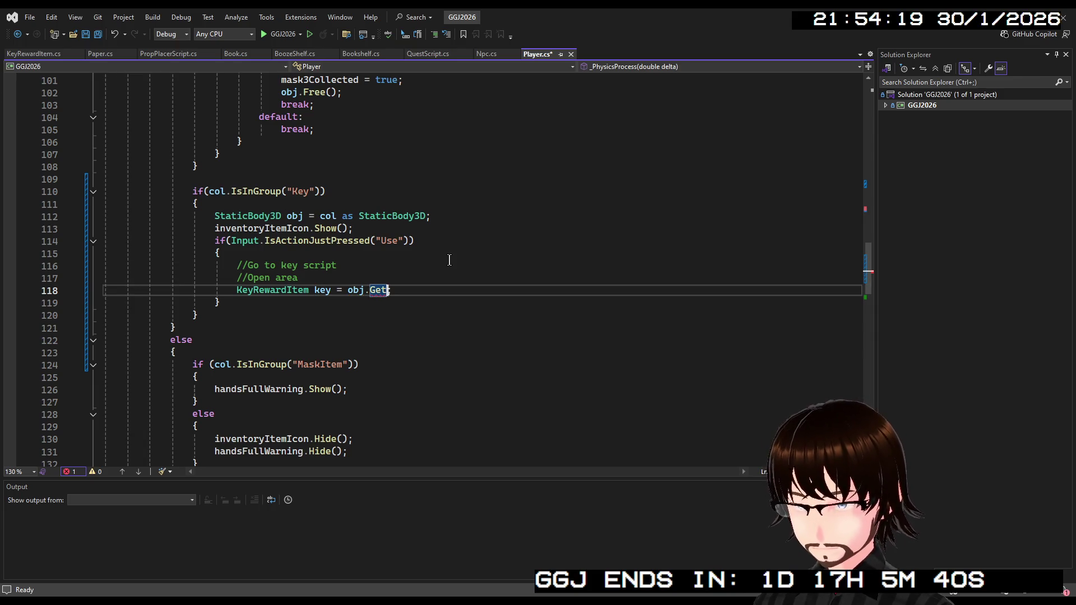
type("e")
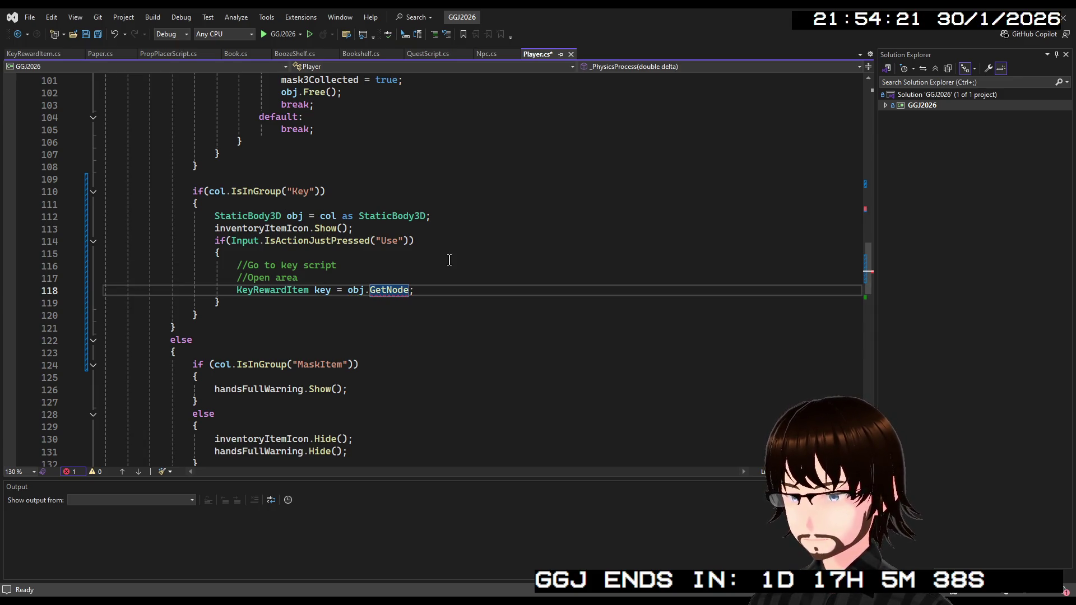
type("<>")
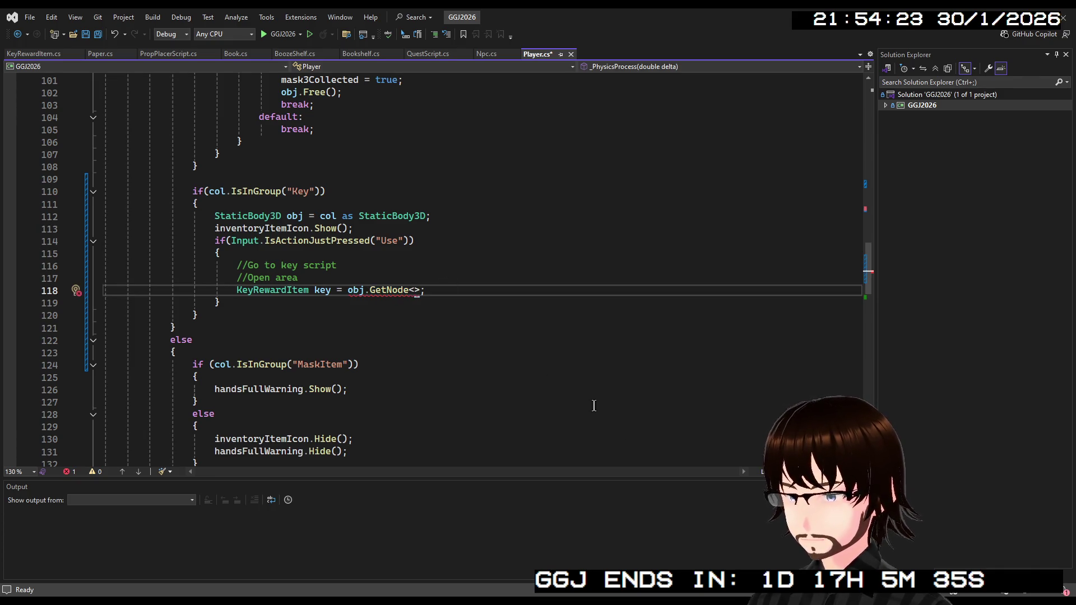
key("alt+Tab")
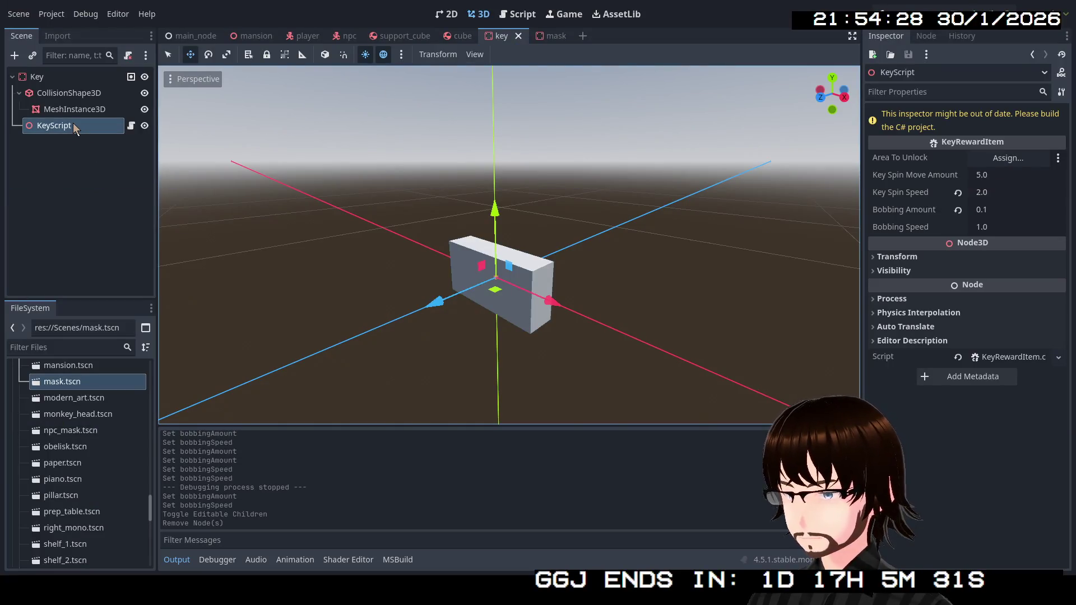
right_click(73, 123)
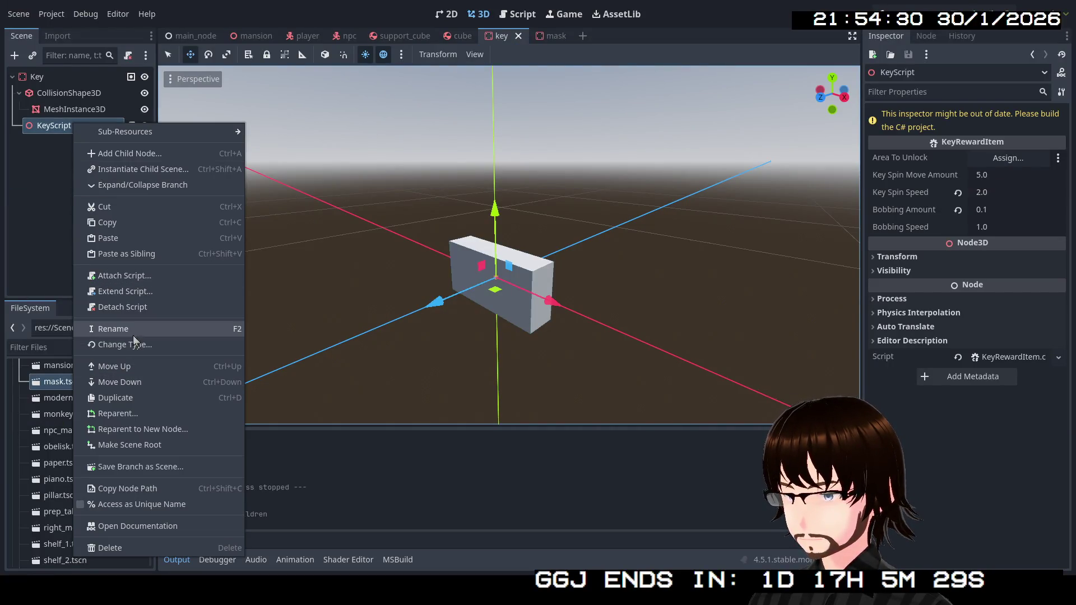
left_click(121, 488)
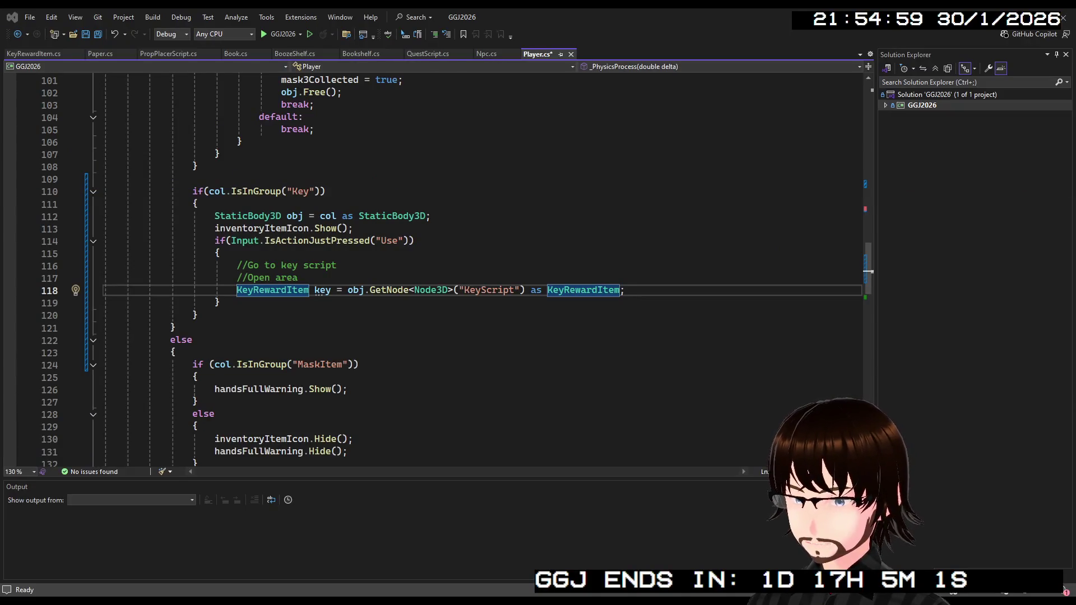
Add key.OpenArea(); and obj.Free(); to the key-use block and save Player.cs.
left_click(604, 291)
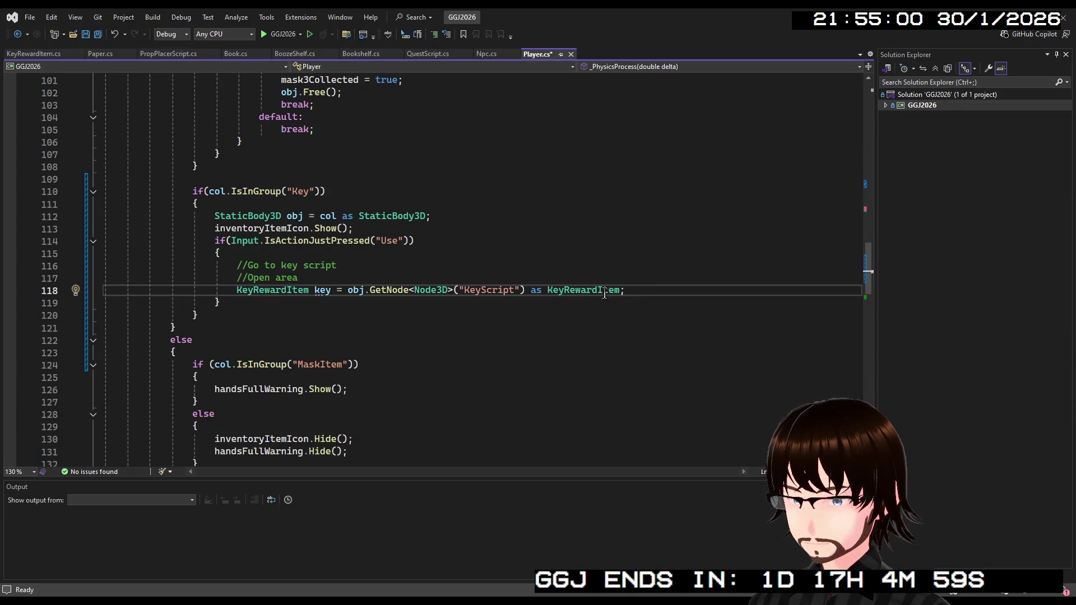
key("Return")
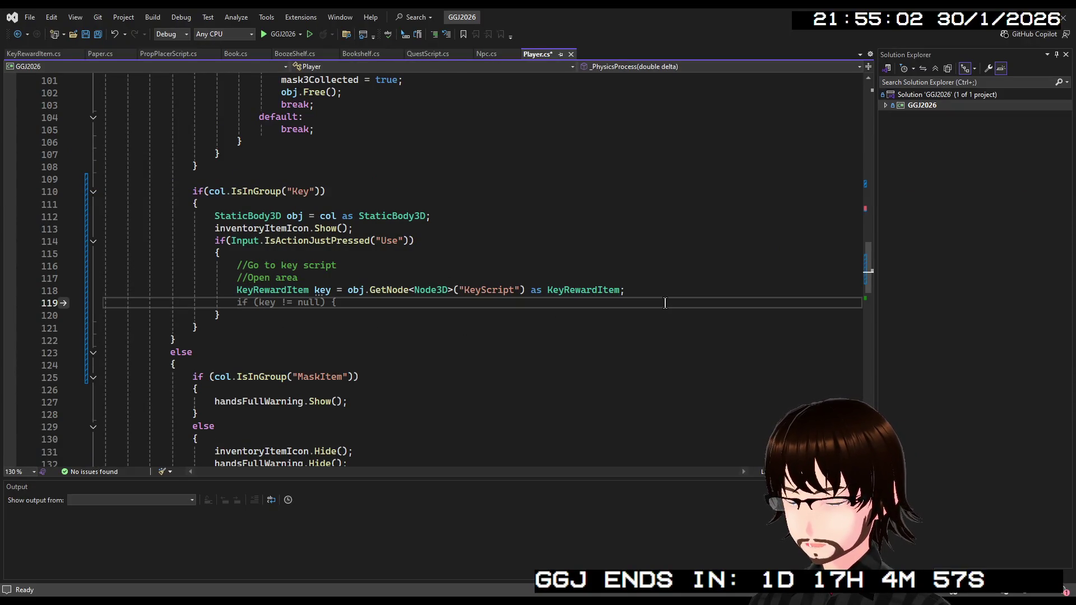
type("key.")
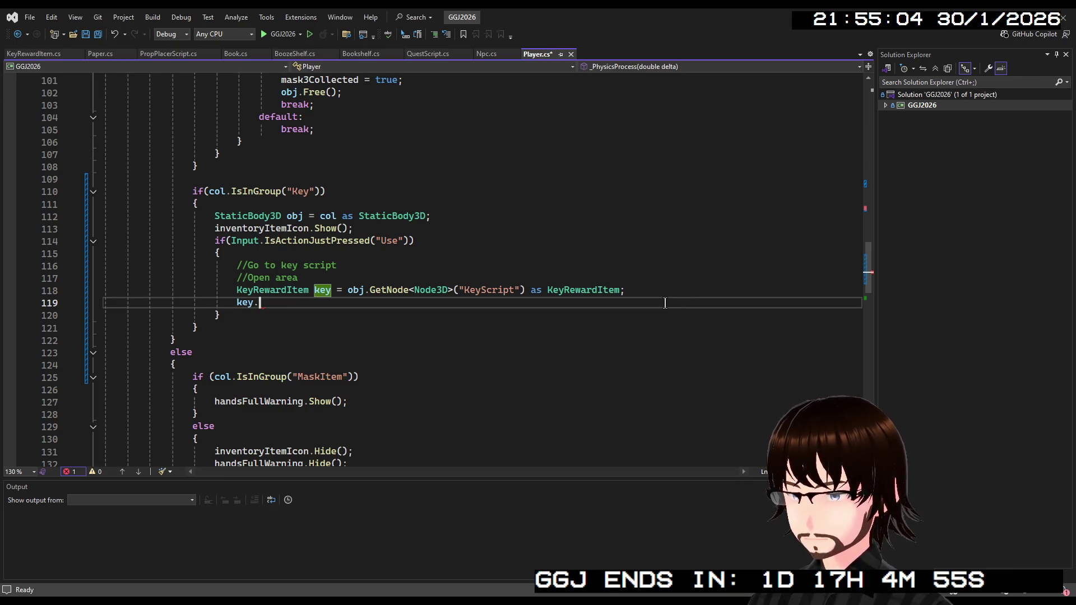
type("OpenArea();")
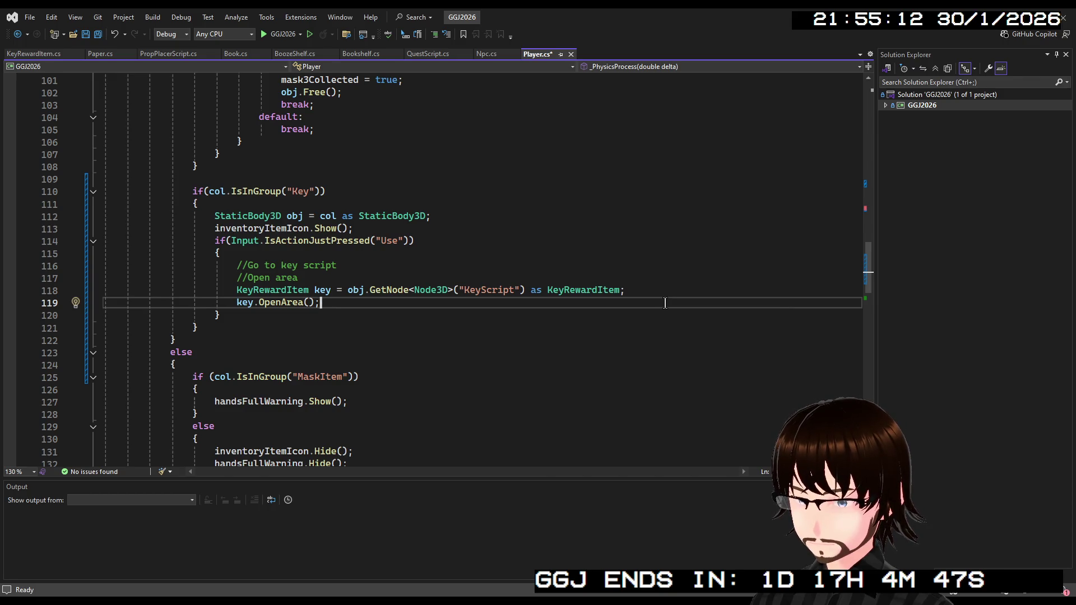
key("Return")
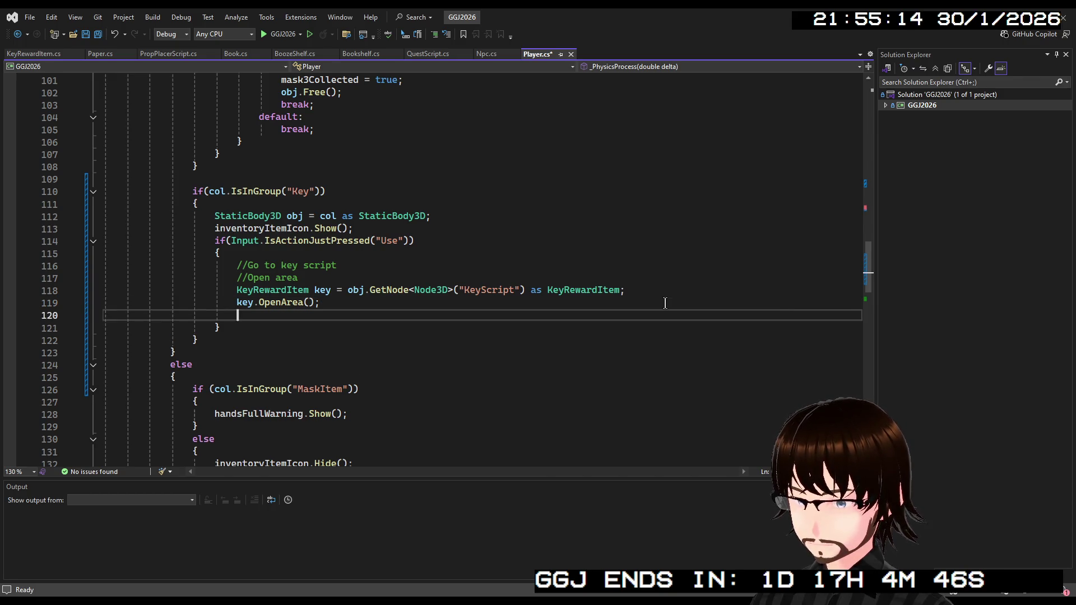
type("ob")
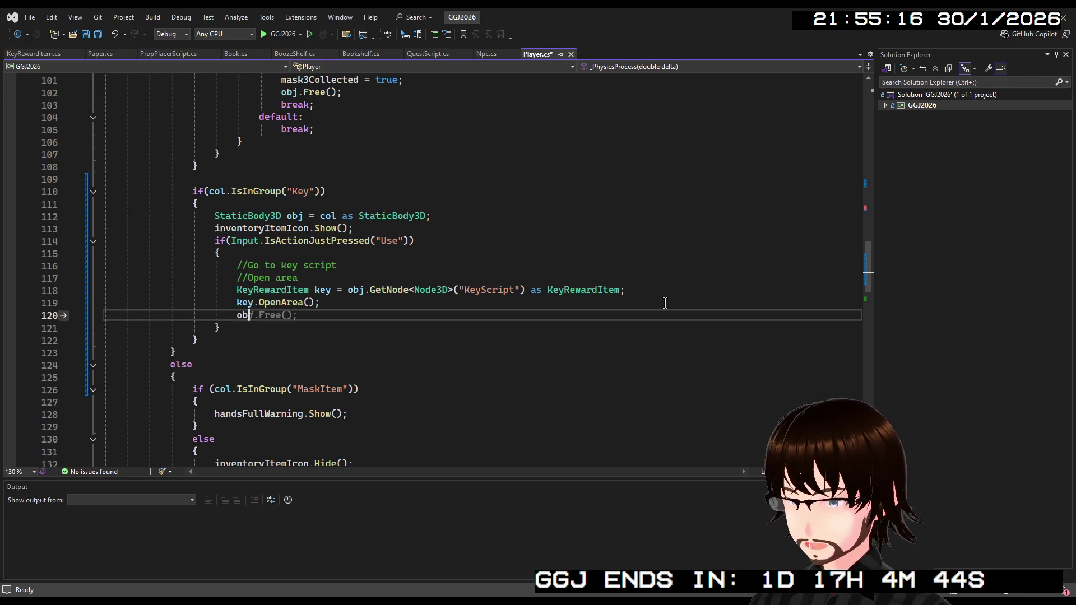
type("j")
key("Tab")
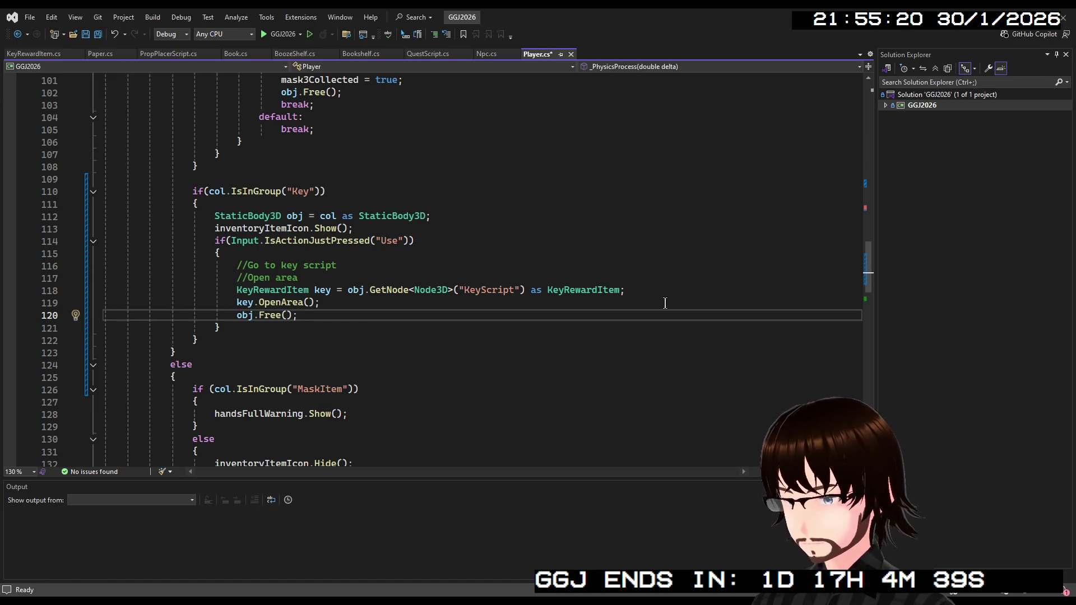
scroll(665, 303, "up", 3)
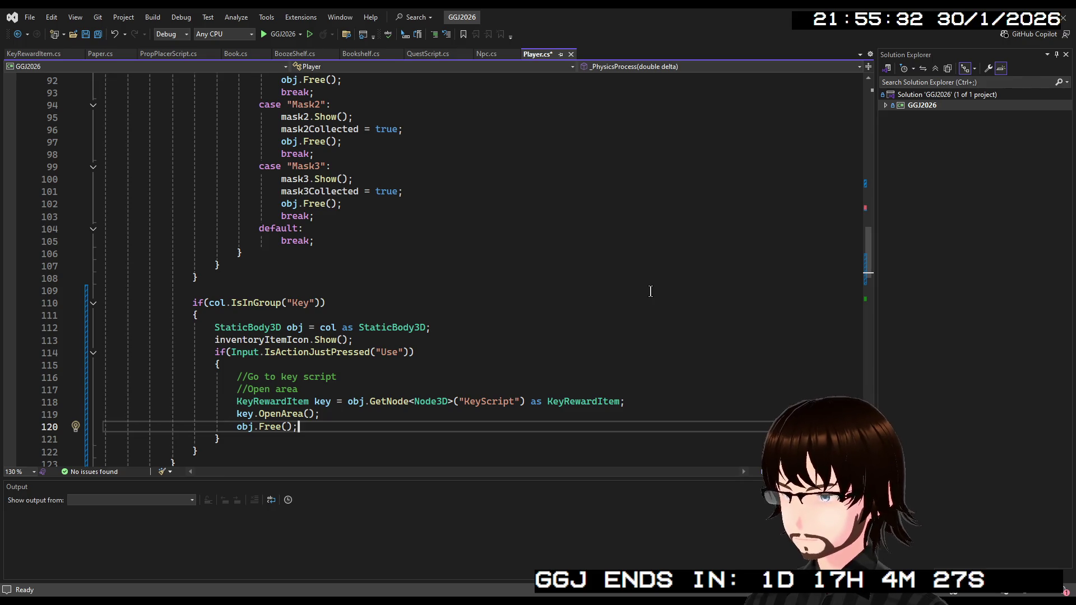
key("ctrl+s")
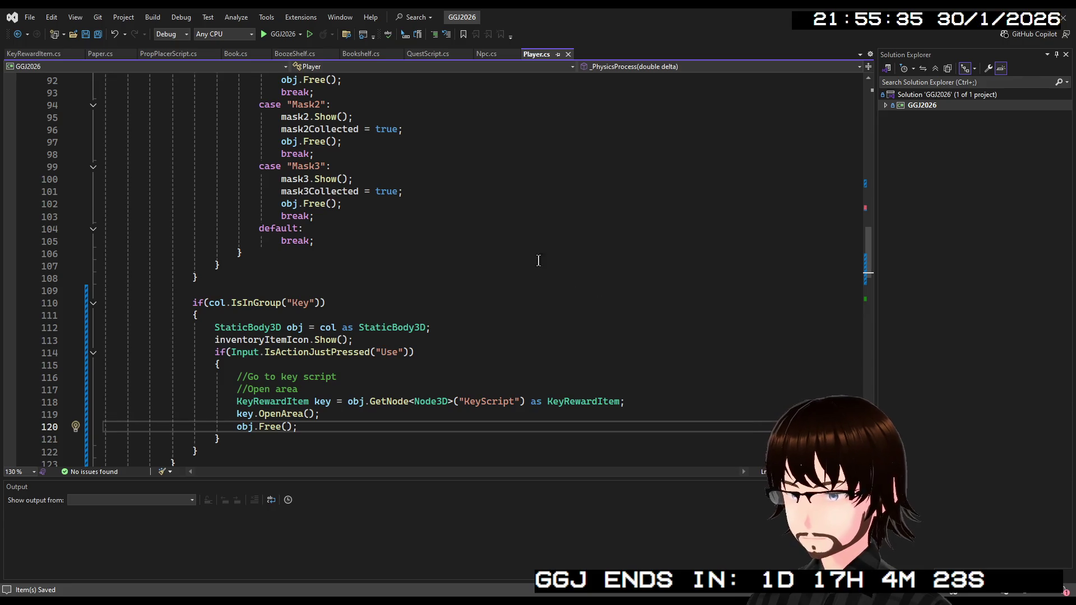
left_click(484, 54)
scroll(618, 408, "up", 15)
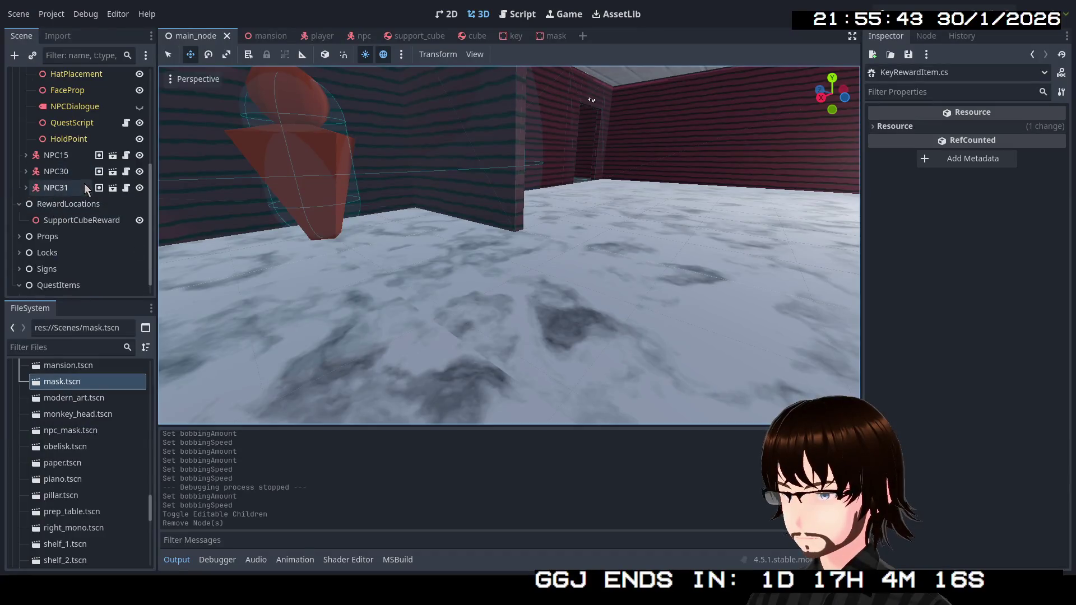
Select the NPC's QuestScript node and rebuild the C# project.
scroll(87, 189, "up", 3)
left_click(72, 179)
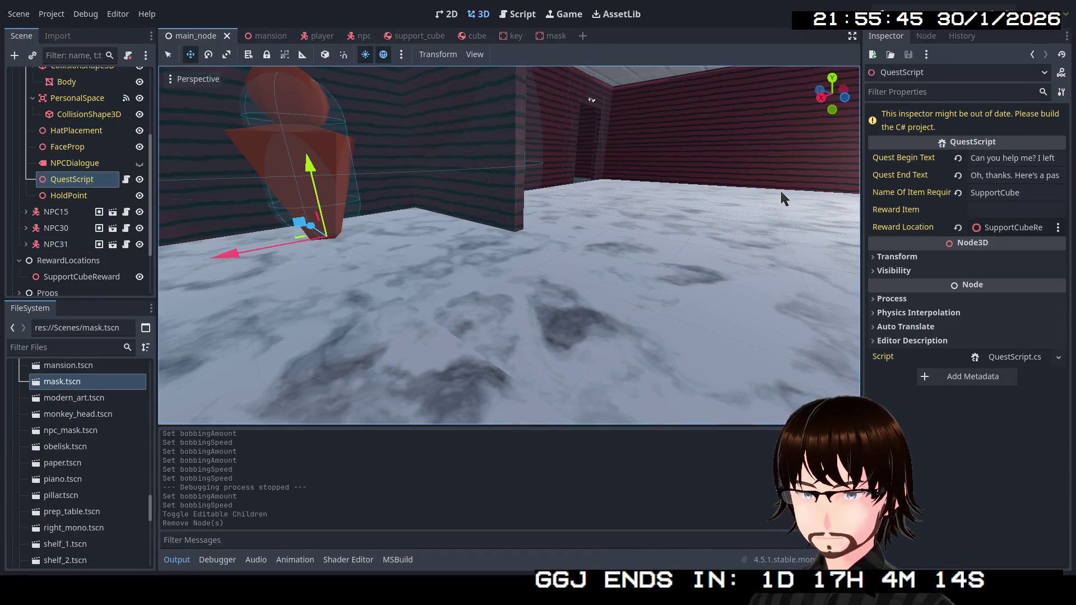
left_click(881, 13)
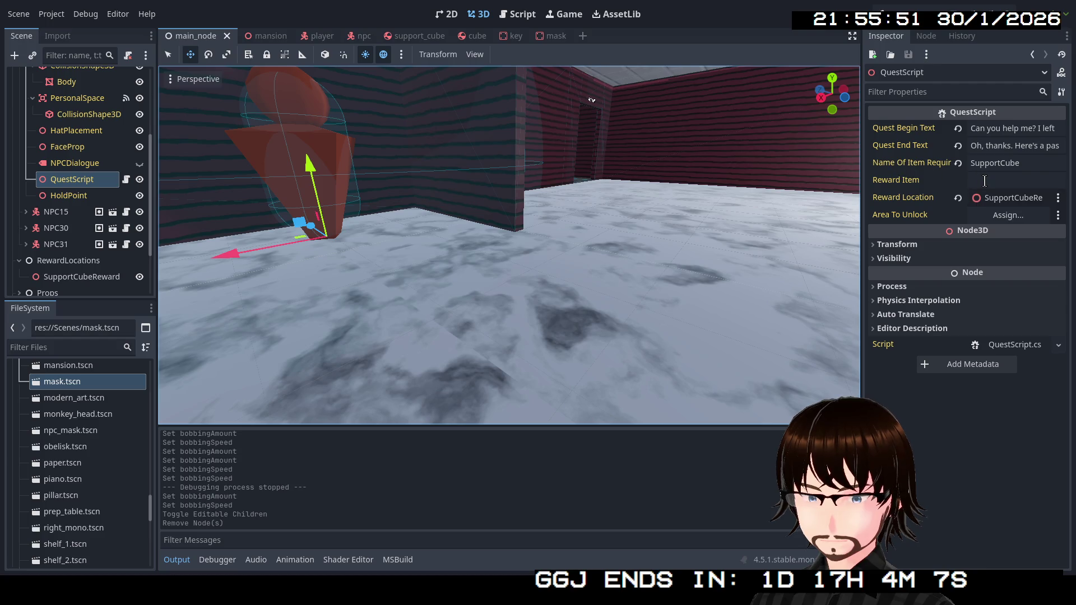
Set QuestScript's Reward Item to the copied path res://Scenes/key.tscn.
left_click(984, 181)
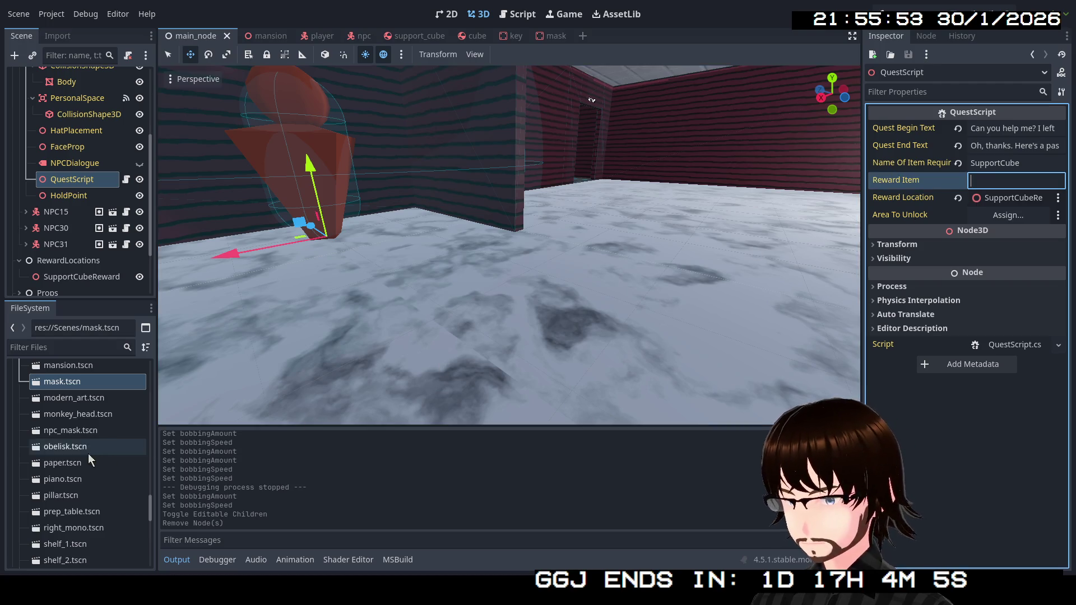
scroll(89, 453, "down", 10)
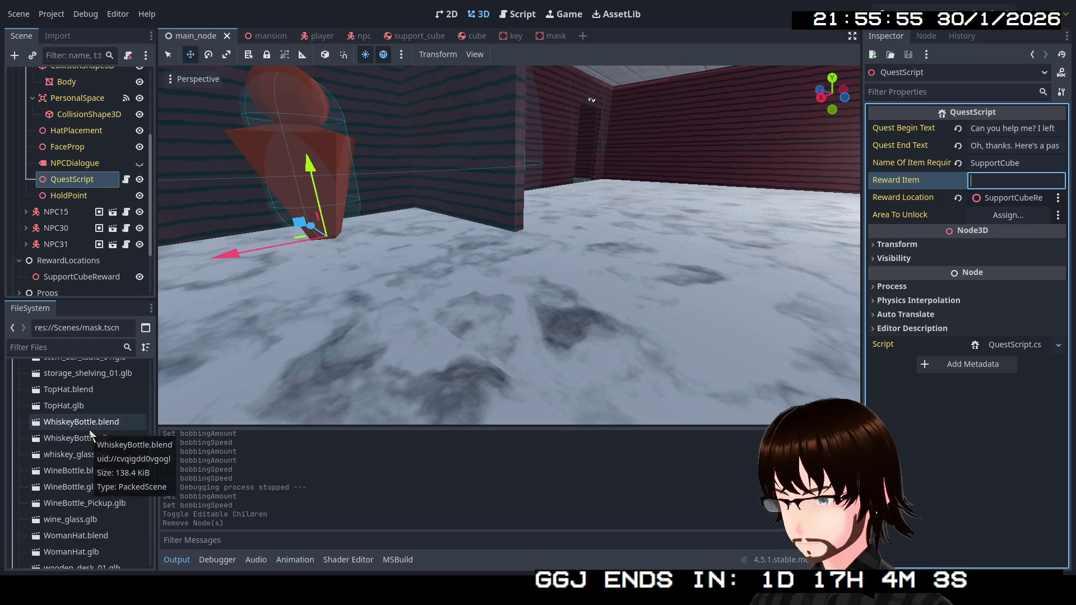
scroll(89, 425, "down", 5)
scroll(88, 439, "down", 8)
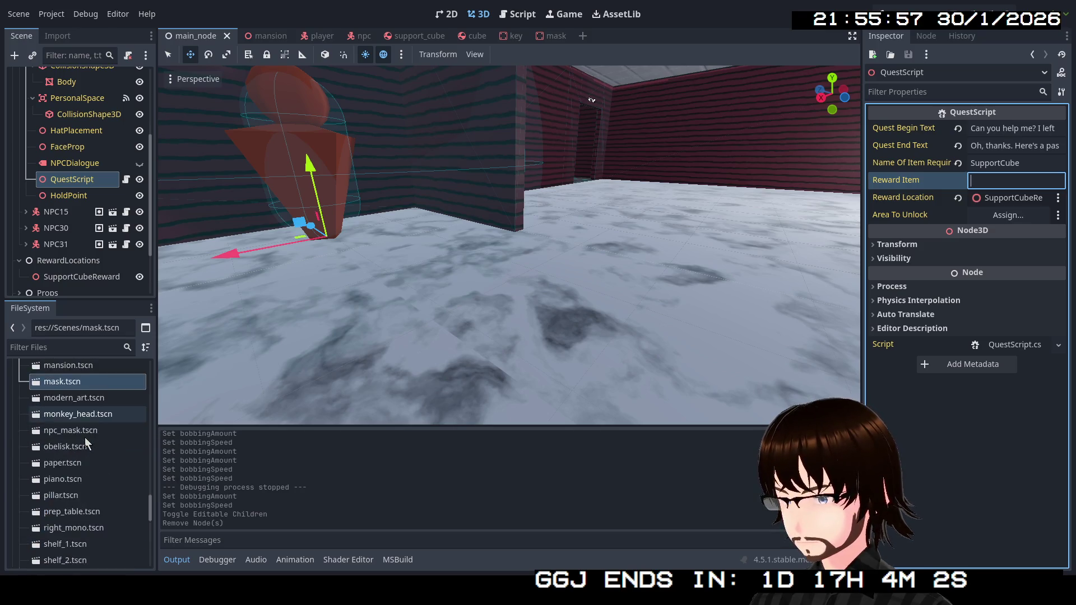
scroll(88, 453, "up", 6)
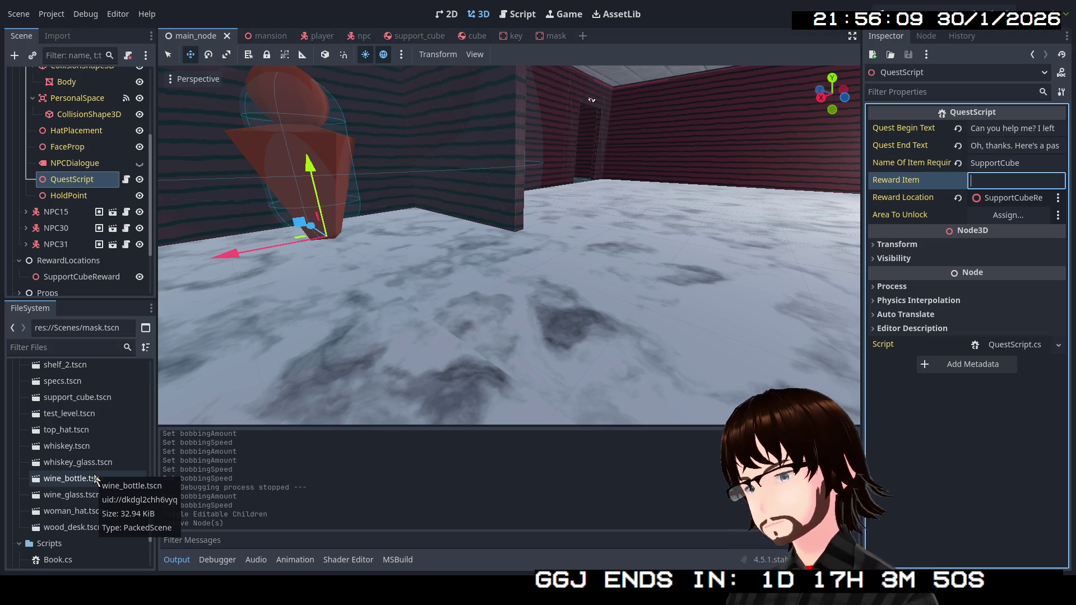
scroll(78, 426, "up", 10)
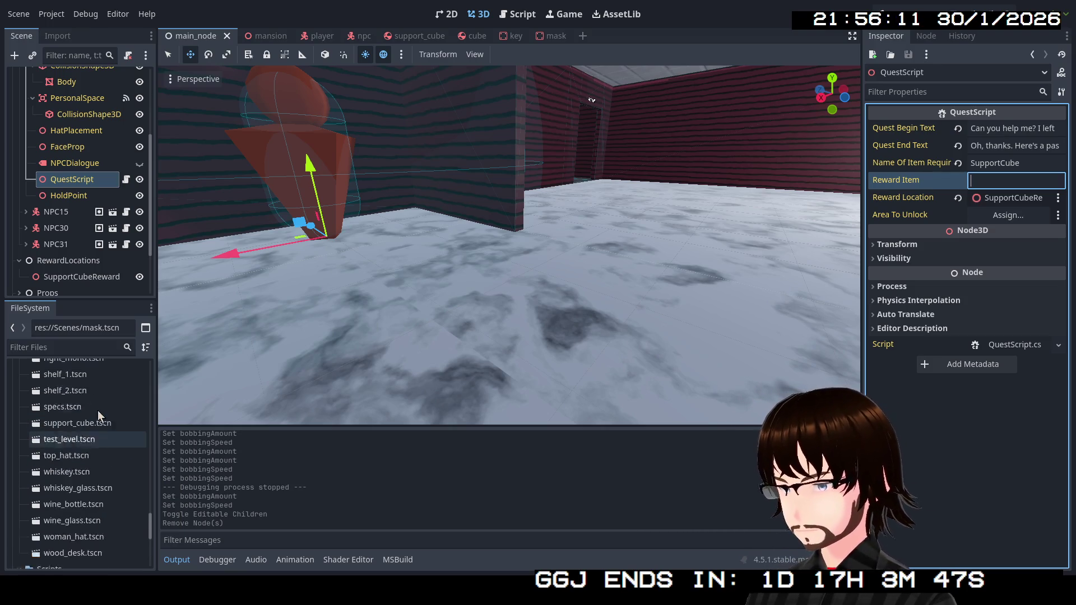
scroll(76, 420, "up", 5)
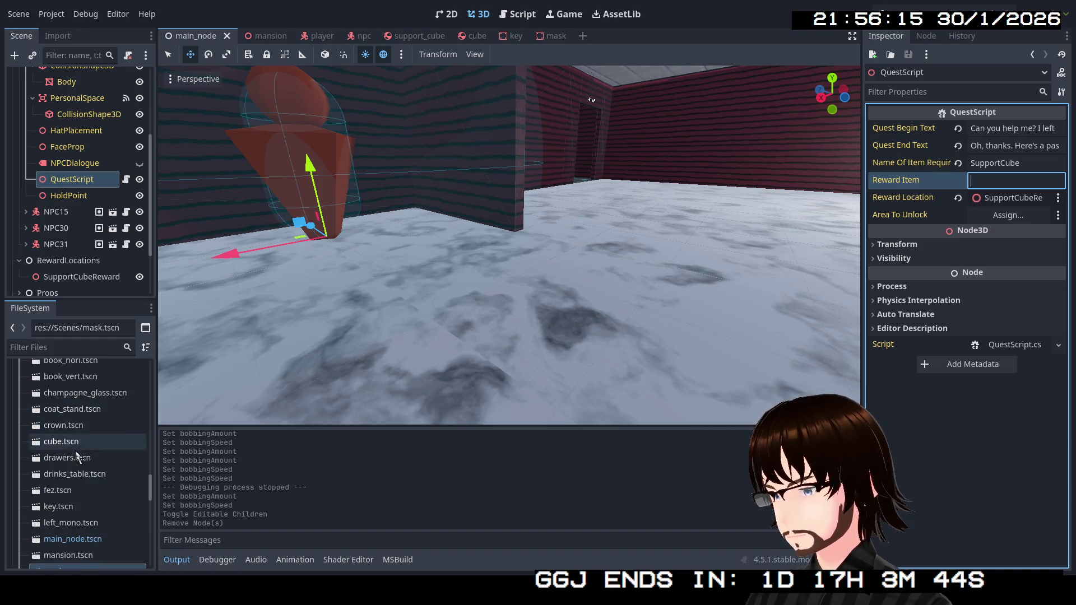
scroll(75, 450, "down", 1)
right_click(73, 479)
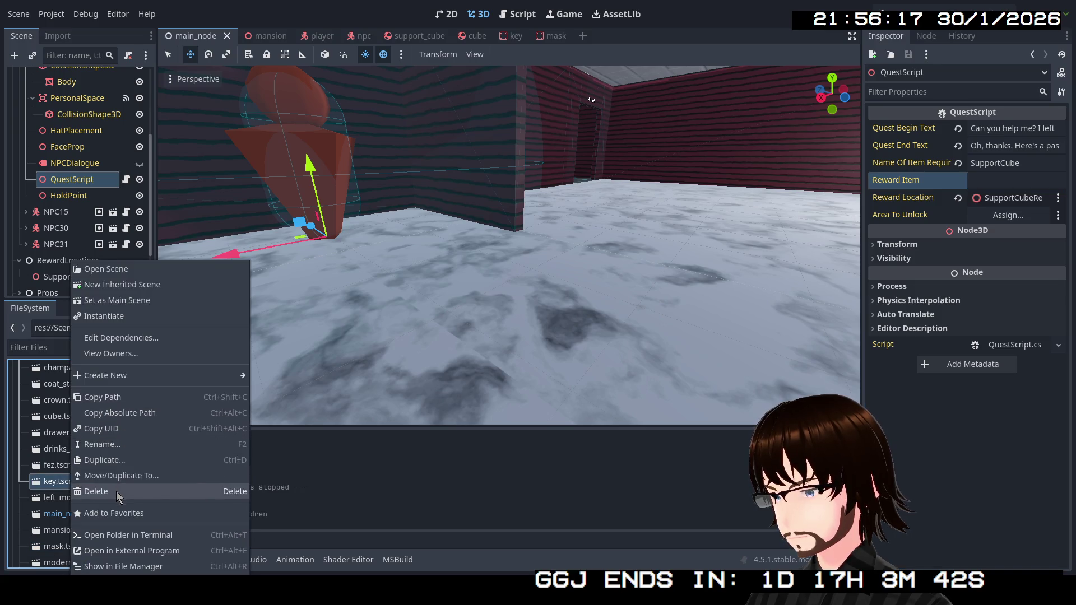
left_click(120, 402)
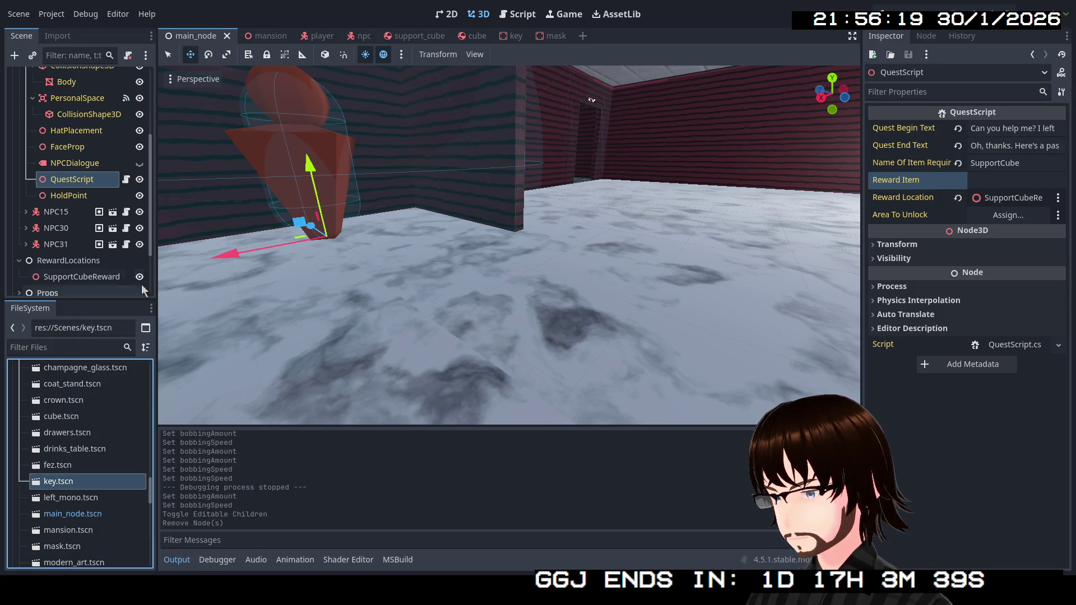
left_click(990, 187)
type("res://Scenes/key.tscn")
key("Return")
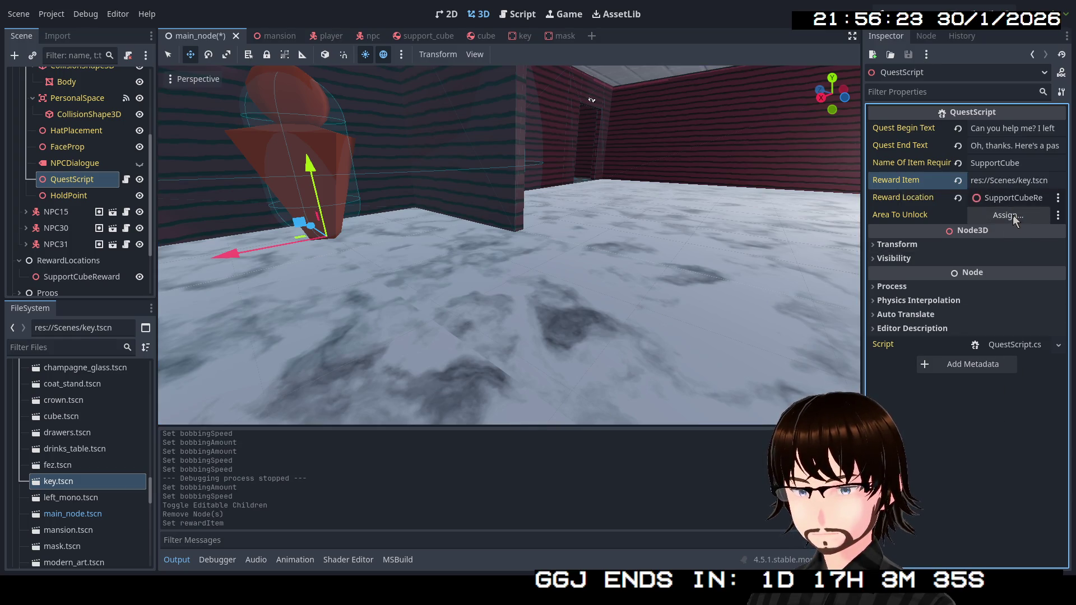
Assign the PartyHall node as the QuestScript's Area To Unlock.
left_click(1008, 216)
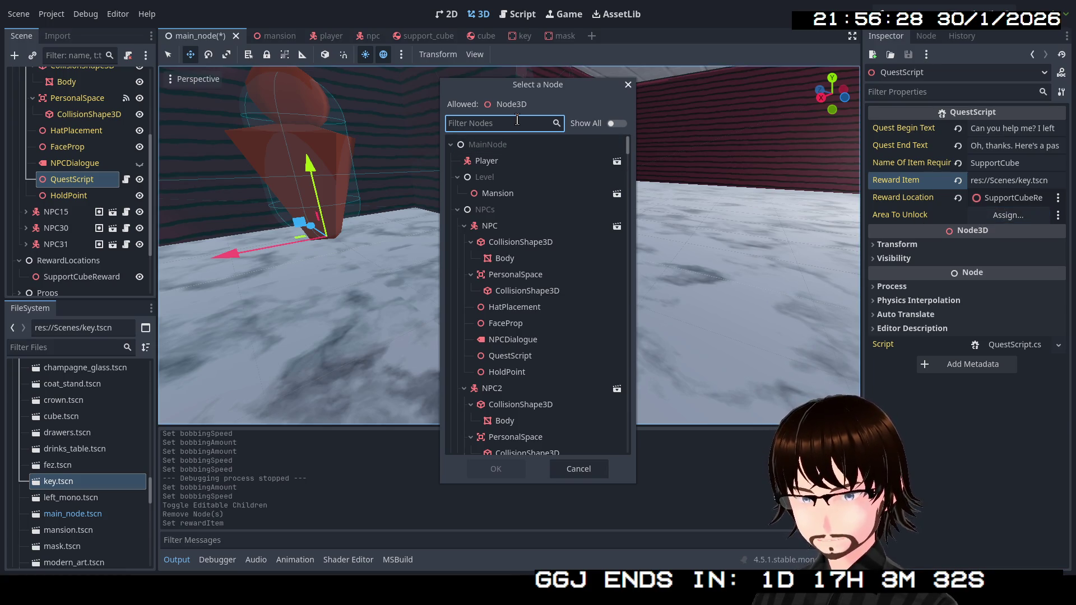
type("par")
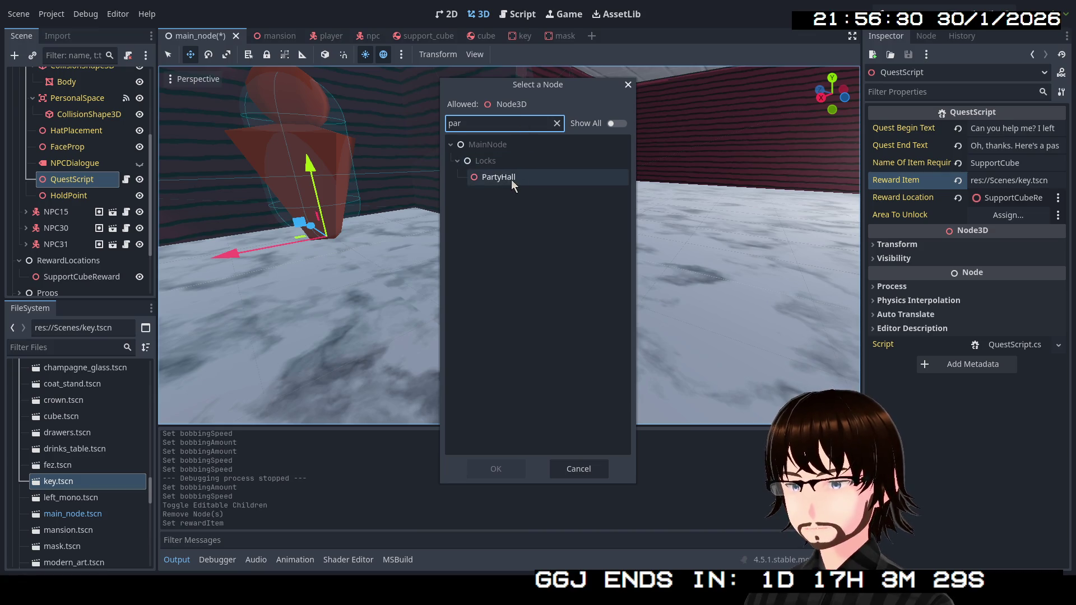
left_click(511, 178)
left_click(496, 467)
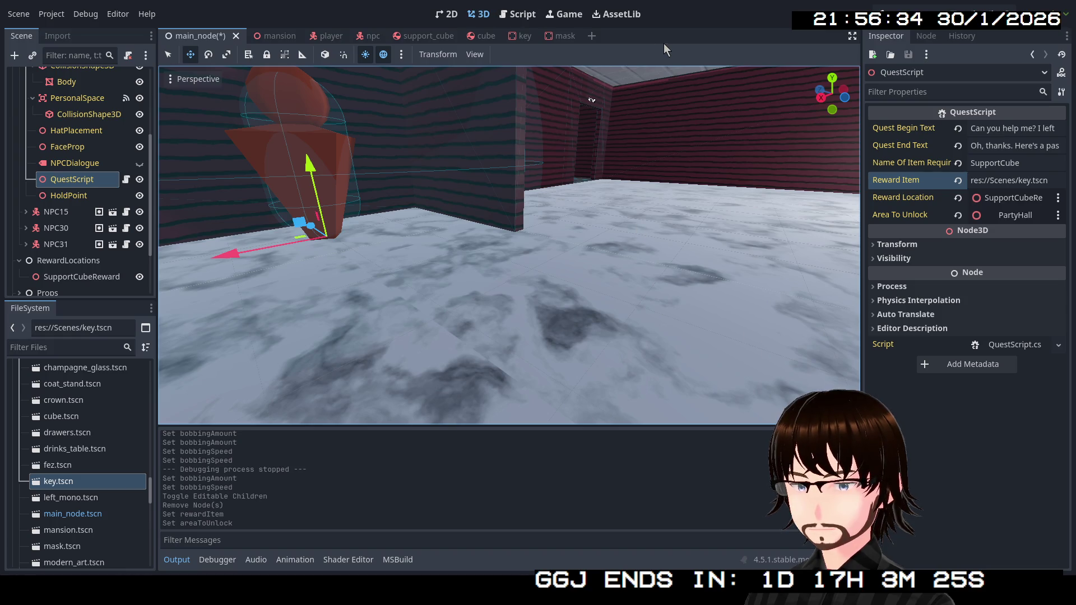
Run the game and walk the player through the hall toward the green NPC.
left_click(908, 25)
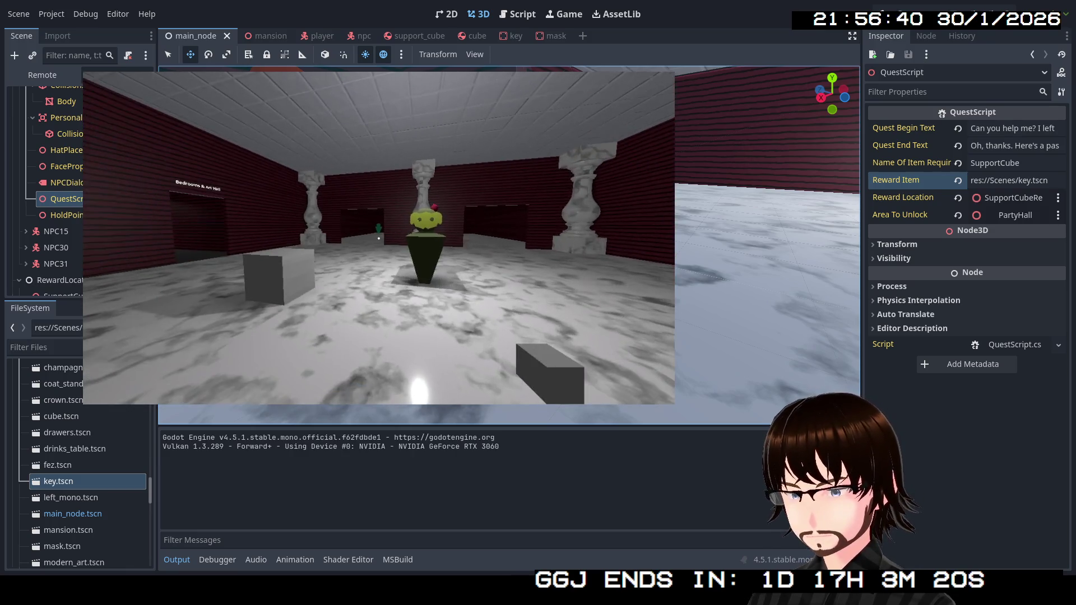
key("w")
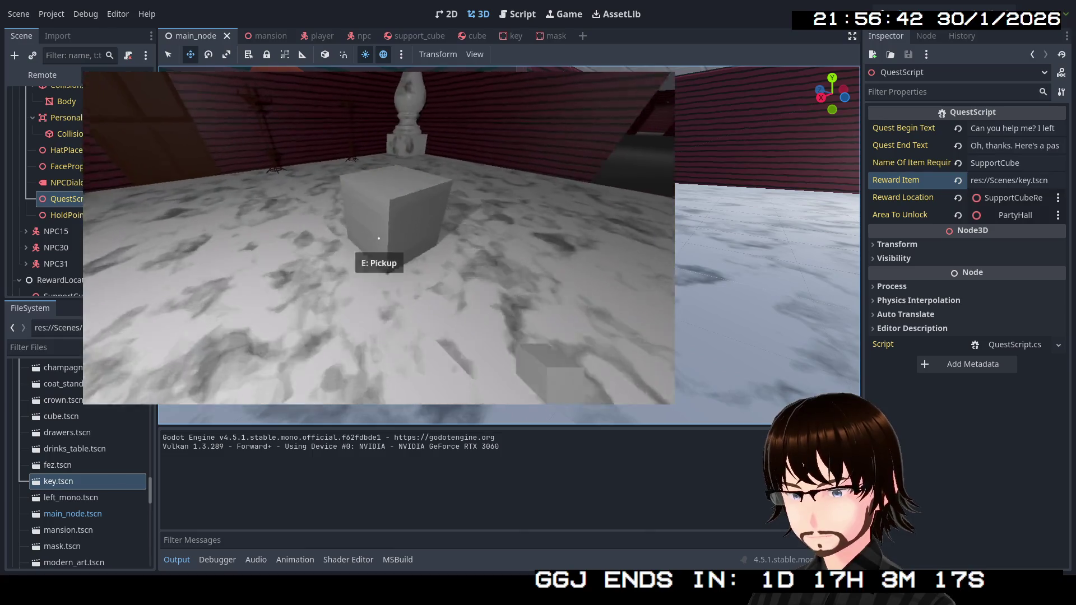
key("e")
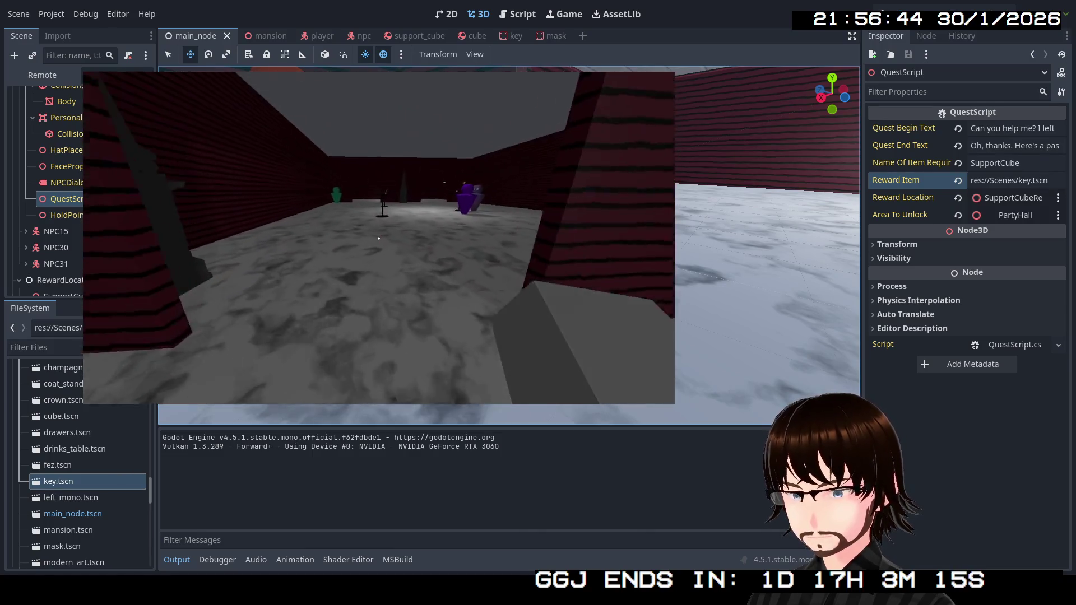
key("w")
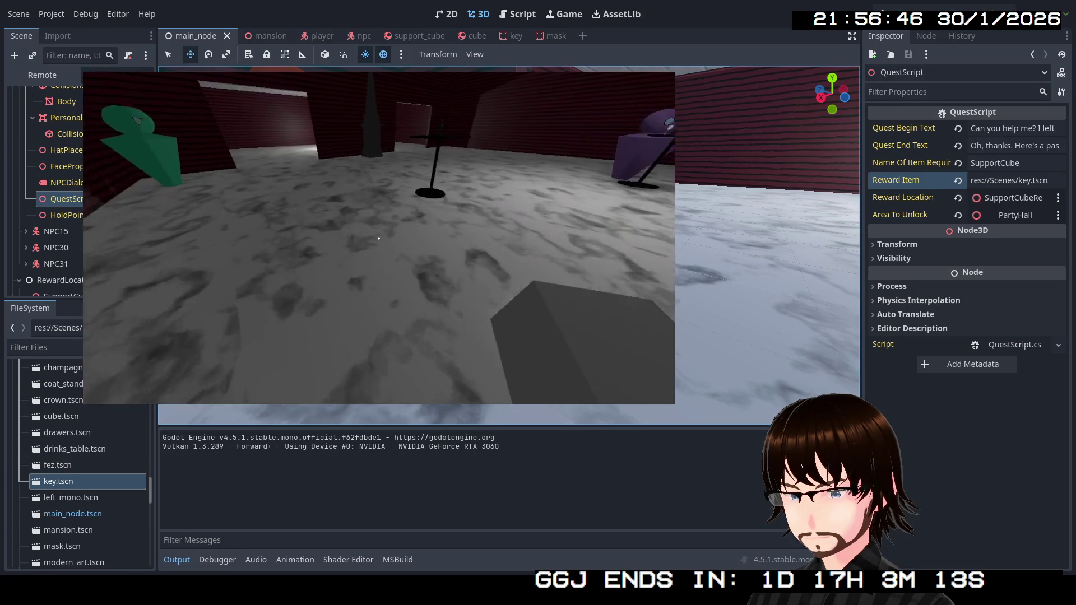
key("e")
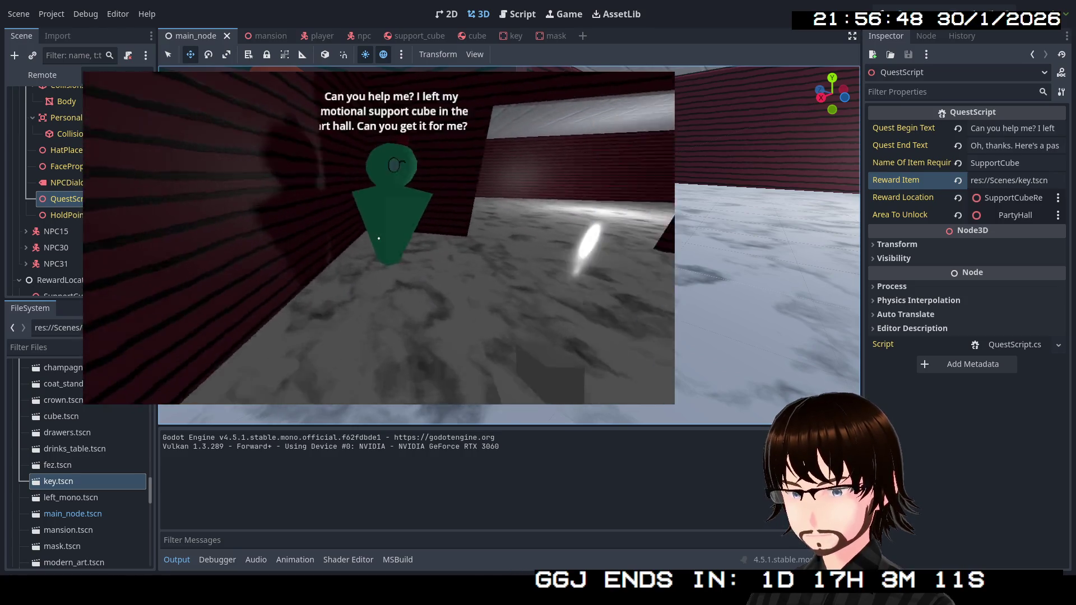
Hand the cube to the NPC to receive the pass, then stop the game and show the debugger errors.
key("s")
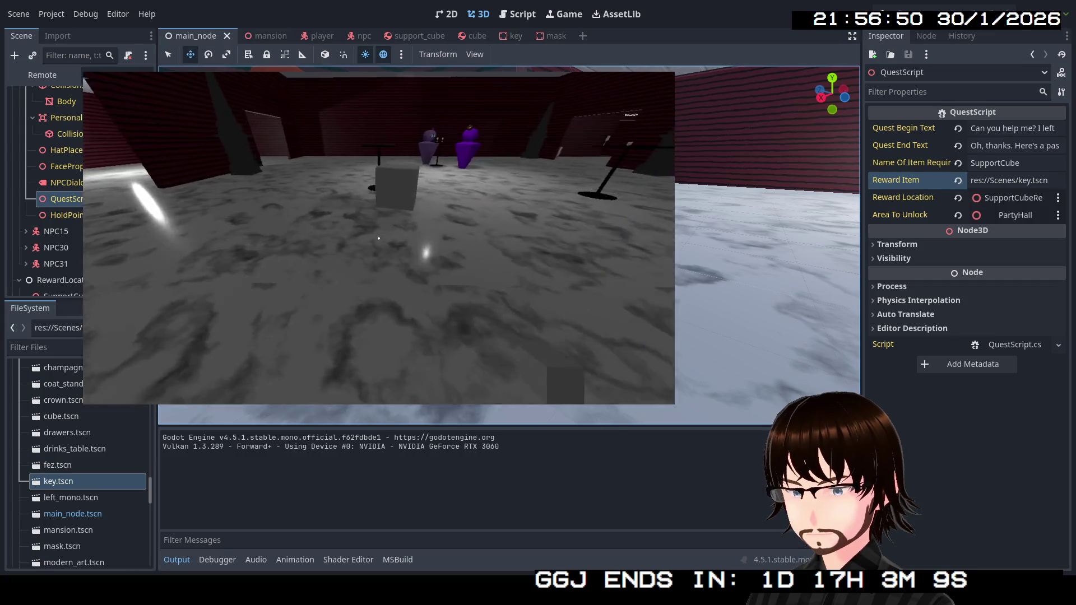
key("w")
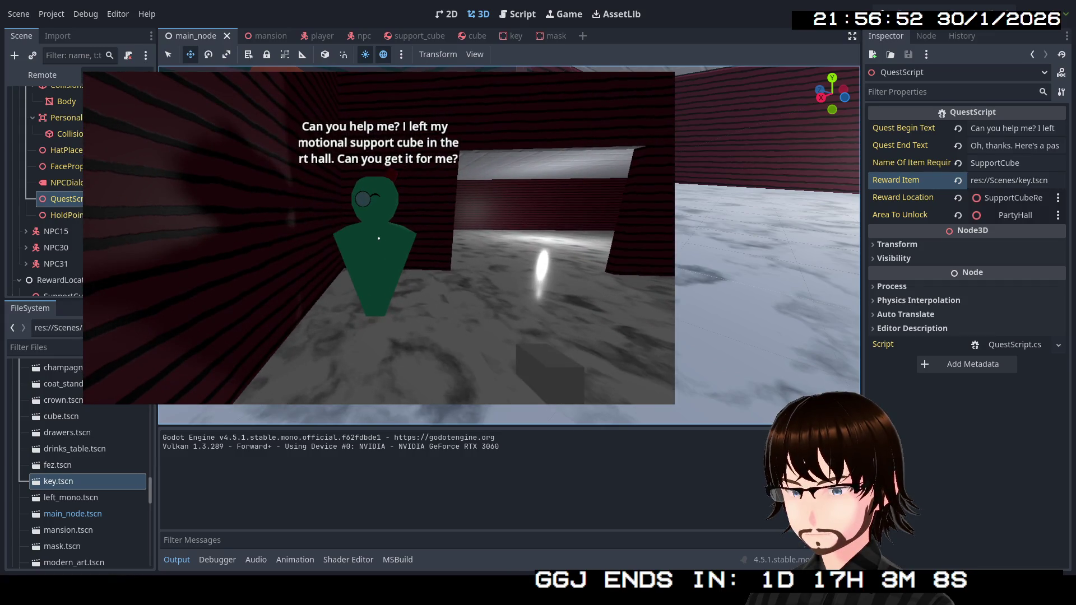
key("s")
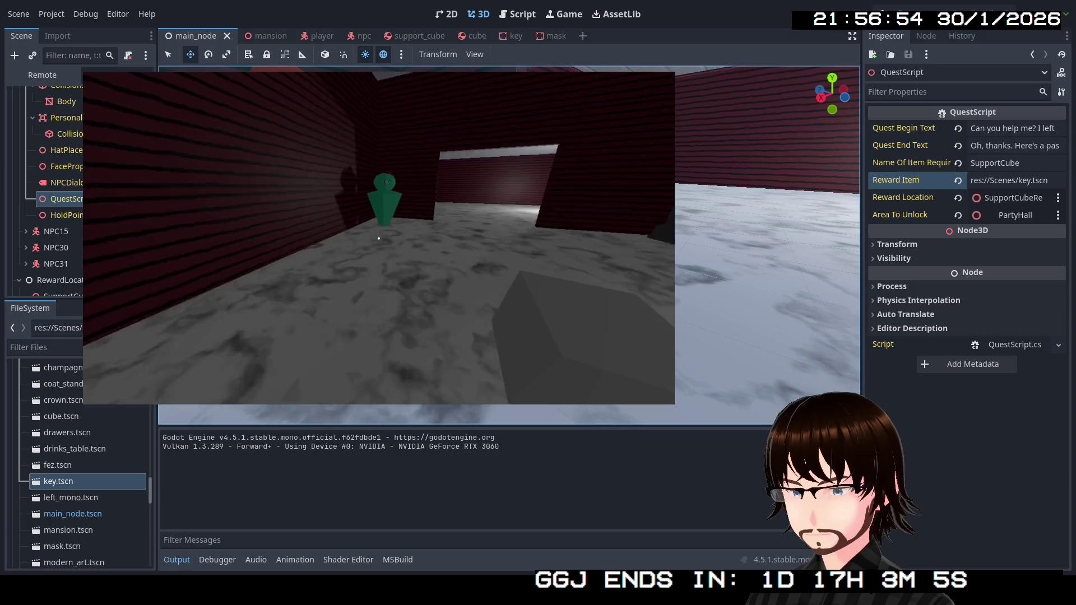
key("w")
key("w")
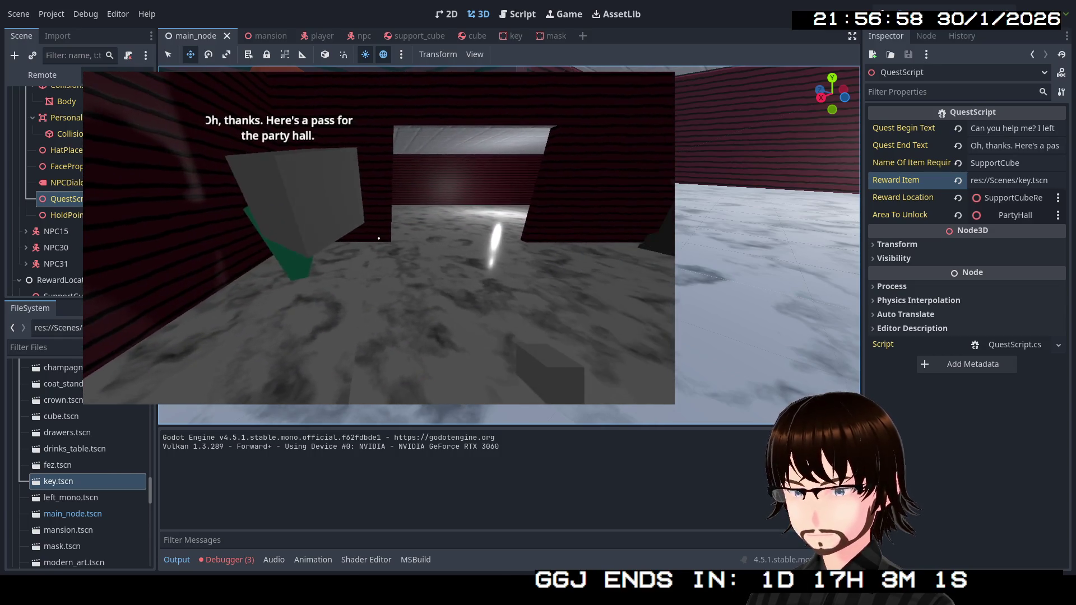
key("s")
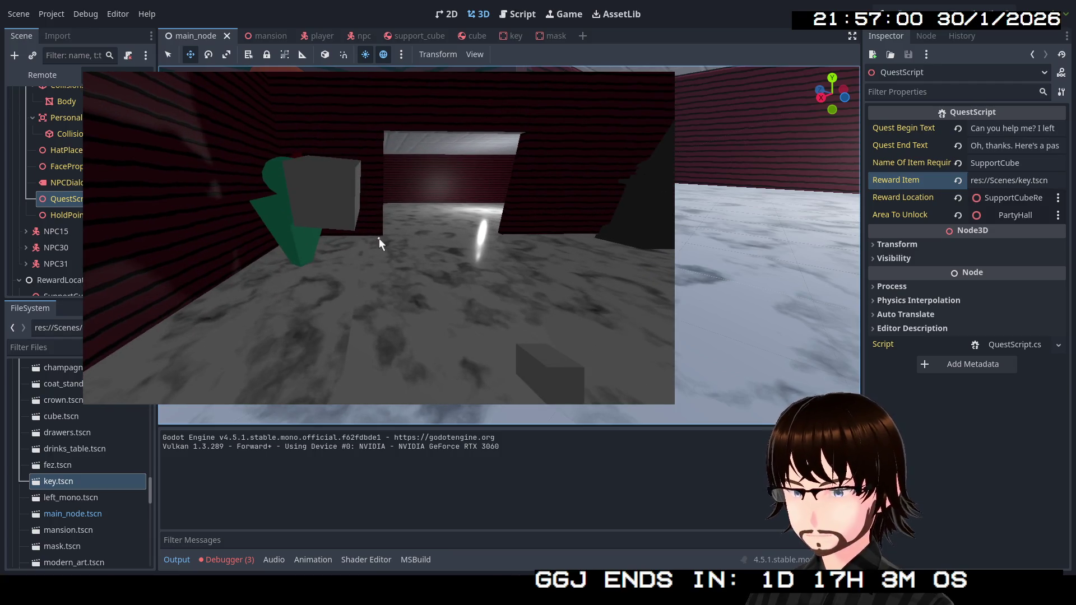
key("alt+F4")
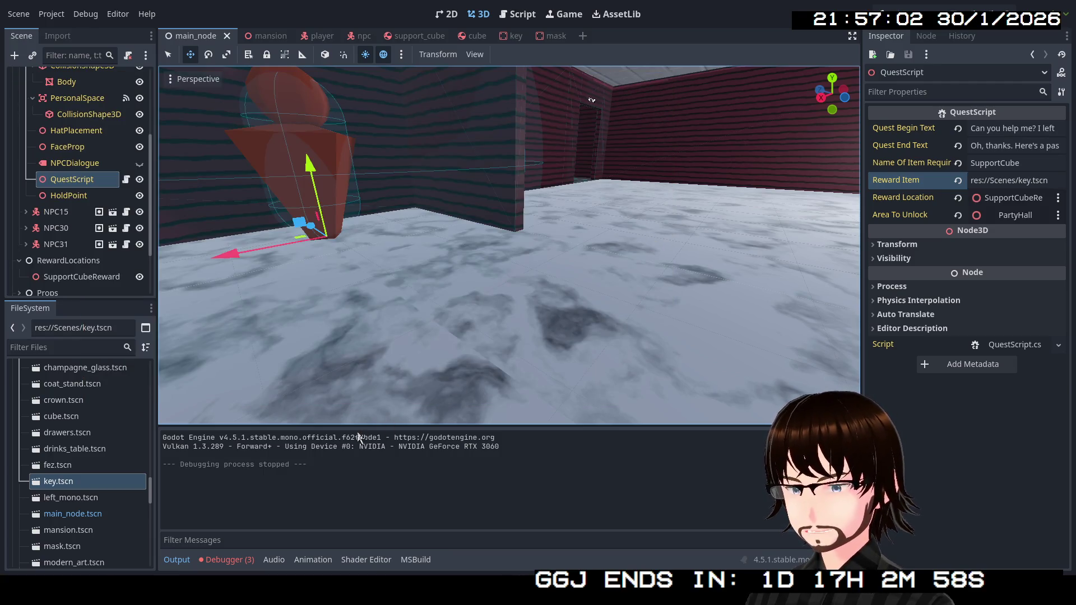
left_click(251, 564)
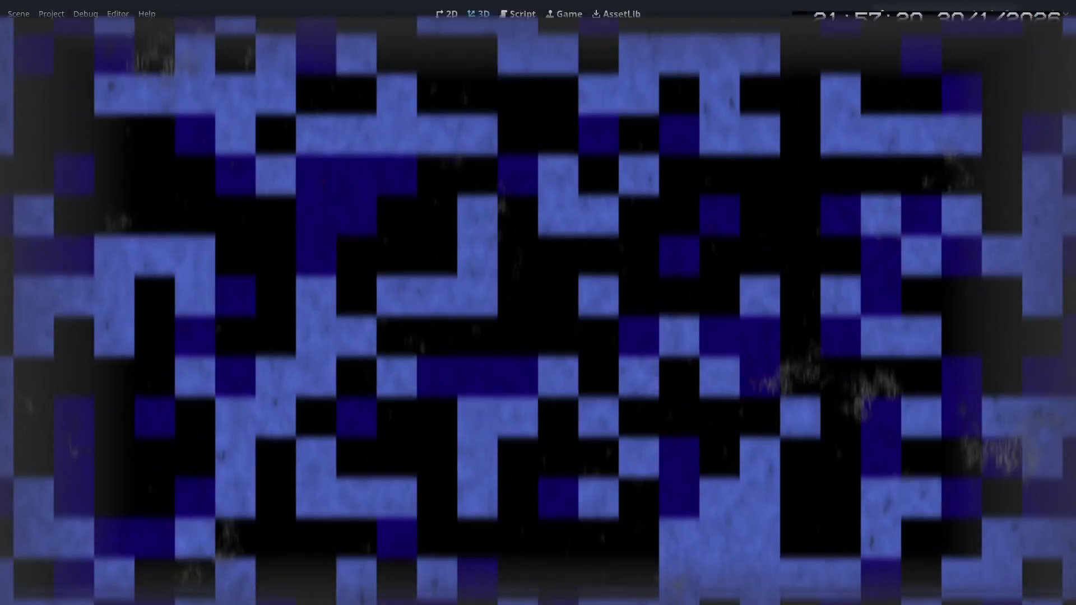
Scroll down through the listed errors.
scroll(405, 166, "down", 6)
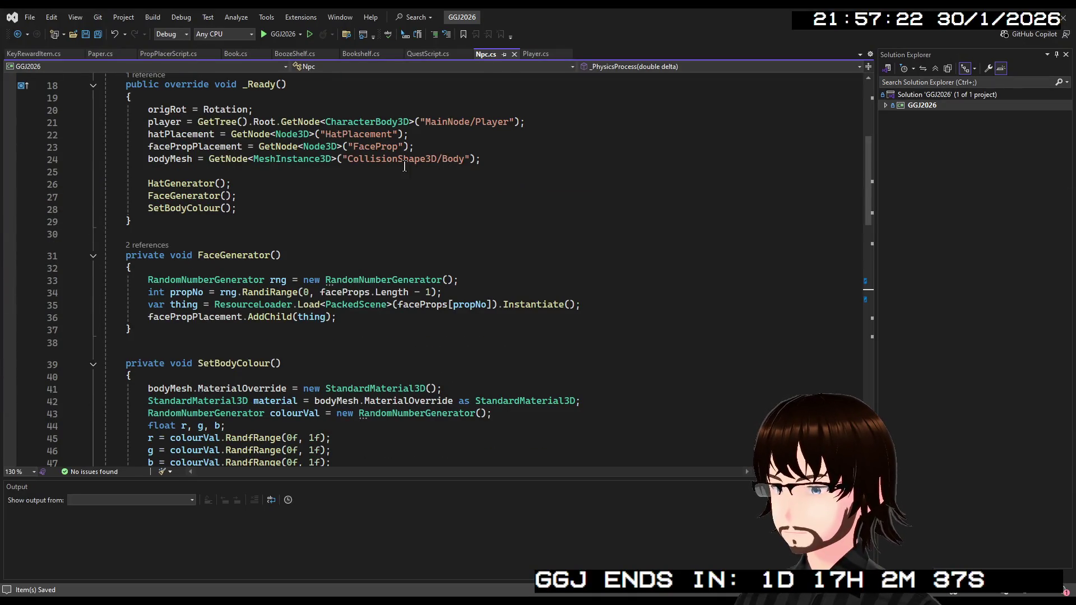
Open QuestScript.cs and select rewardLocation on line 49.
left_click(34, 53)
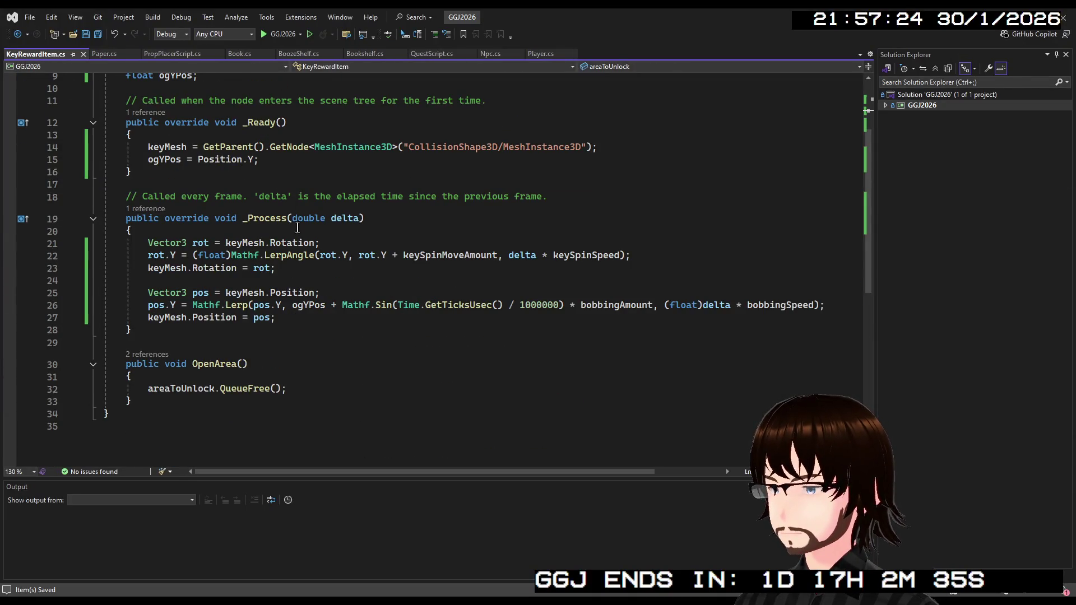
scroll(298, 228, "up", 3)
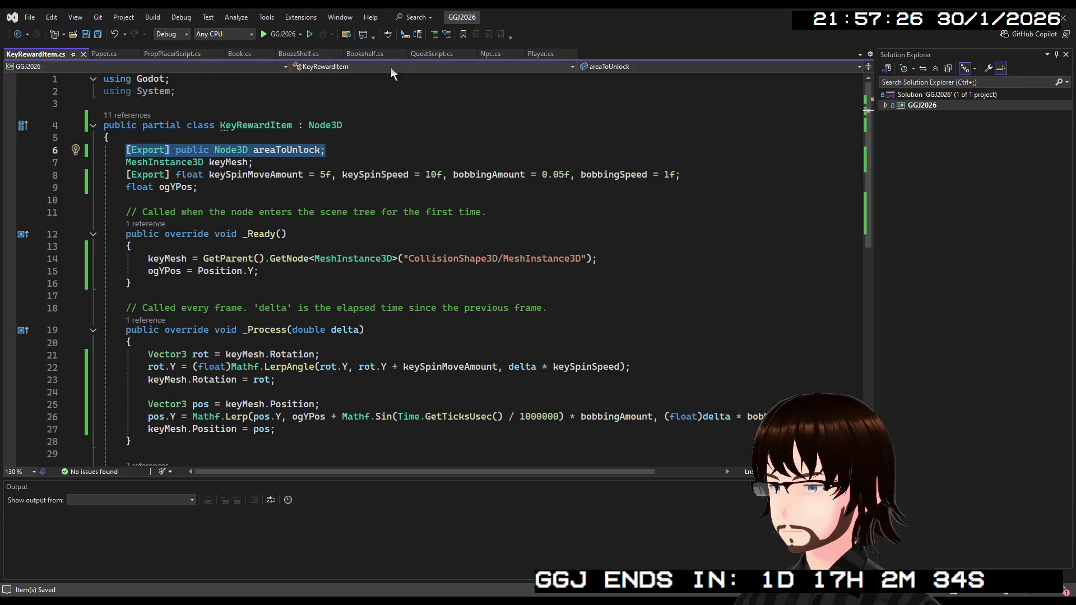
left_click(450, 56)
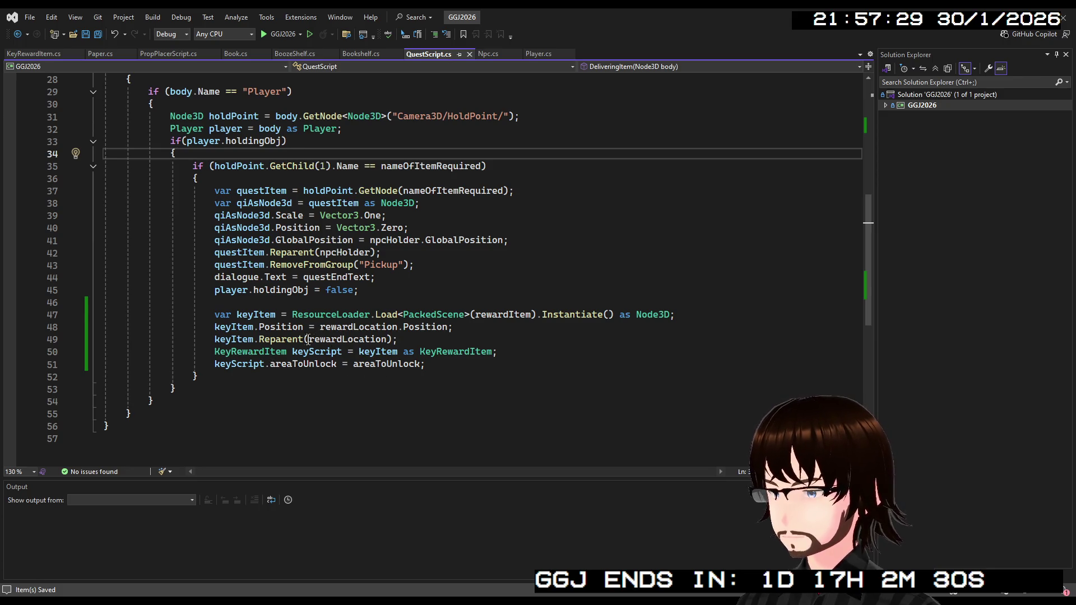
double_click(276, 340)
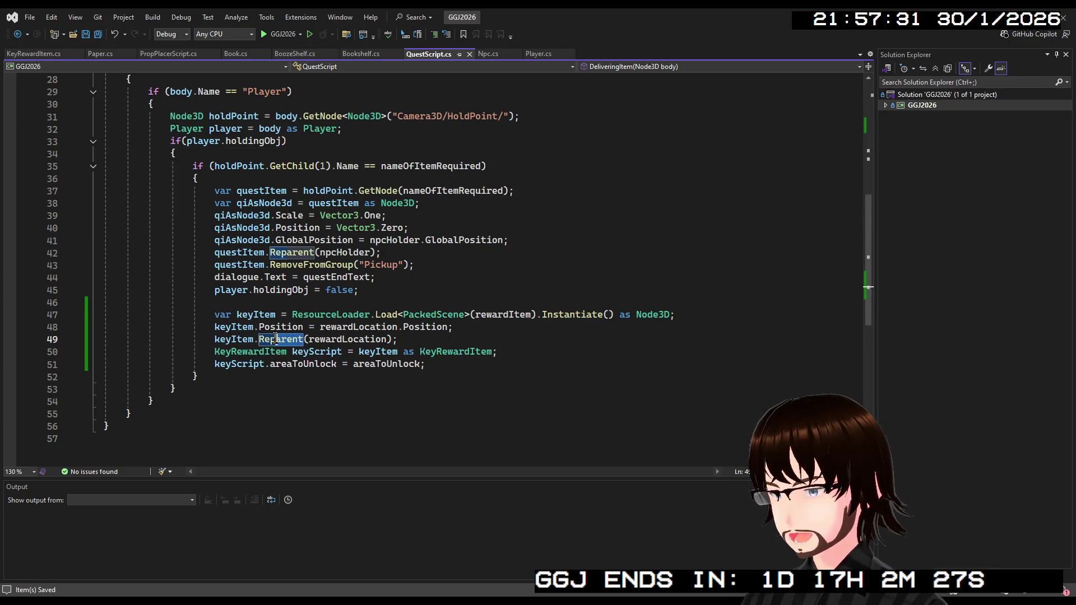
left_click(343, 341)
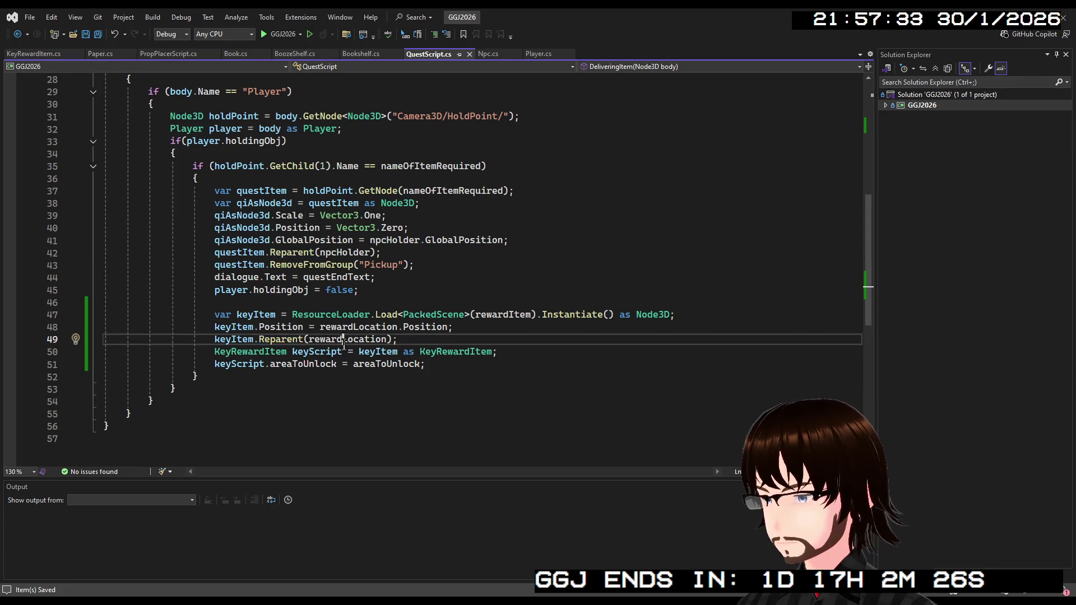
double_click(344, 339)
key("ctrl+c")
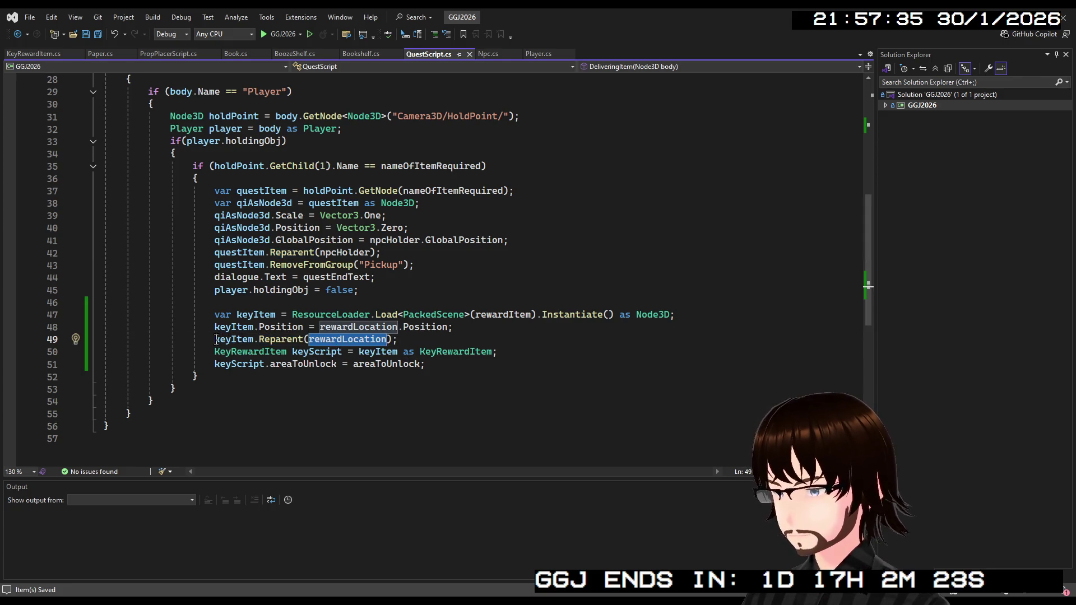
Rewrite line 49 as rewardLocation.AddChild(keyItem); and save the file.
left_click(216, 340)
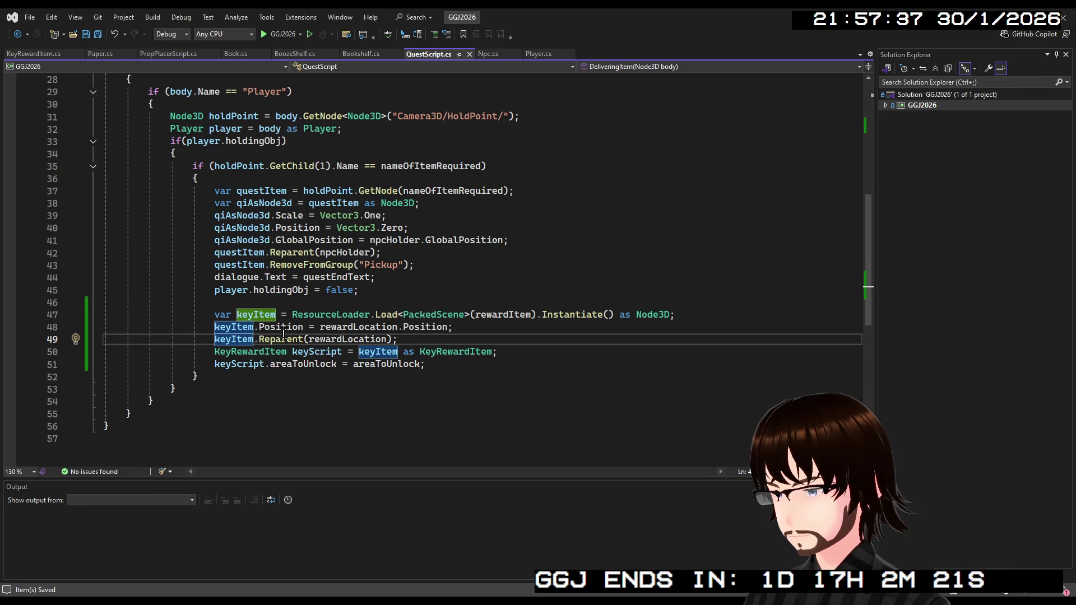
key("ctrl+v")
type(".AddChild")
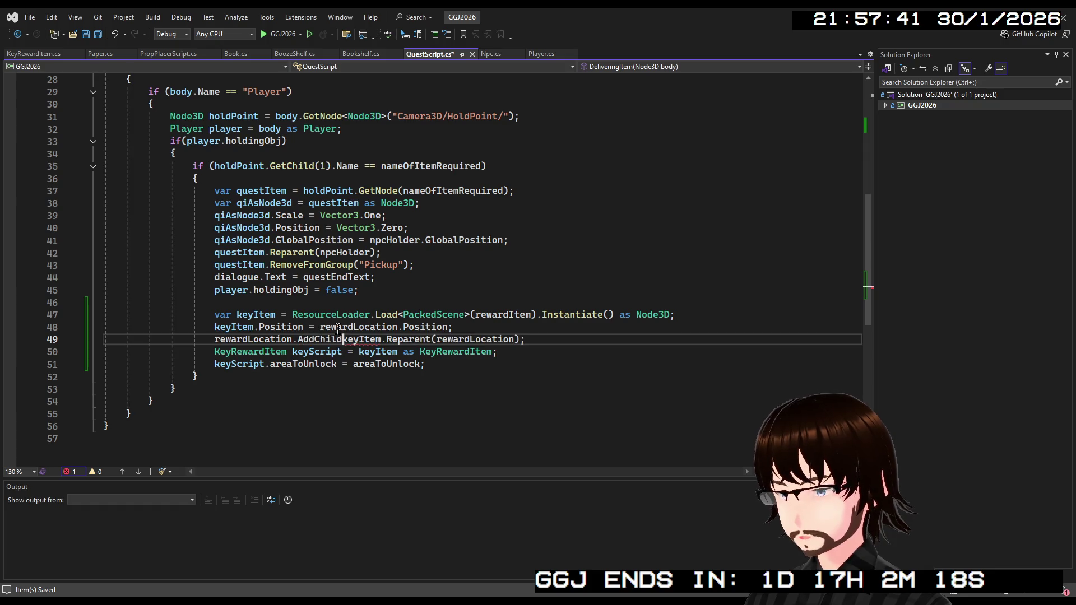
type("(")
left_click(525, 340)
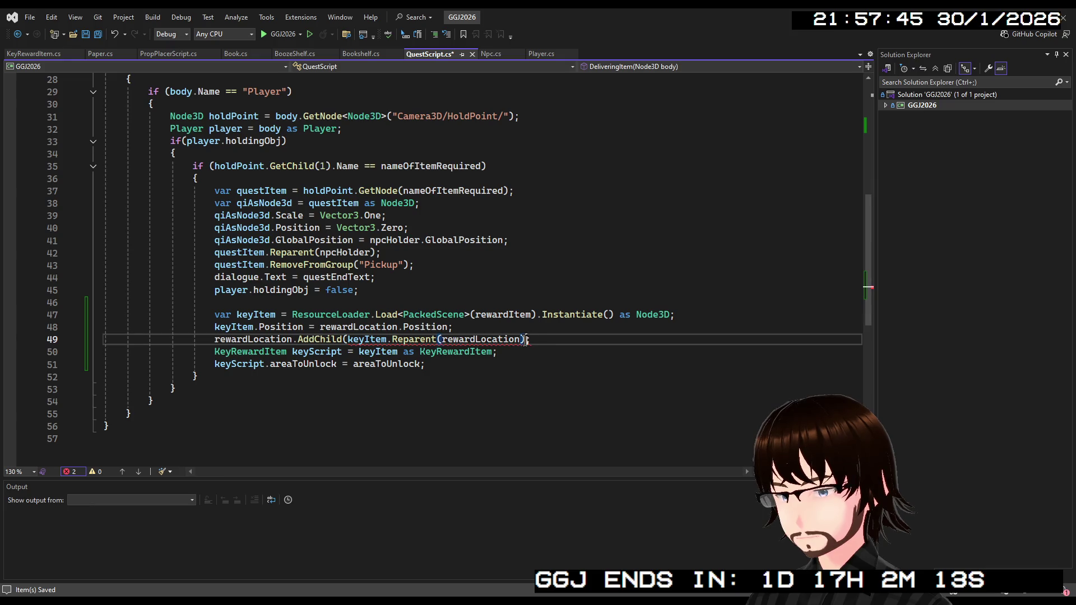
left_click_drag(521, 339, 348, 340)
key("Delete")
type(";")
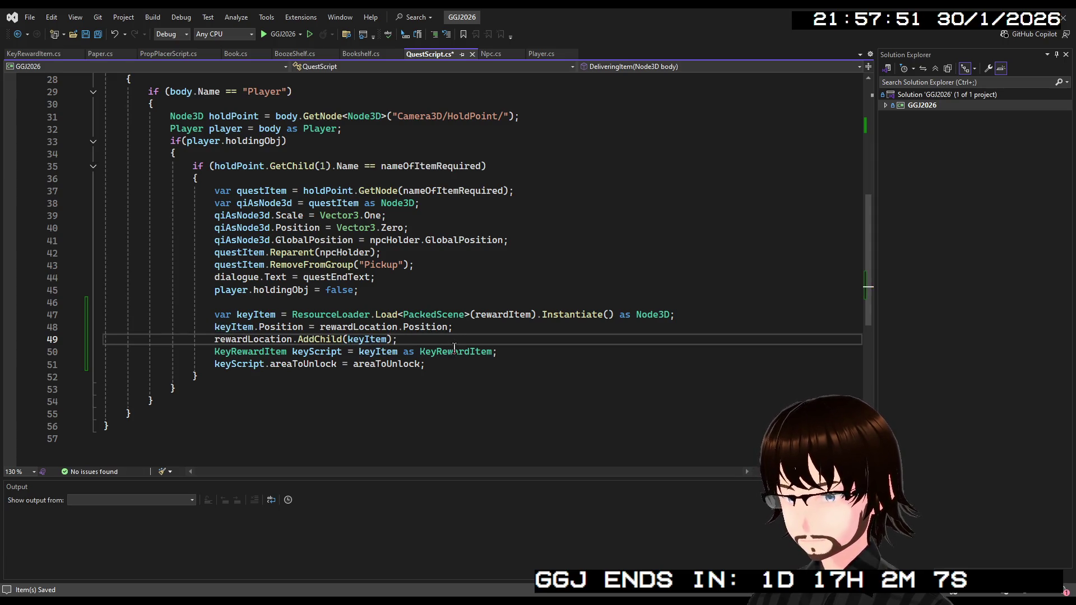
key("ctrl+s")
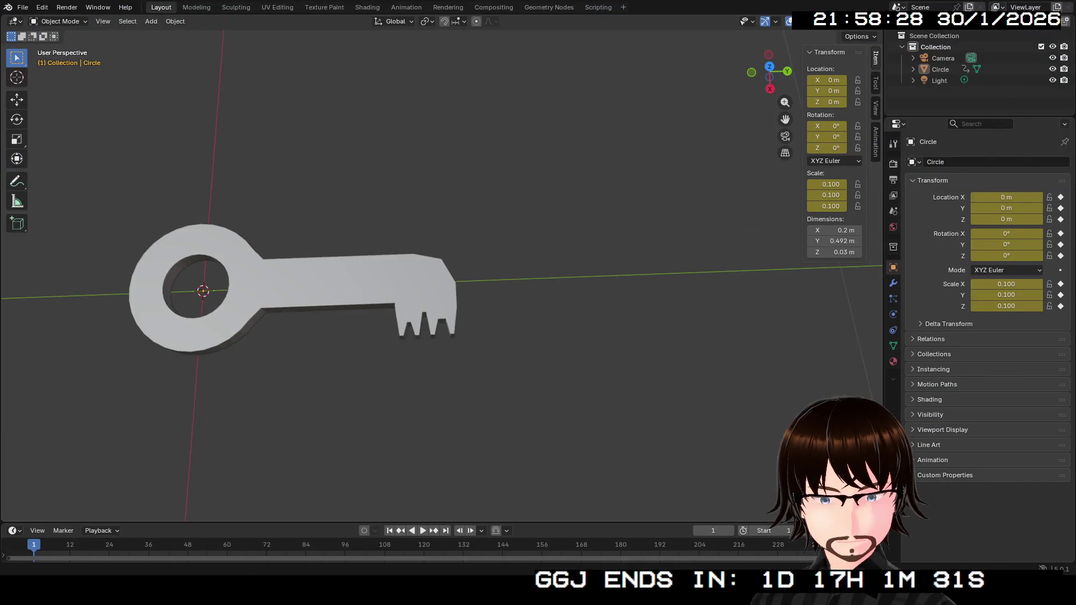
In Edit Mode on the key, select the bottom front edge and the top bar edge.
mouse_move(769, 73)
left_mouse_down()
mouse_move(782, 54)
mouse_move(770, 71)
mouse_move(769, 56)
left_mouse_up()
key("alt+Home")
left_click(560, 283)
key("Tab")
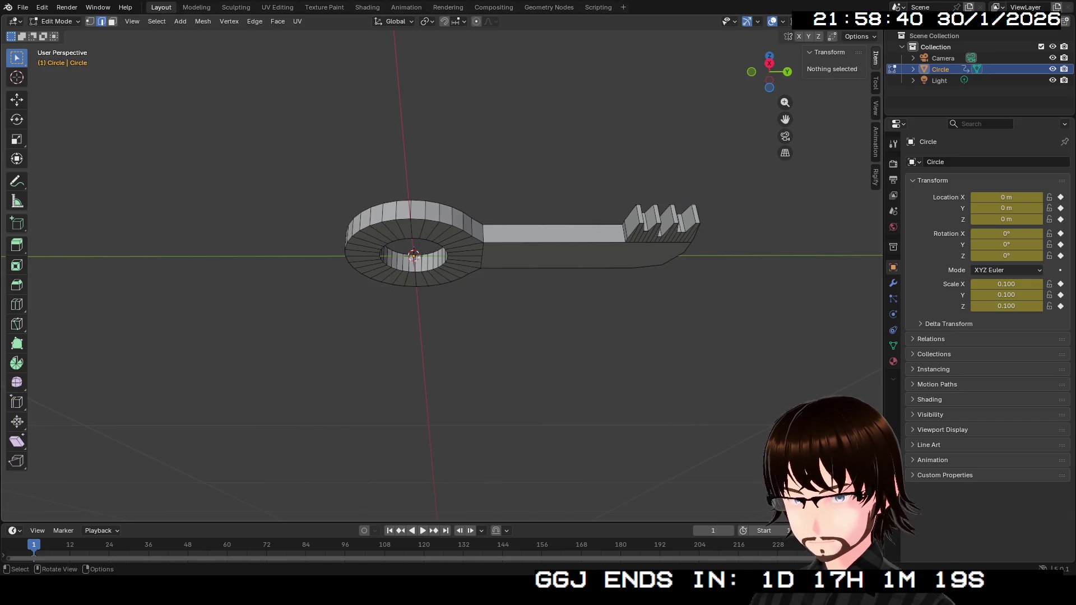
scroll(443, 268, "up", 2)
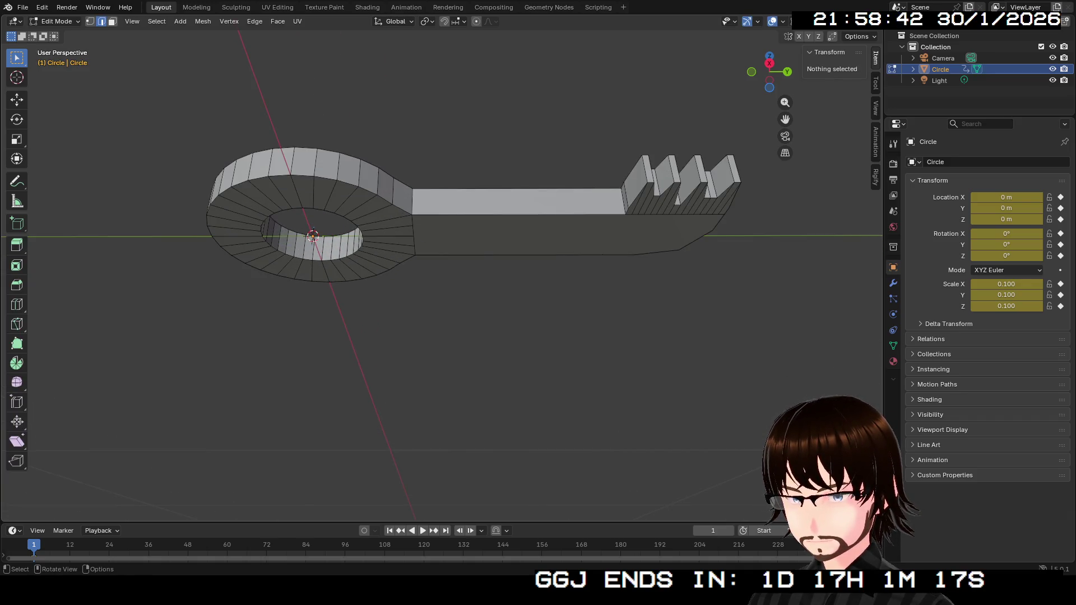
left_click(504, 255)
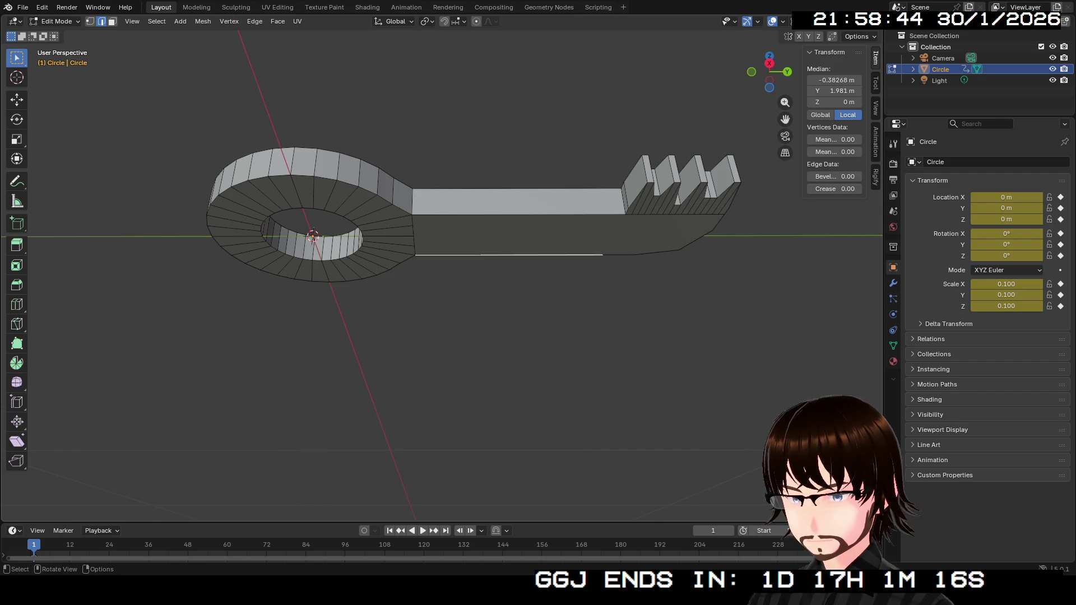
left_click(518, 214, "shift")
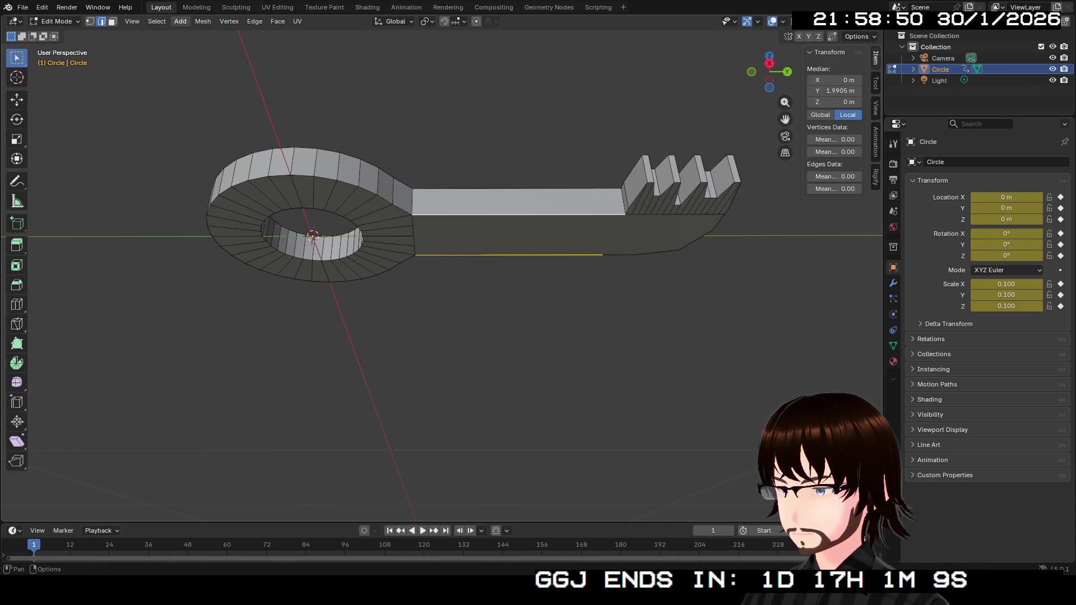
Snap the 3D cursor to the selected edges and return to Object Mode.
left_click(203, 21)
mouse_move(225, 72)
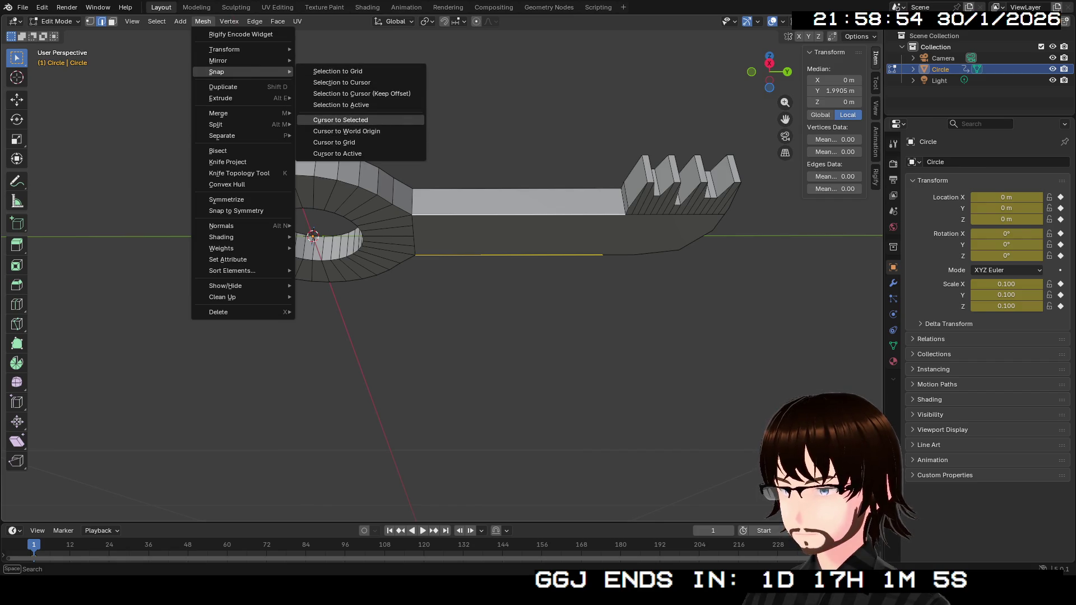
left_click(341, 120)
mouse_move(514, 235)
left_mouse_down()
mouse_move(514, 303)
mouse_move(532, 292)
mouse_move(521, 224)
mouse_move(518, 241)
left_mouse_up()
key("Tab")
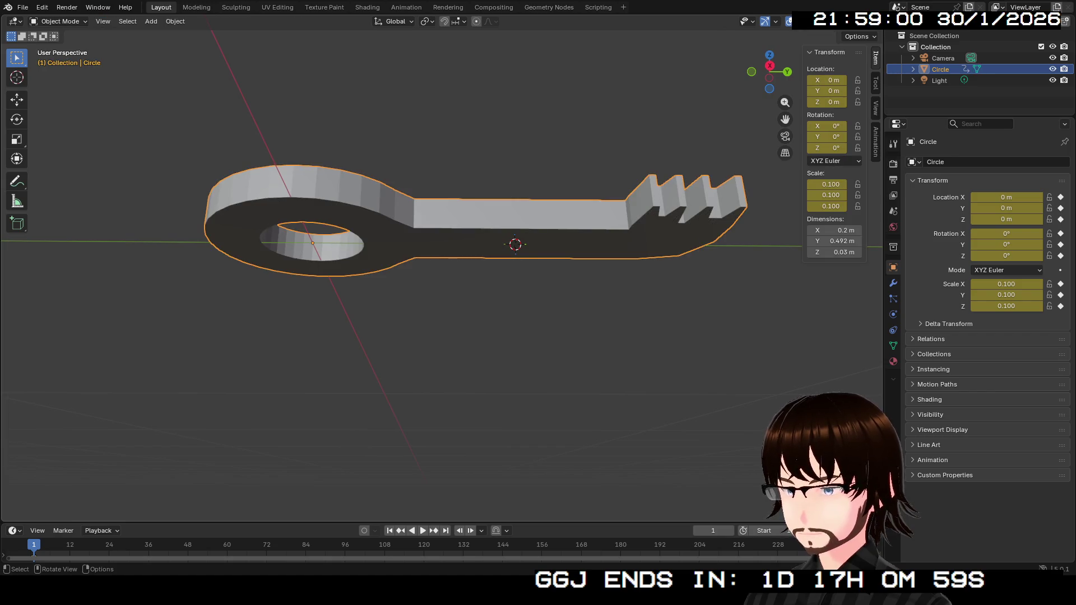
Set the key's origin to the 3D cursor.
left_click(175, 22)
mouse_move(194, 46)
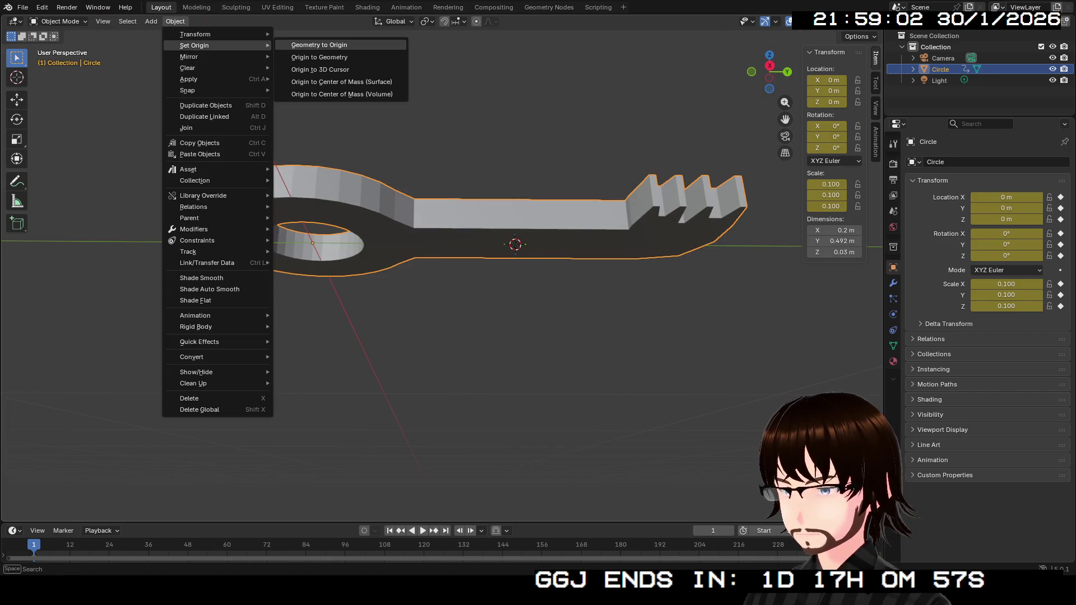
left_click(320, 70)
left_click_drag(516, 244, 510, 292)
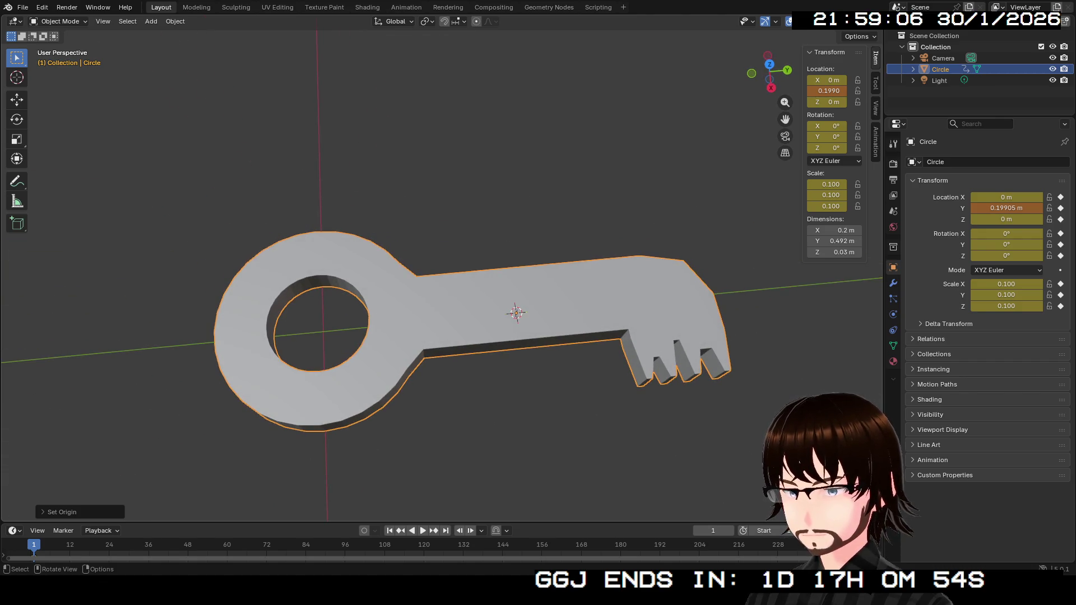
Set the key's Location Y to 0 m in the transform panel.
key("shift")
mouse_move(802, 168)
left_mouse_down()
mouse_move(668, 168)
mouse_move(729, 168)
left_mouse_up()
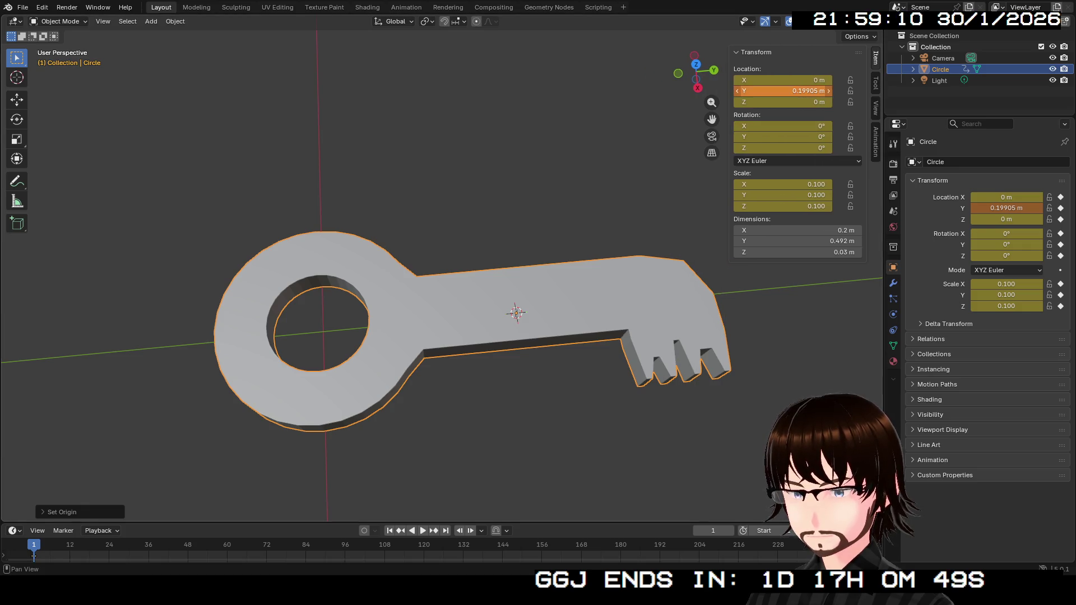
left_click(782, 90)
type("0")
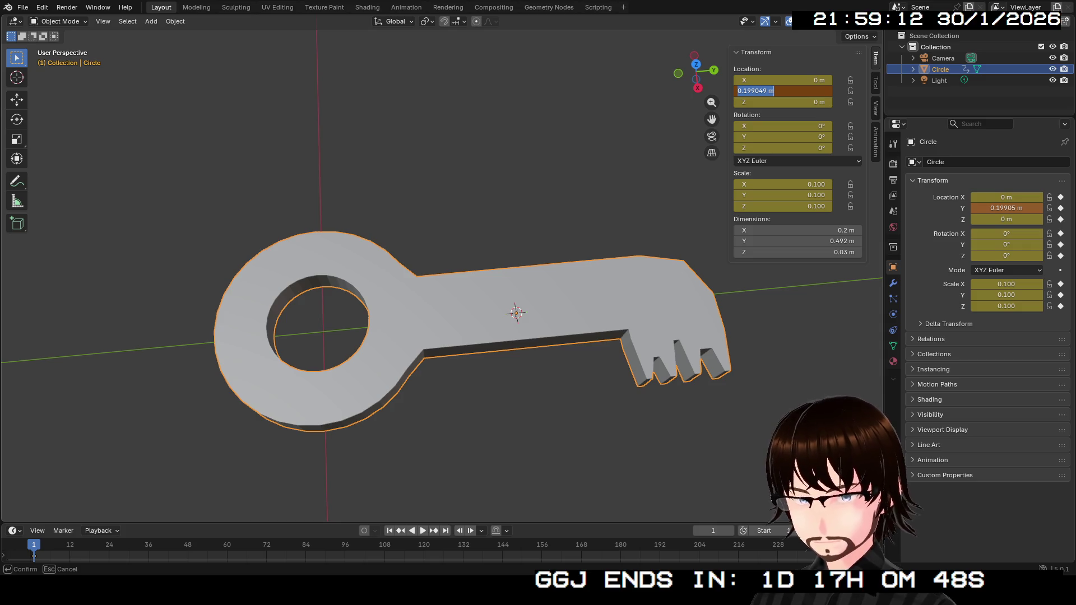
key("Return")
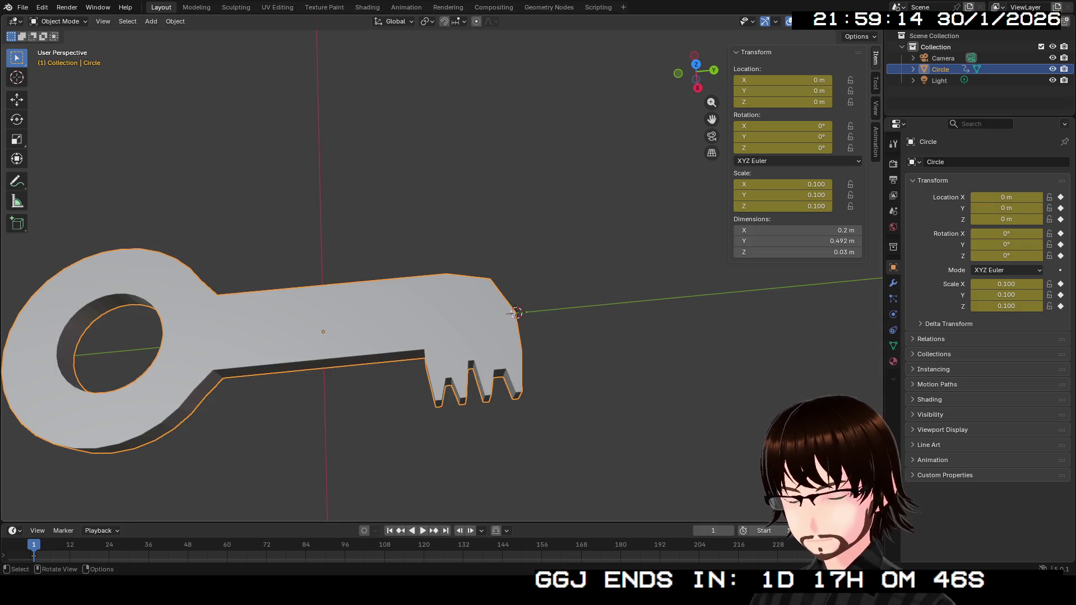